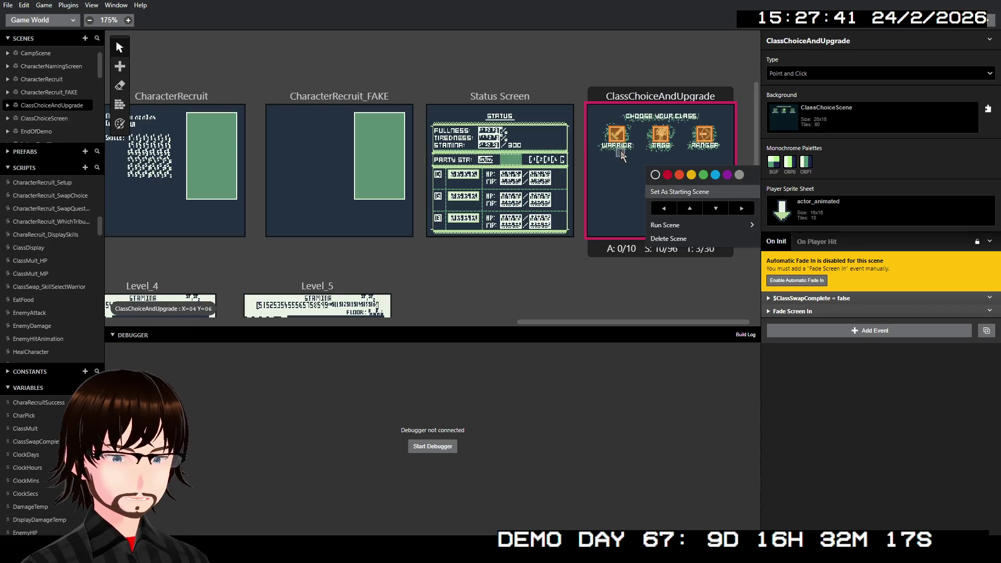
# - Start a test play from the ClassChoiceAndUpgrade scene with Run From Here
pyautogui.rightClick(618, 153)
pyautogui.rightClick(619, 153)
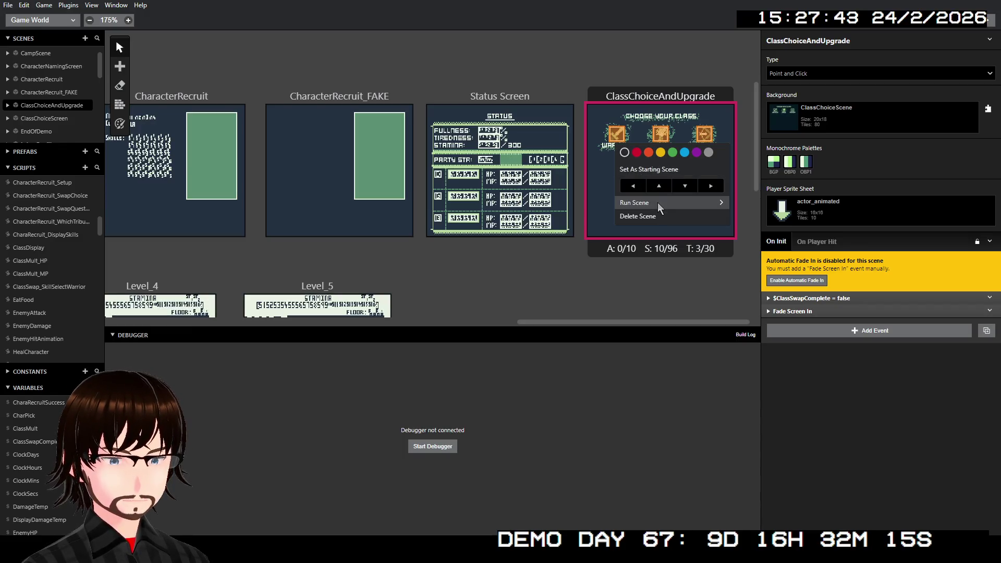
pyautogui.moveTo(658, 203)
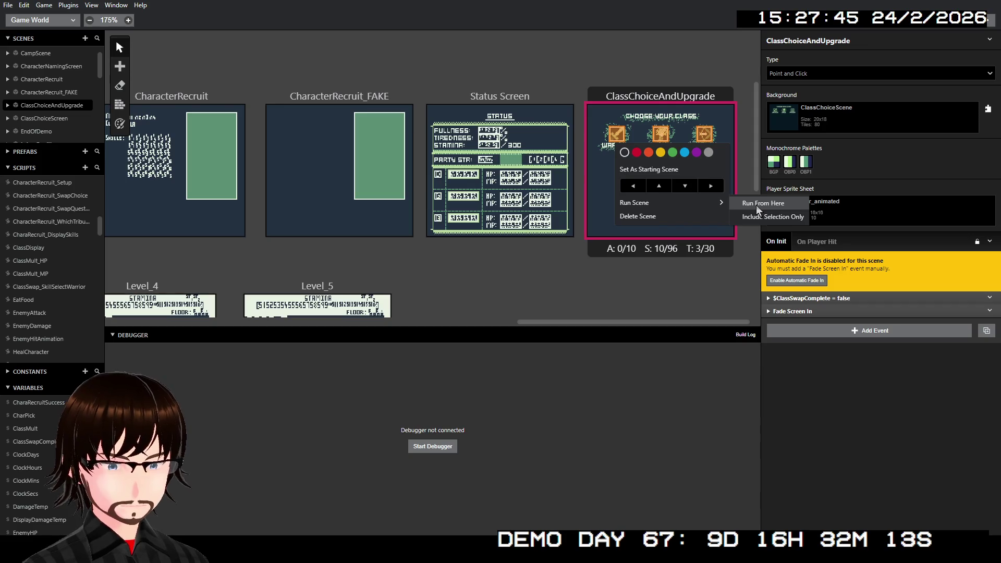
pyautogui.click(756, 205)
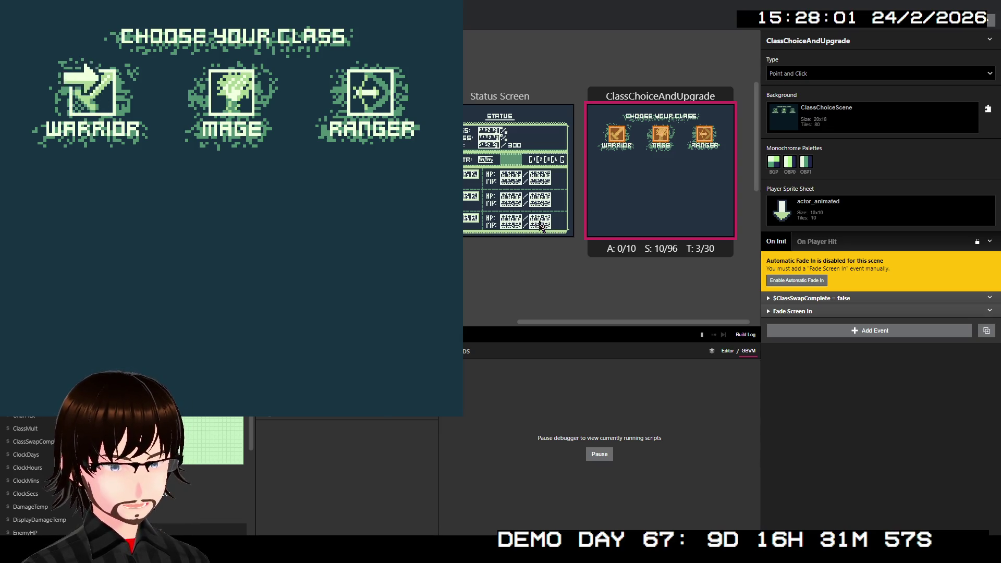
# - Choose the Warrior class and buy Frenzy as a second skill for 2000G
pyautogui.press('z')
pyautogui.press('z')
pyautogui.press('z')
pyautogui.press('z')
pyautogui.press('Down')
pyautogui.press('z')
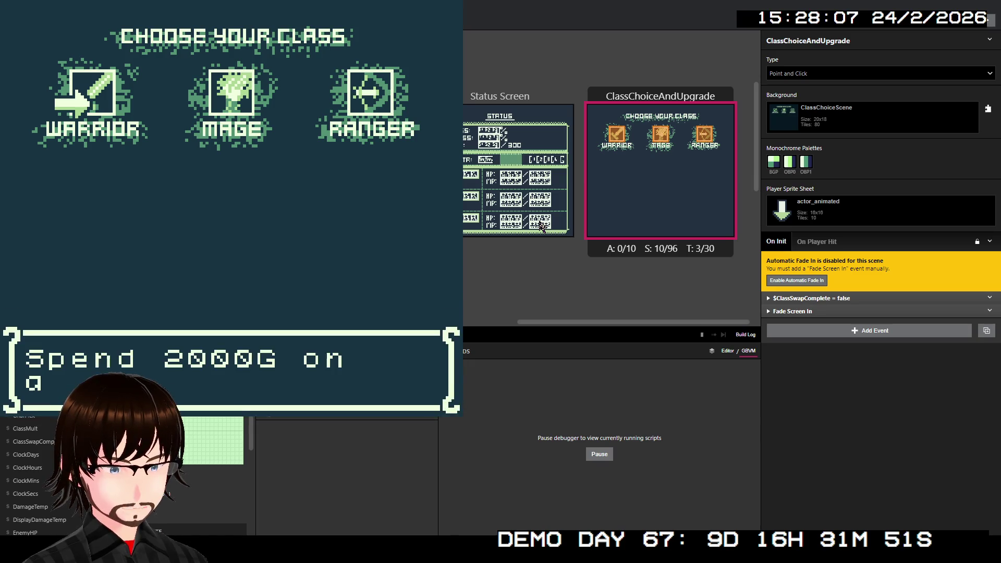
pyautogui.press('z')
pyautogui.press('z')
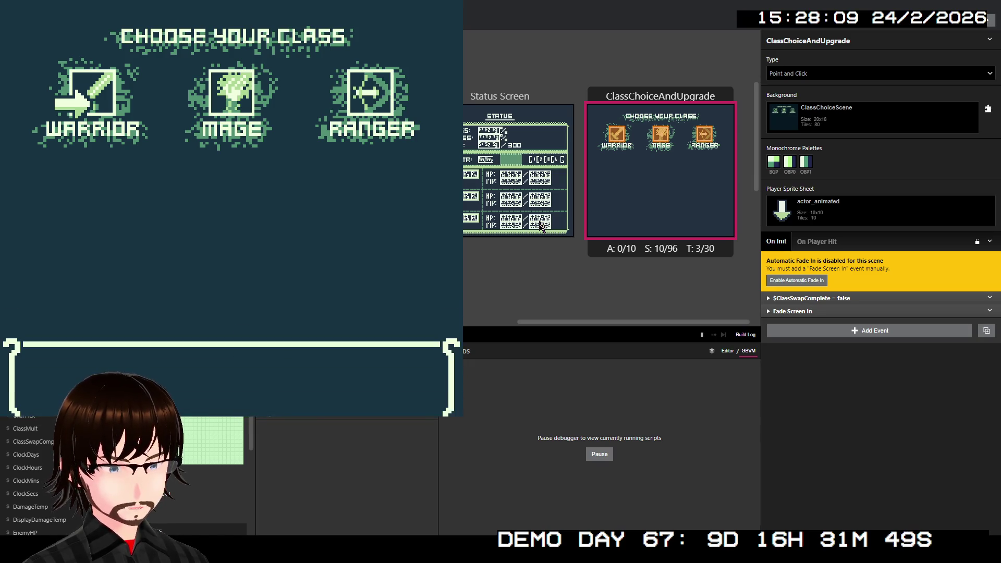
pyautogui.press('z')
pyautogui.press('Down')
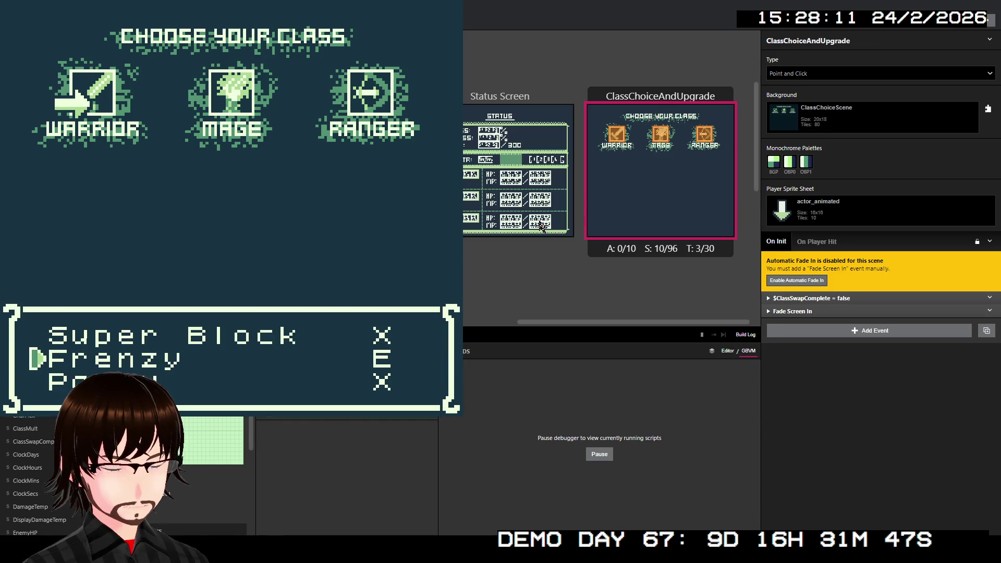
pyautogui.press('z')
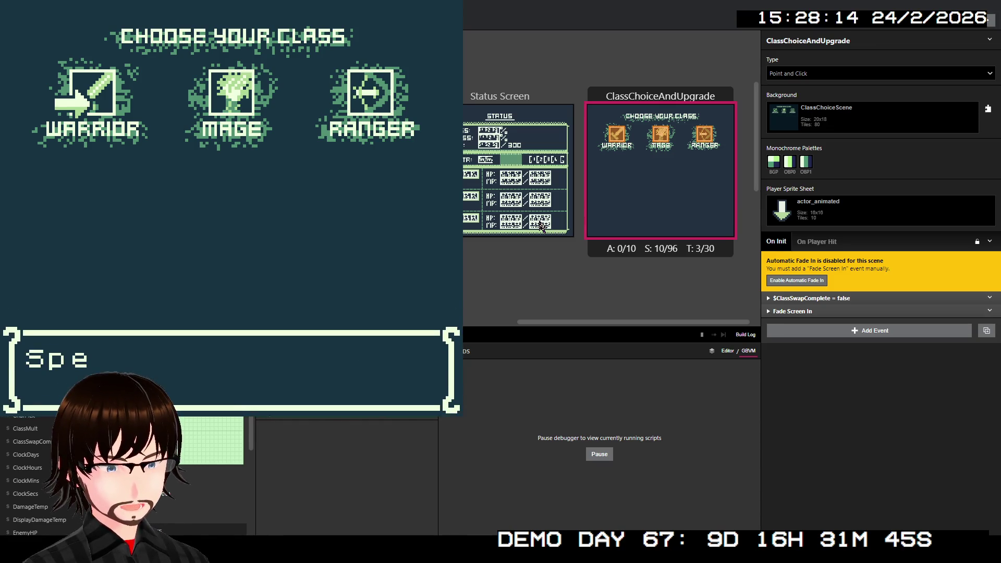
pyautogui.press('z')
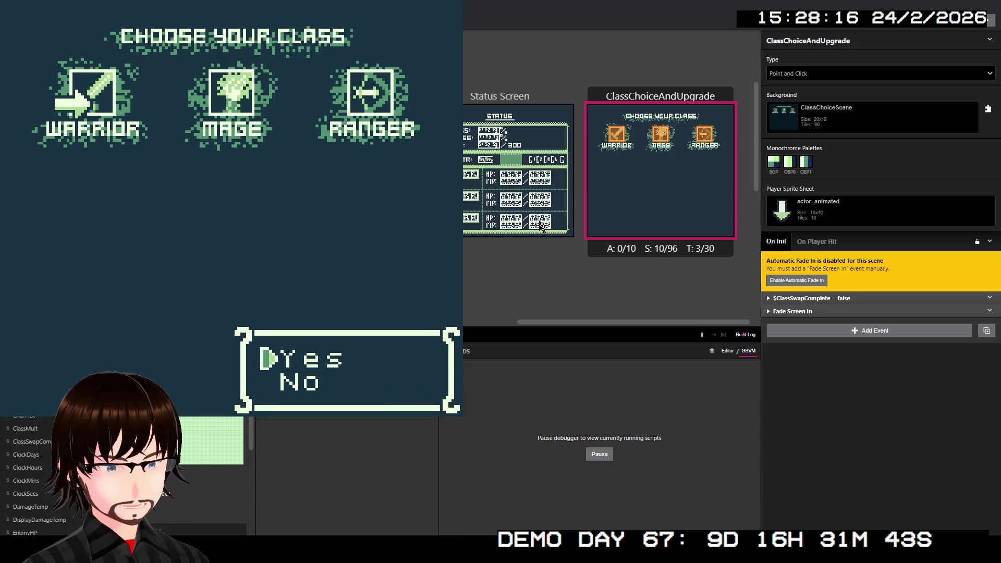
pyautogui.press('z')
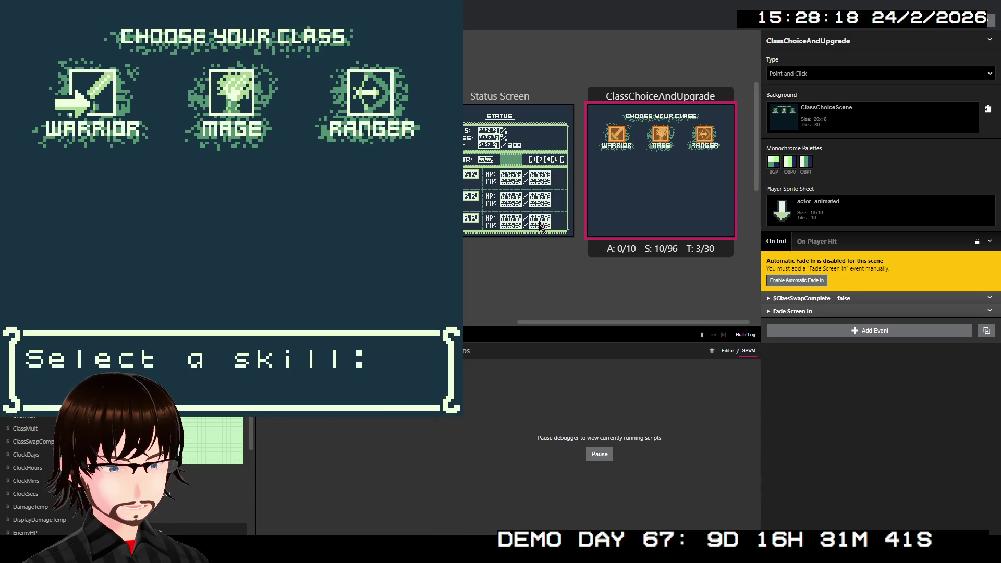
# - Pick the third skill from the list and confirm buying it
pyautogui.press('Down')
pyautogui.press('Down')
pyautogui.press('Down')
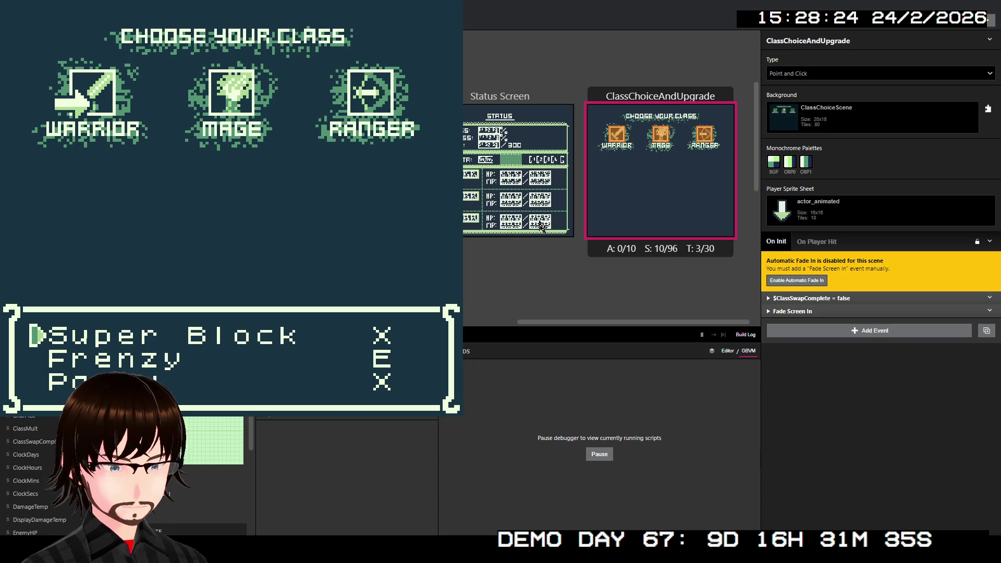
pyautogui.press('Up')
pyautogui.press('Up')
pyautogui.press('Up')
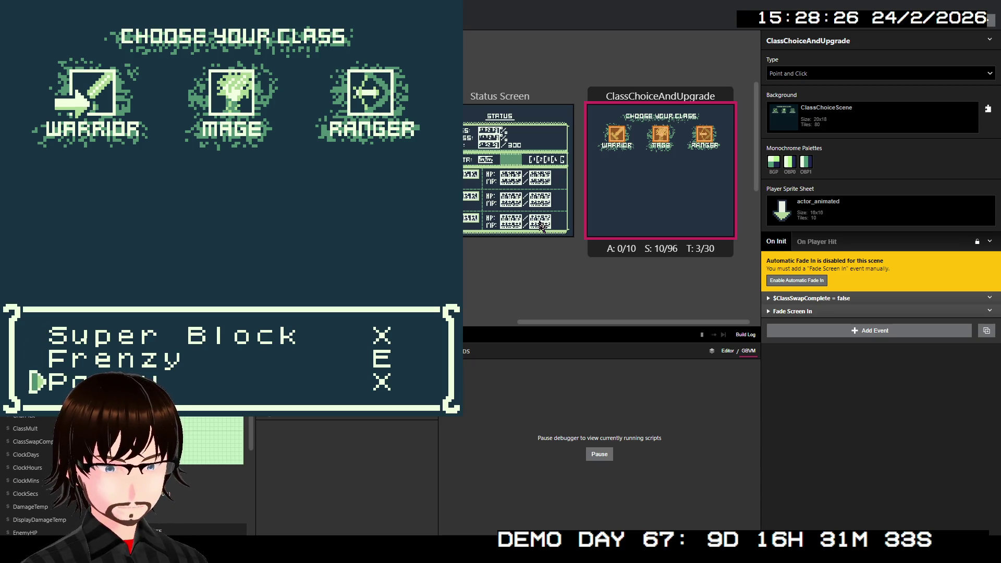
pyautogui.press('Up')
pyautogui.press('Up')
pyautogui.press('Up')
pyautogui.press('Up')
pyautogui.press('Up')
pyautogui.press('Up')
pyautogui.press('Up')
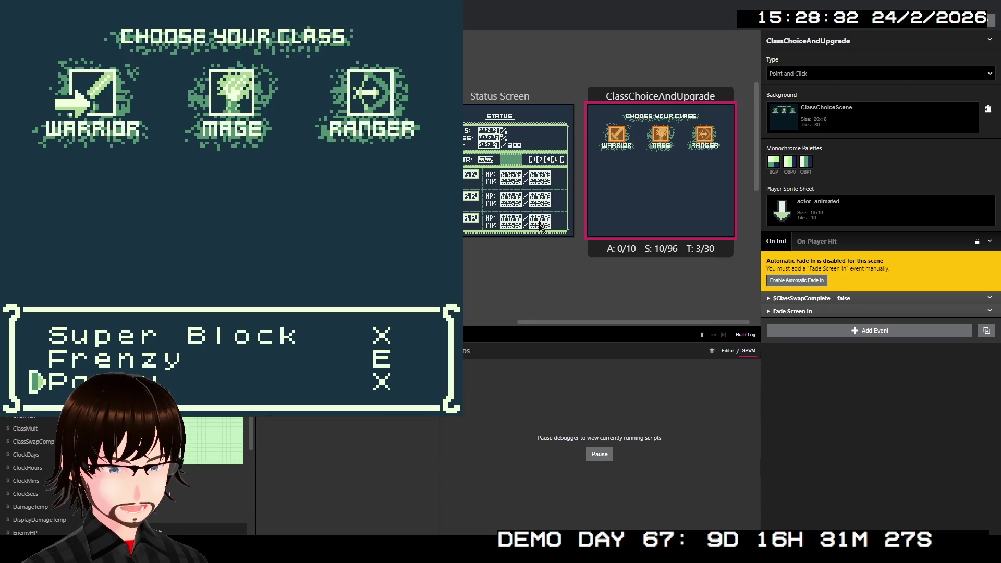
pyautogui.press('z')
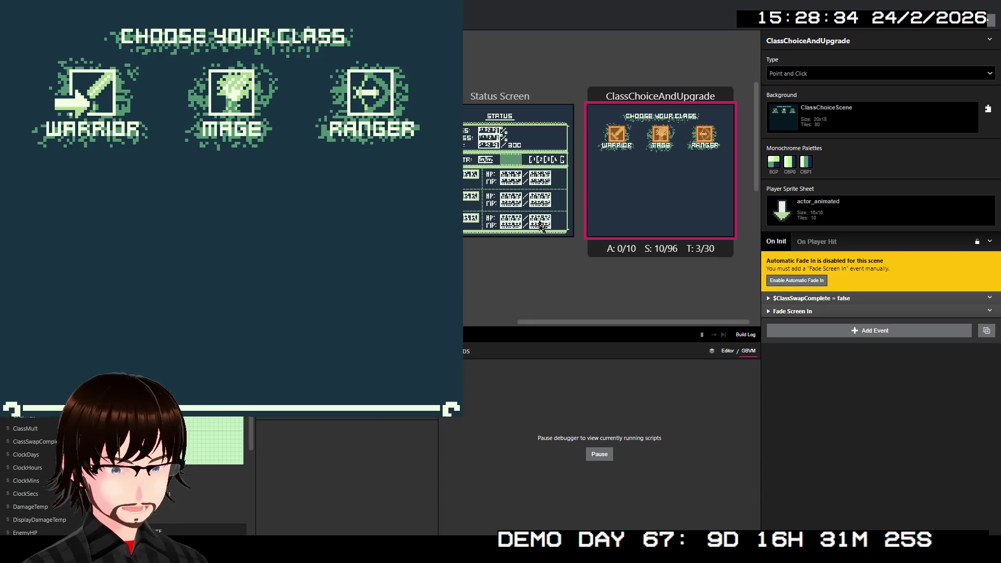
pyautogui.press('z')
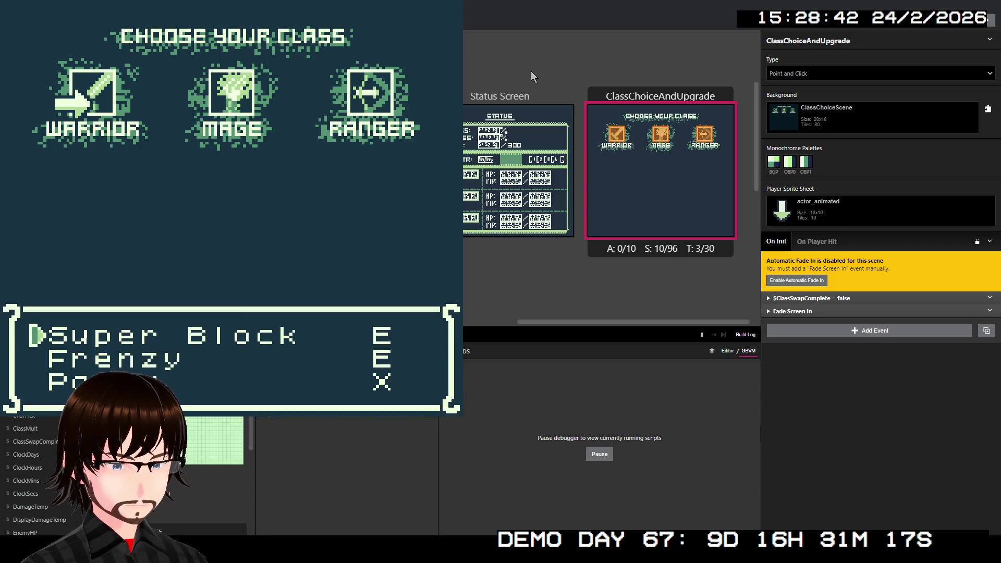
# - Buy Super Block for 2000G, back out of the skill list and close the game window
pyautogui.press('Down')
pyautogui.press('Up')
pyautogui.press('z')
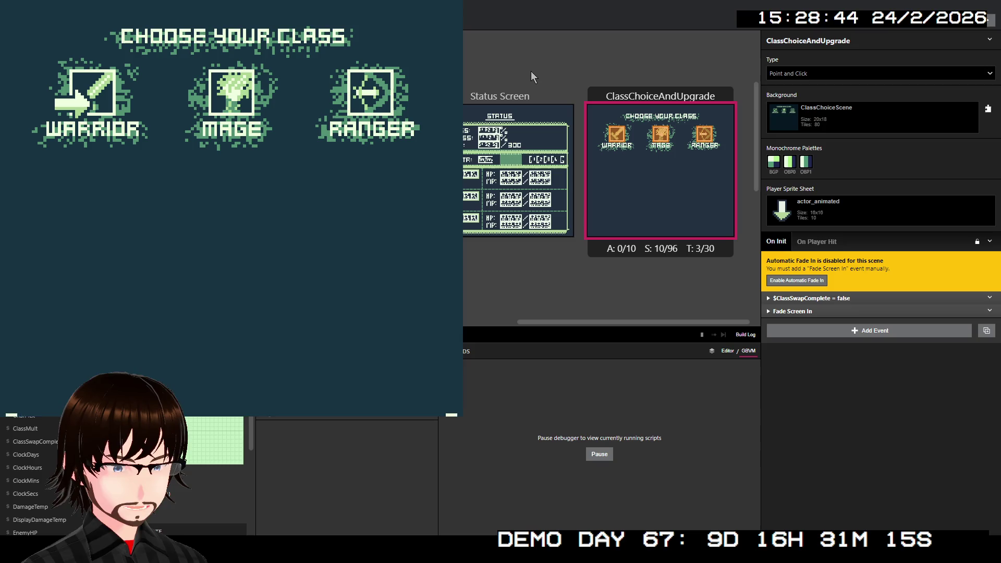
pyautogui.press('z')
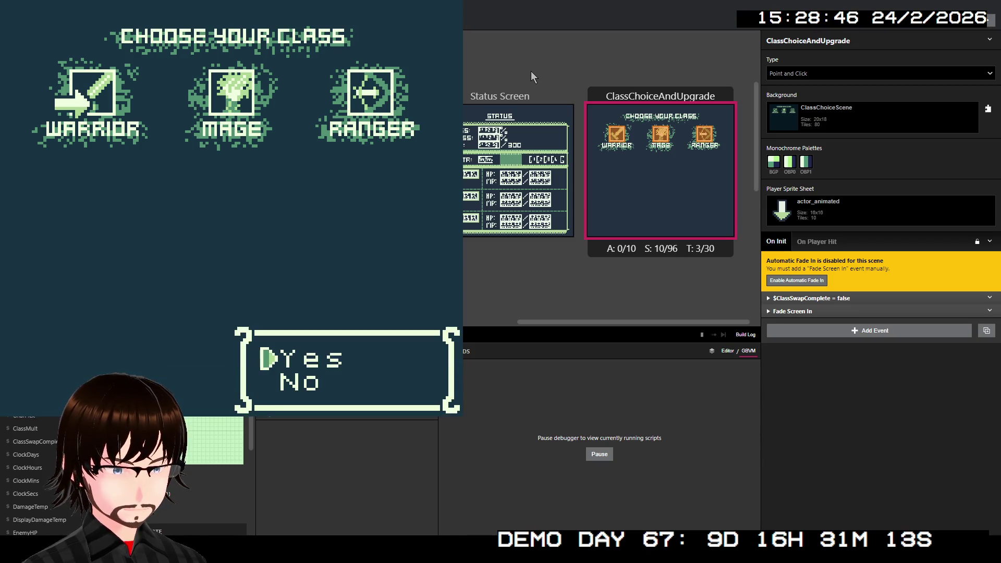
pyautogui.press('z')
pyautogui.press('z')
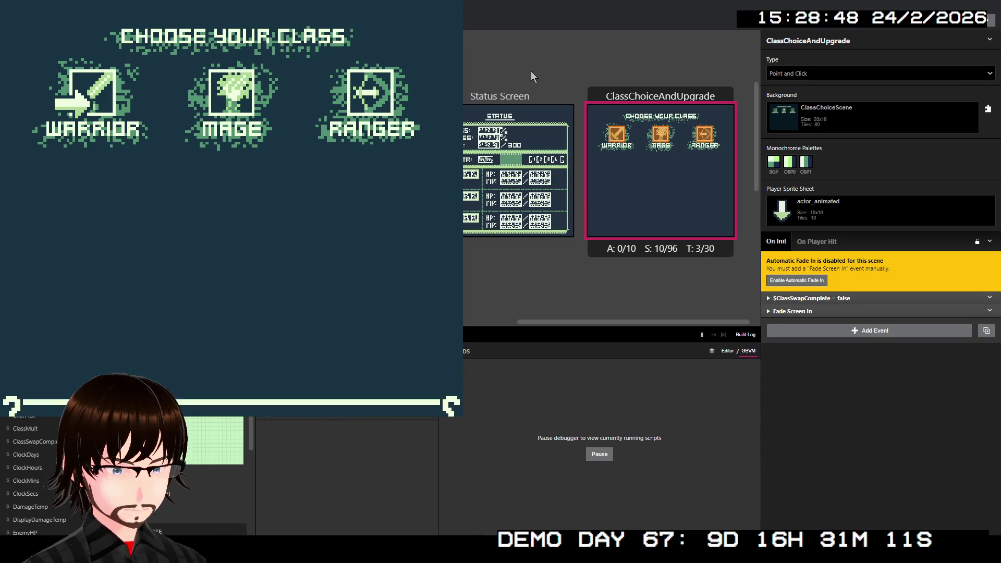
pyautogui.press('Down')
pyautogui.press('Down')
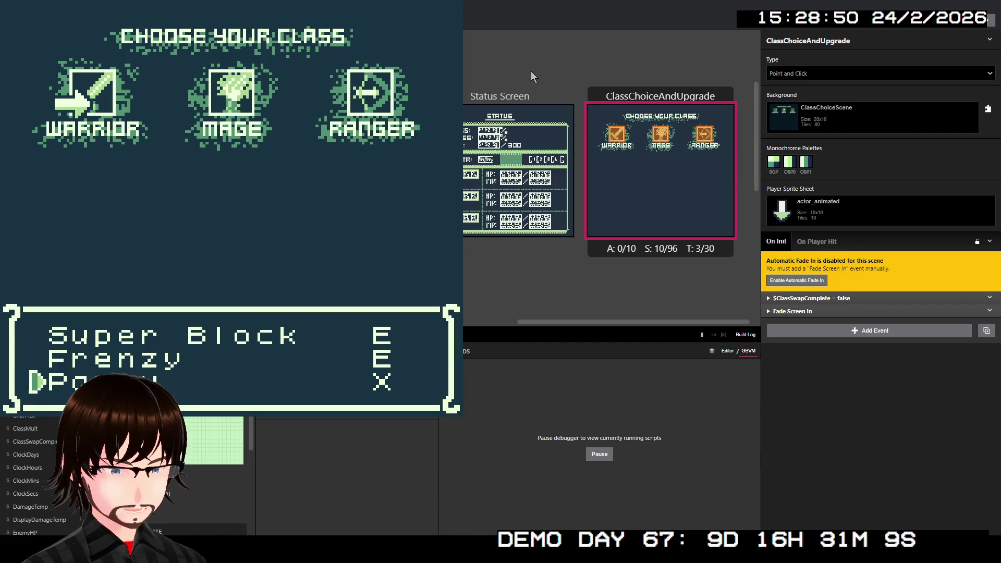
pyautogui.press('z')
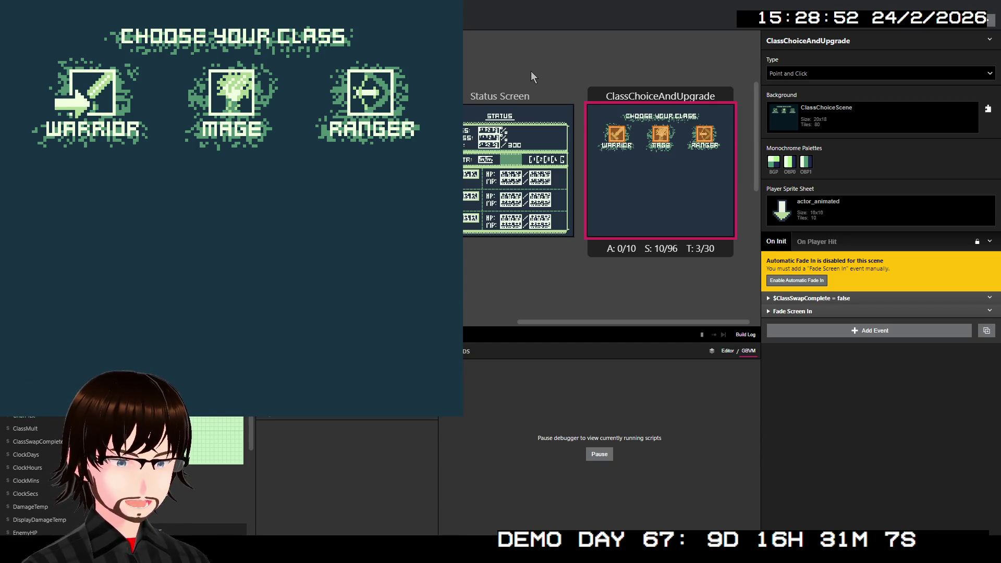
pyautogui.hotkey('alt', 'F4')
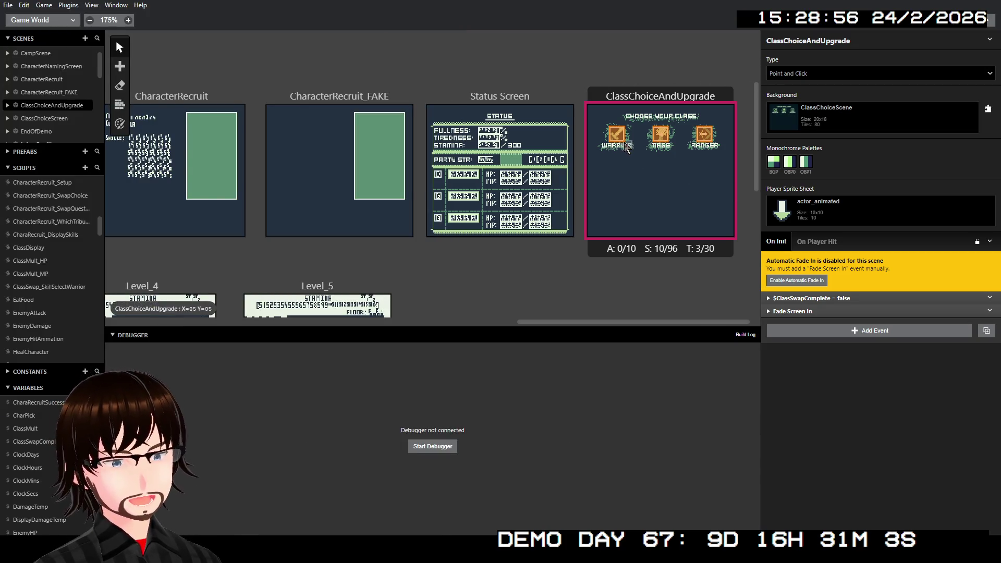
# - In ClassSwap_SkillSelectWarrior, enable Else on the $PlayerSkill1 check and add a dialogue 'You already have this'
pyautogui.click(67, 287)
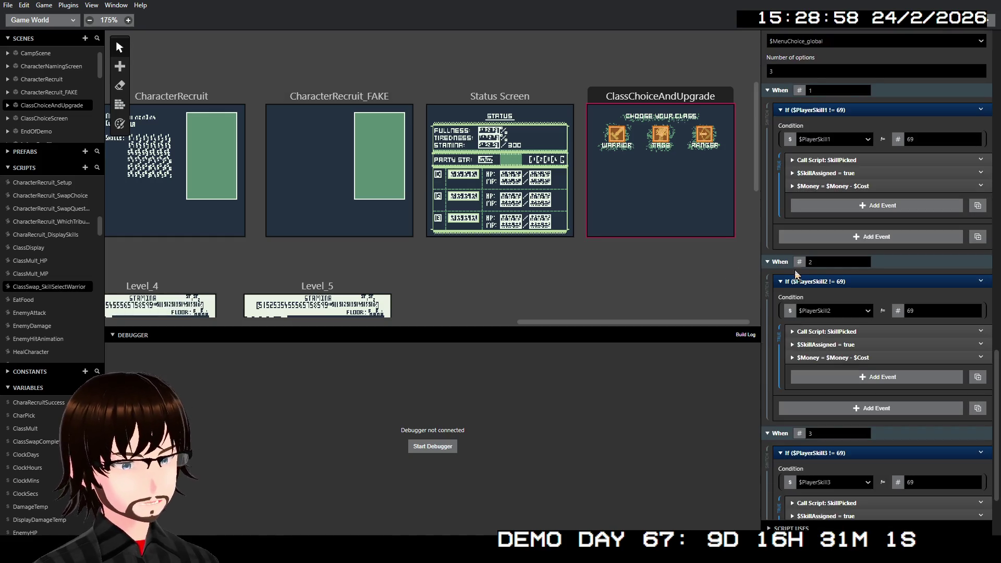
pyautogui.rightClick(869, 110)
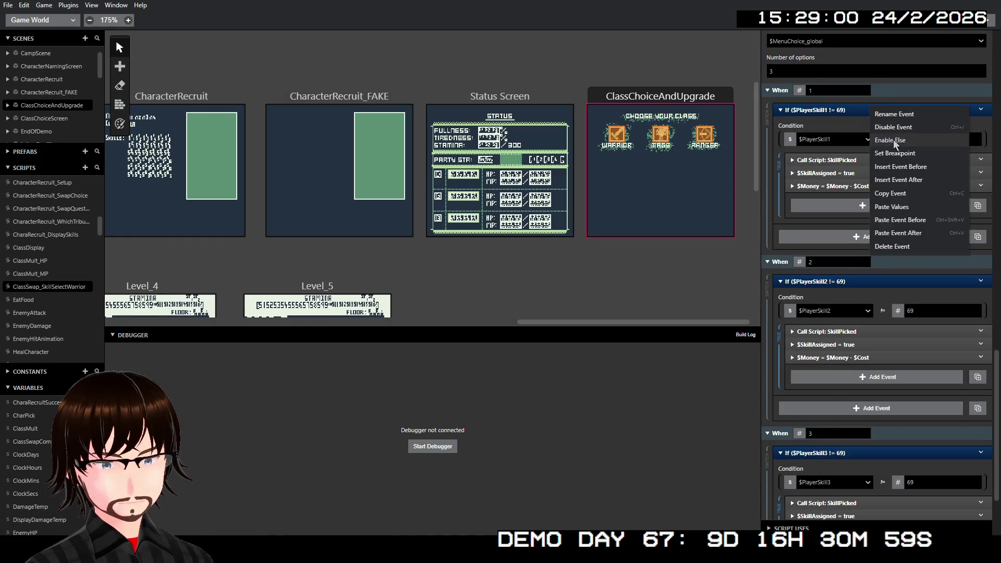
pyautogui.click(891, 141)
pyautogui.click(786, 233)
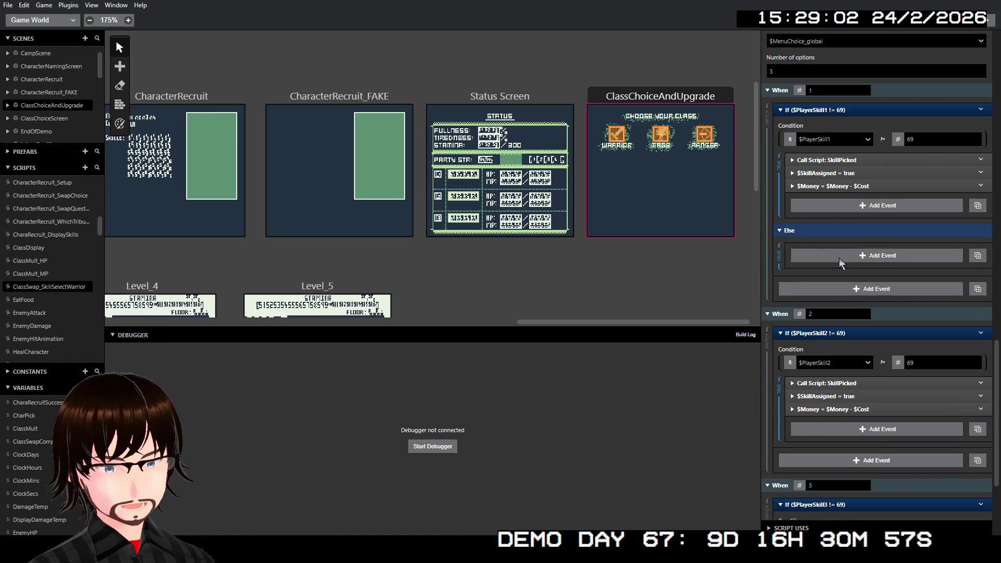
pyautogui.click(839, 257)
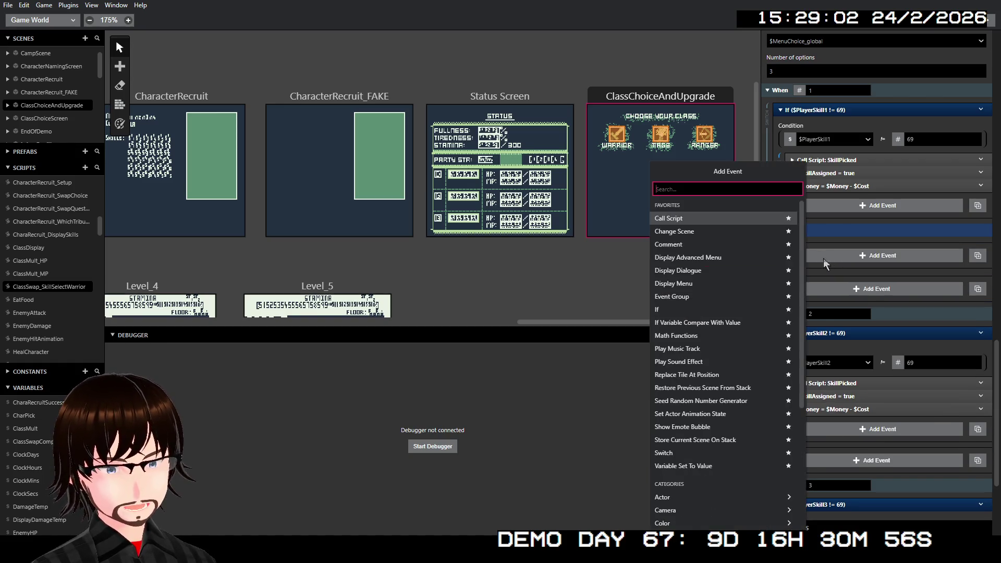
pyautogui.click(709, 272)
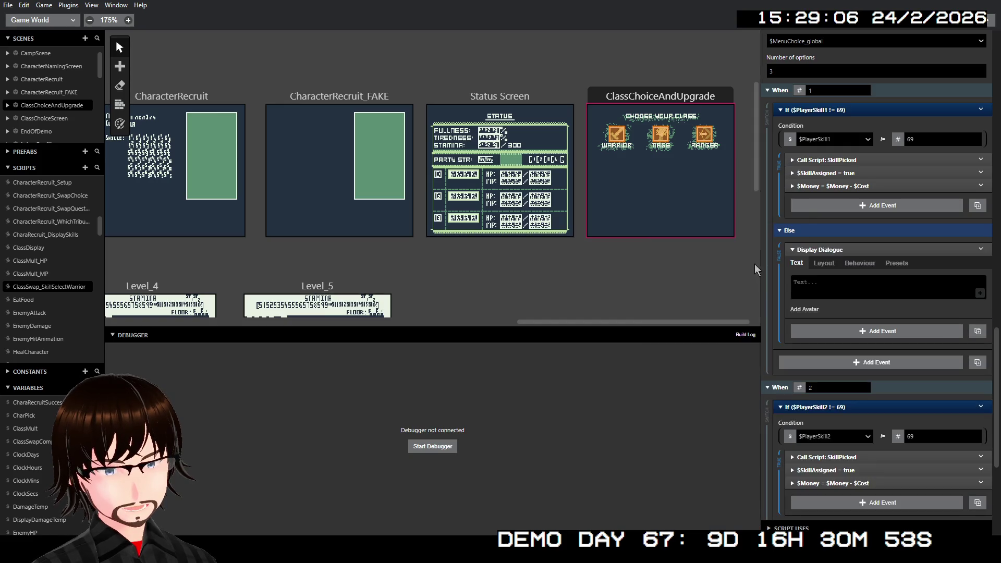
pyautogui.write('Yo')
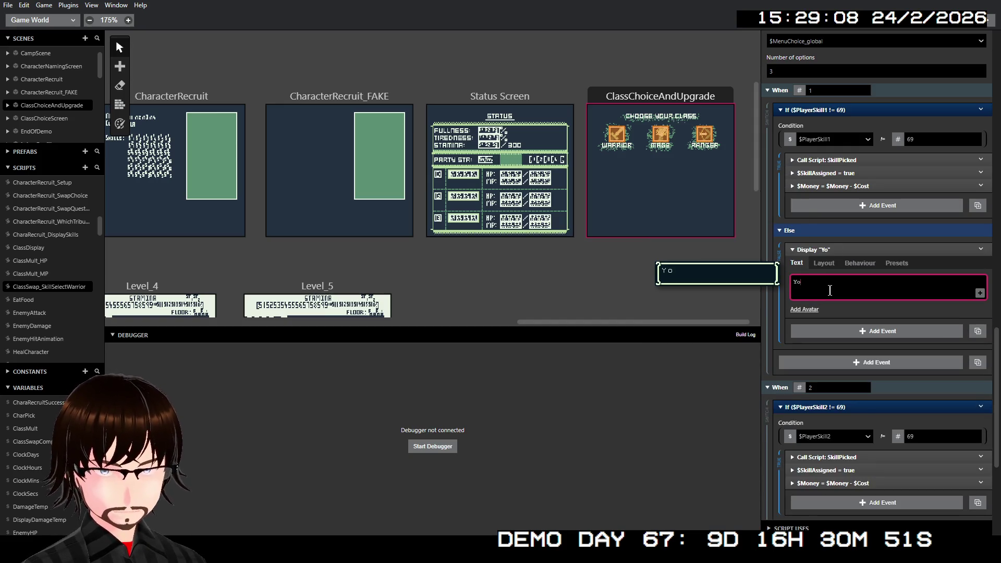
pyautogui.write('u already ')
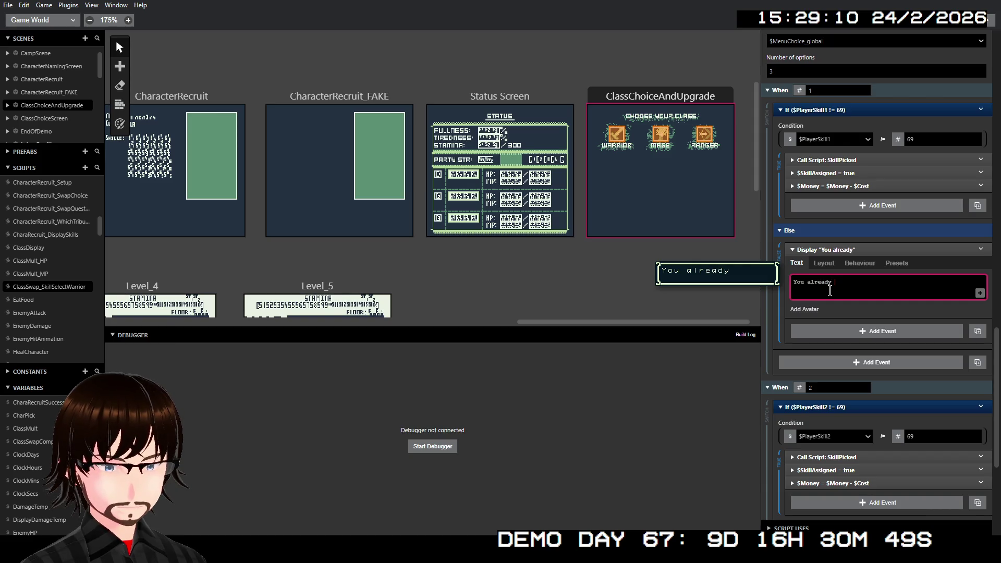
pyautogui.write('have this skill.')
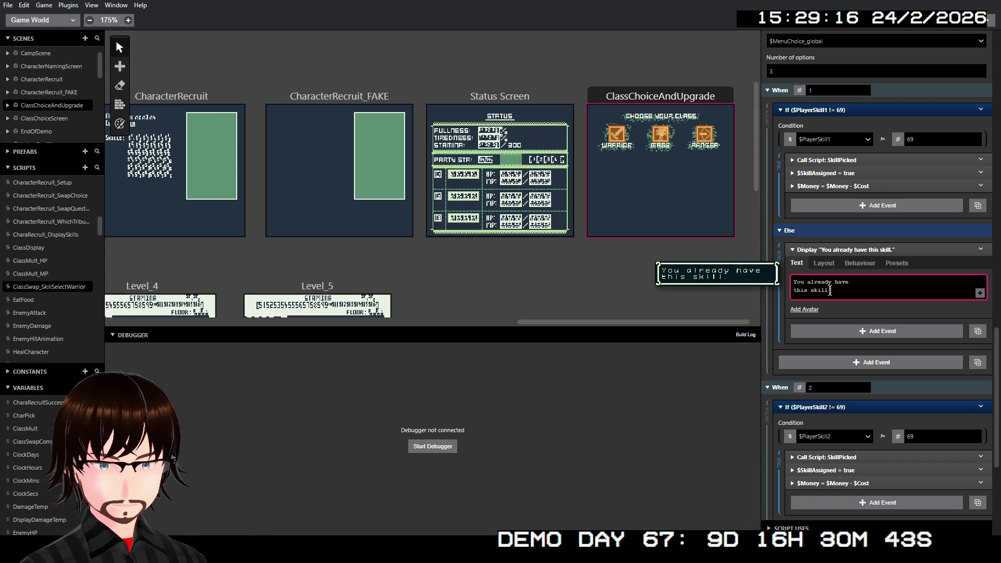
# - Copy the 'You already have this skill.' dialogue into a new Else branch on the PlayerSkill2 check
pyautogui.rightClick(874, 246)
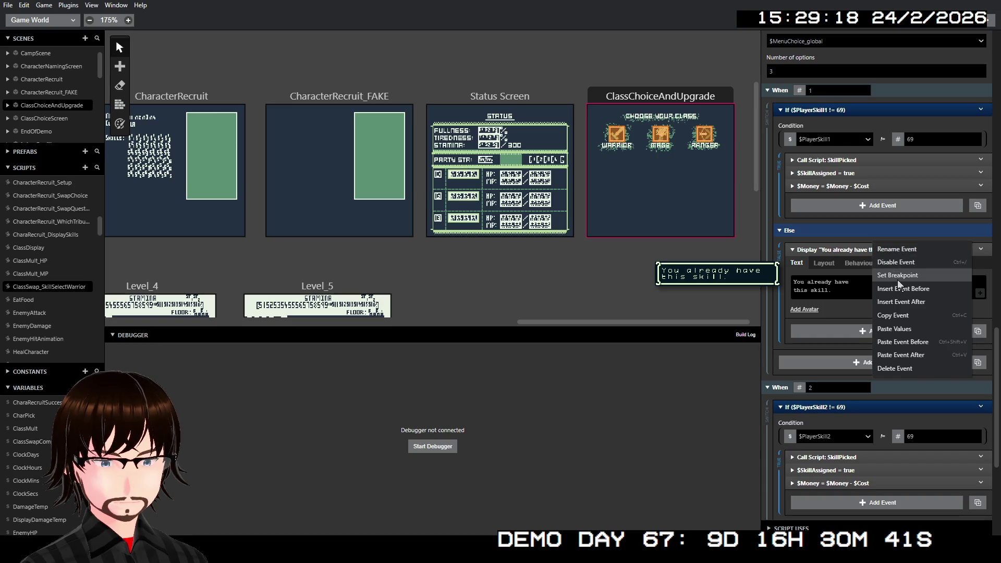
pyautogui.click(897, 316)
pyautogui.click(886, 250)
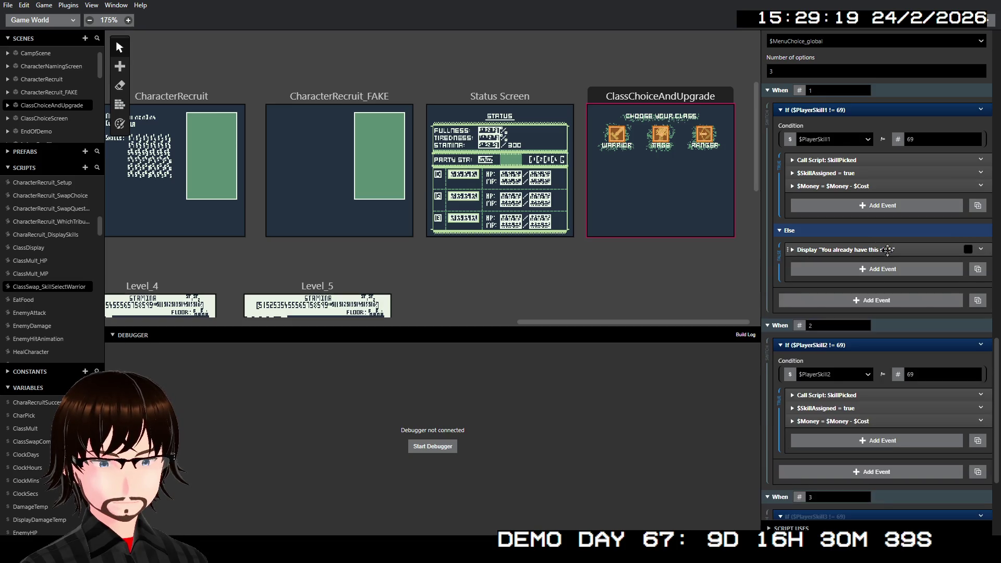
pyautogui.rightClick(850, 344)
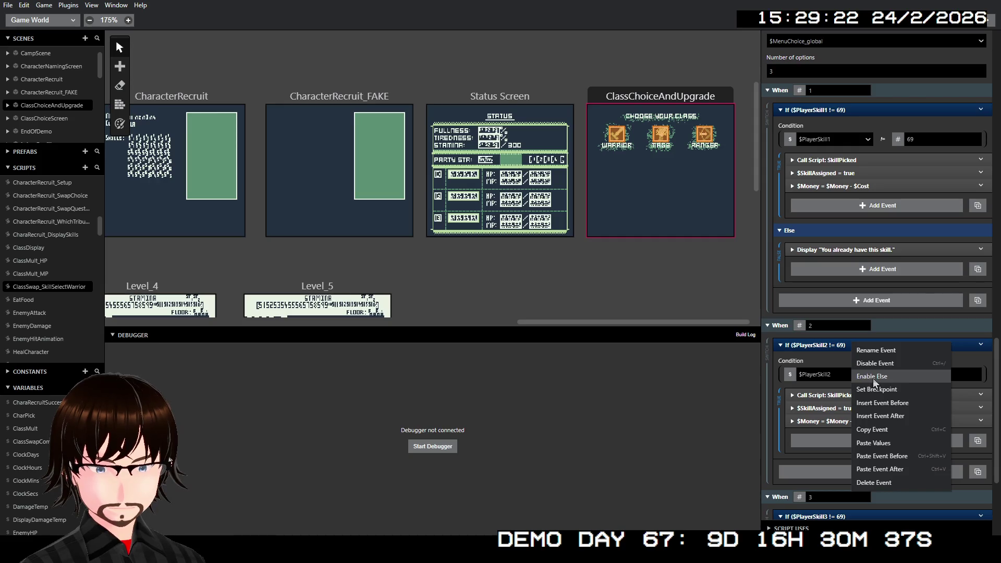
pyautogui.click(873, 378)
pyautogui.click(795, 466)
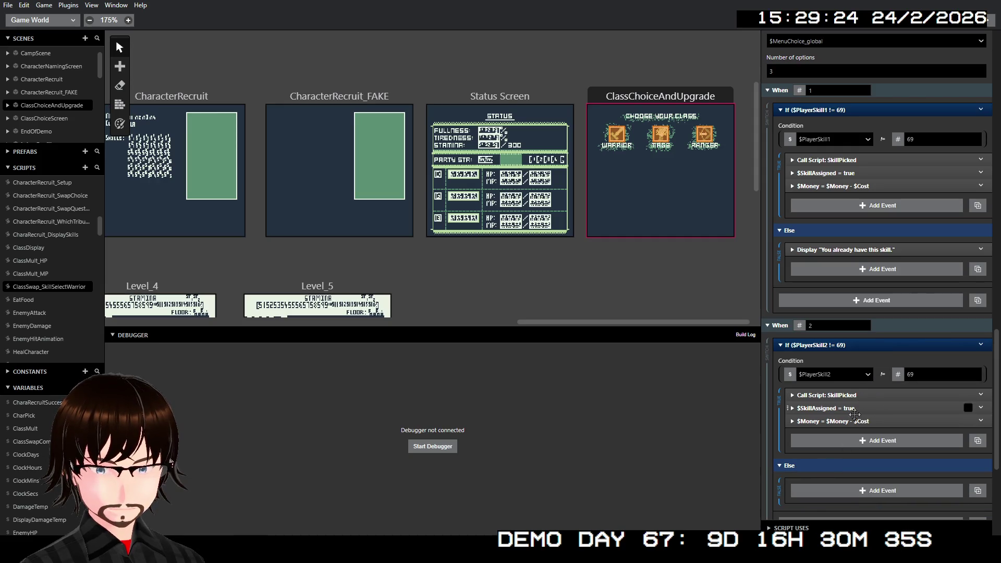
pyautogui.rightClick(852, 421)
pyautogui.click(879, 508)
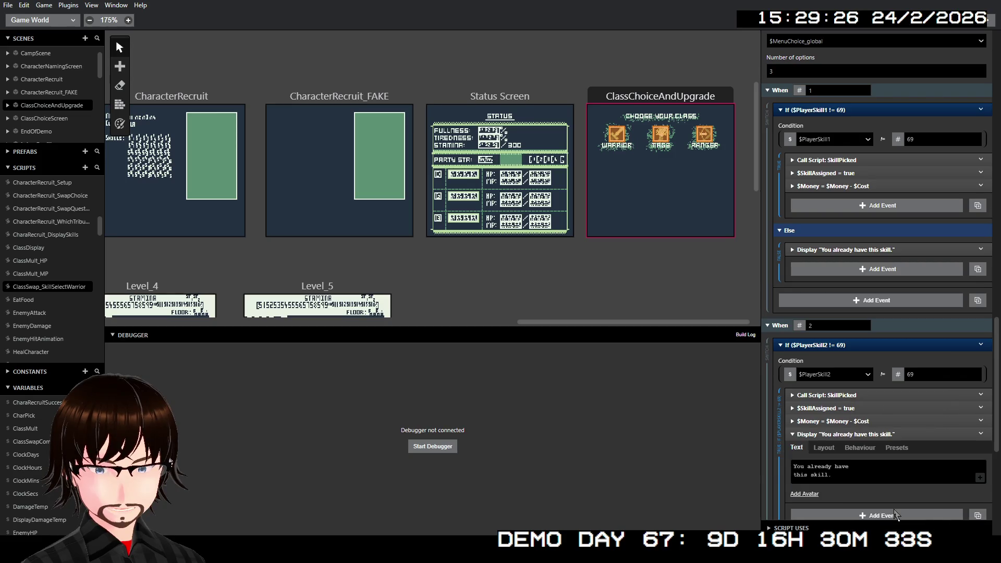
pyautogui.scroll(-3, 887, 414)
pyautogui.click(847, 278)
pyautogui.moveTo(849, 278)
pyautogui.mouseDown()
pyautogui.moveTo(863, 347)
pyautogui.moveTo(849, 346)
pyautogui.mouseUp()
# - Enable Else on the PlayerSkill3 check and move a pasted copy of the message into it
pyautogui.scroll(-3, 849, 346)
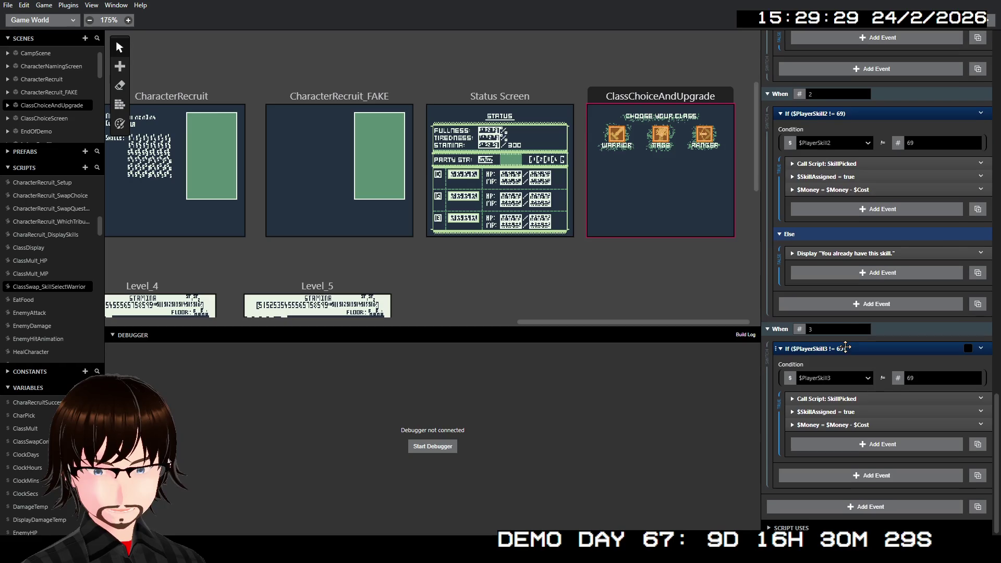
pyautogui.rightClick(851, 349)
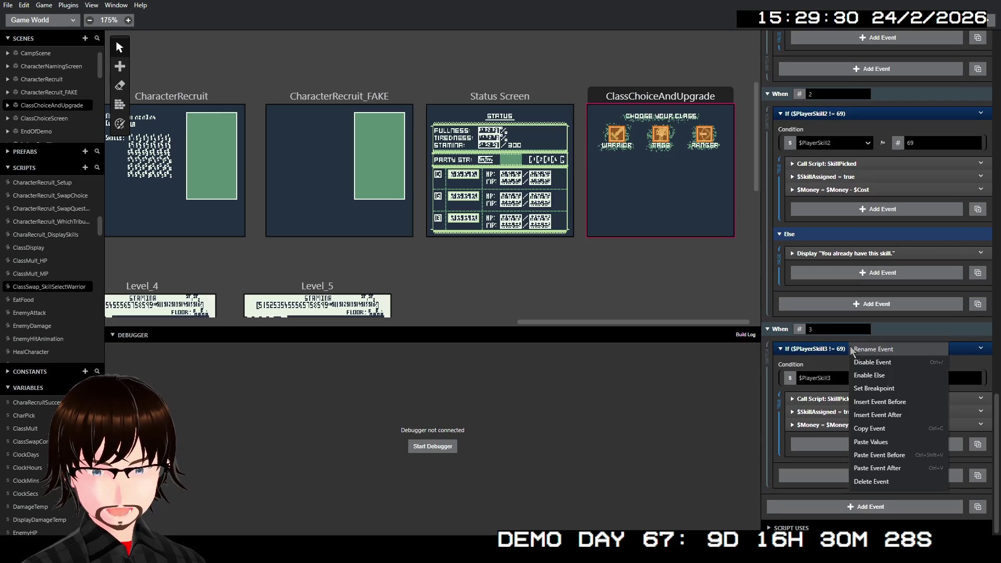
pyautogui.click(869, 375)
pyautogui.click(796, 467)
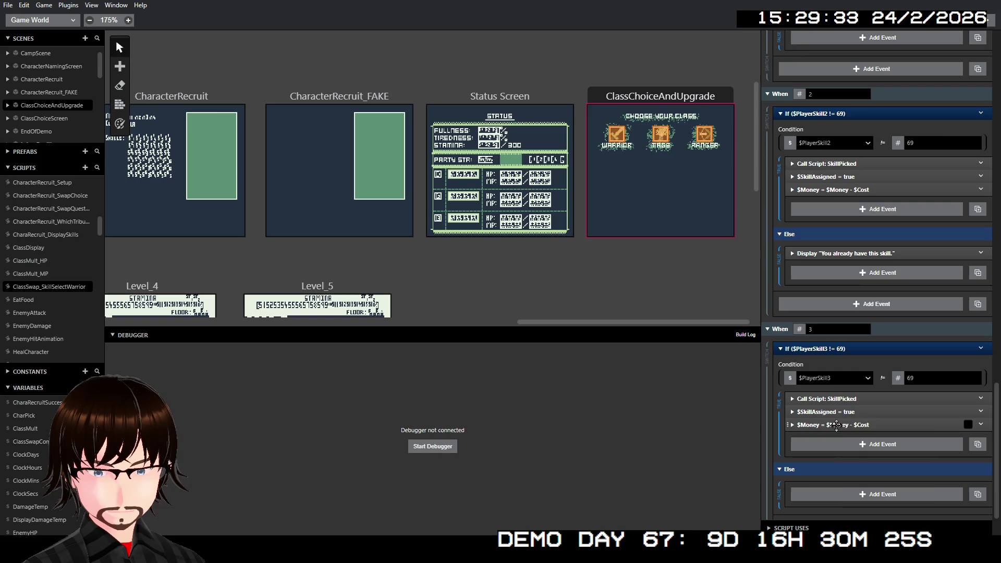
pyautogui.rightClick(835, 494)
pyautogui.click(868, 495)
pyautogui.scroll(-5, 834, 470)
pyautogui.moveTo(845, 313); pyautogui.dragTo(863, 434)
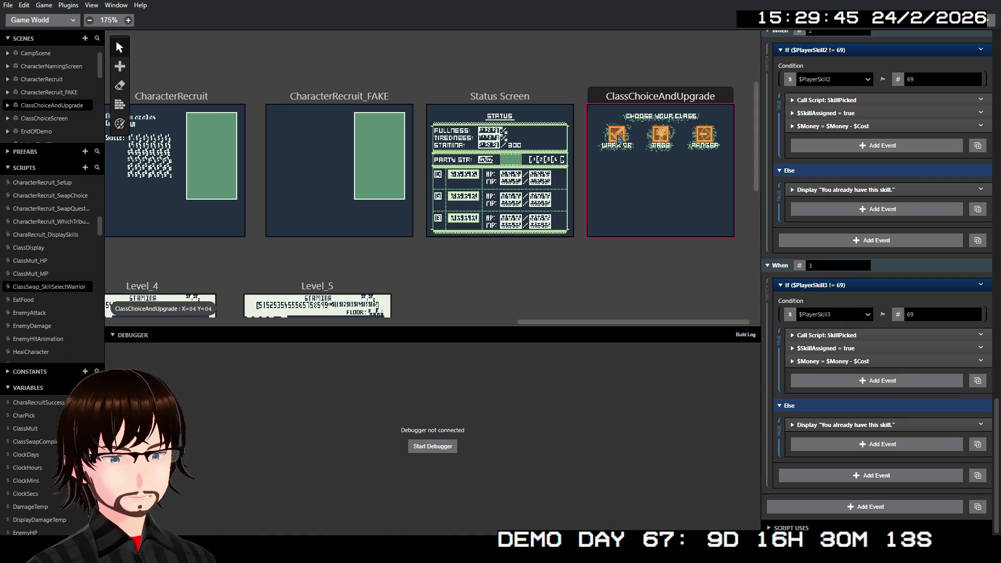
# - Select the Warrior trigger in ClassChoiceAndUpgrade to show its On Interact script
pyautogui.click(619, 137)
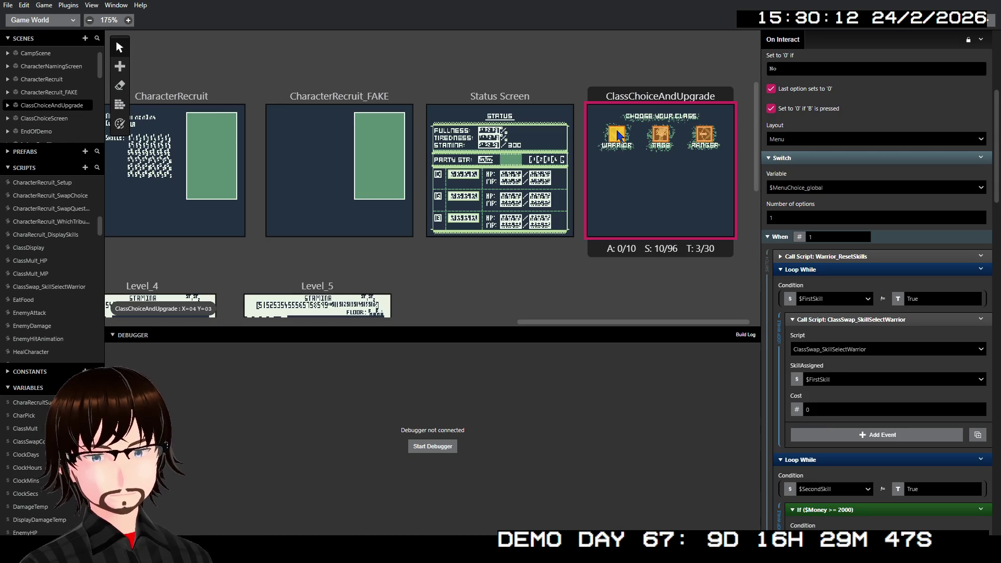
pyautogui.scroll(5, 915, 208)
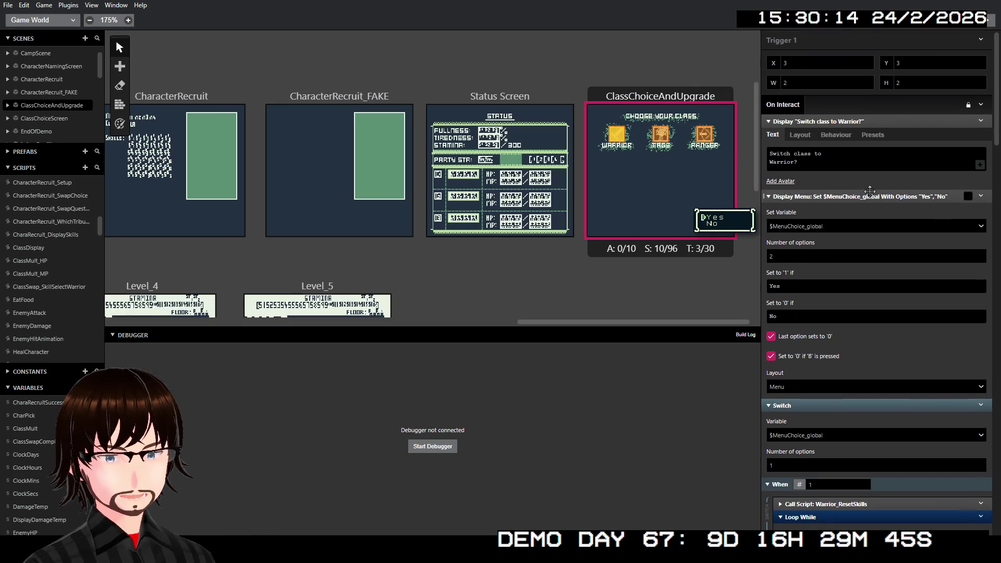
pyautogui.scroll(-8, 872, 194)
pyautogui.scroll(-8, 869, 181)
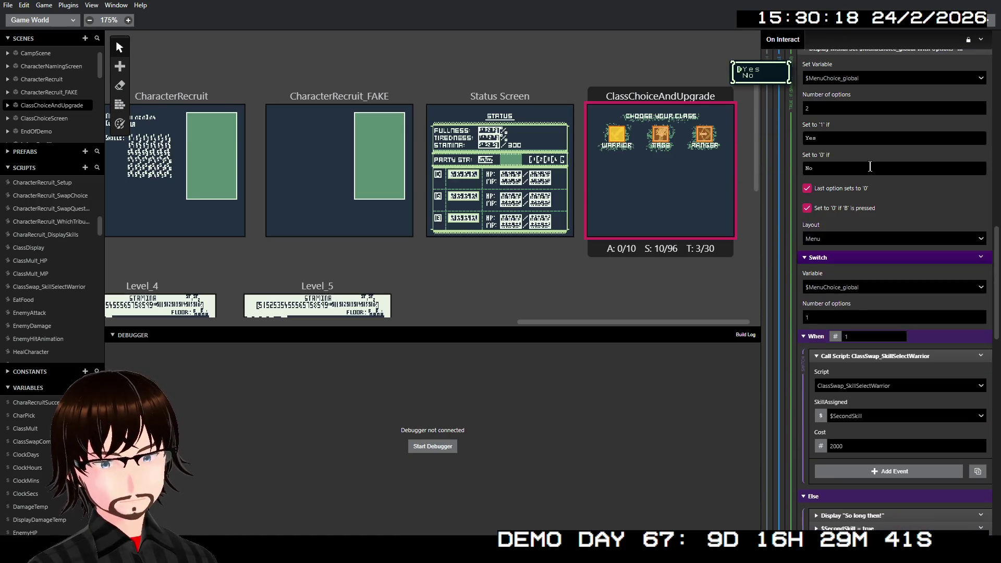
pyautogui.scroll(-5, 850, 188)
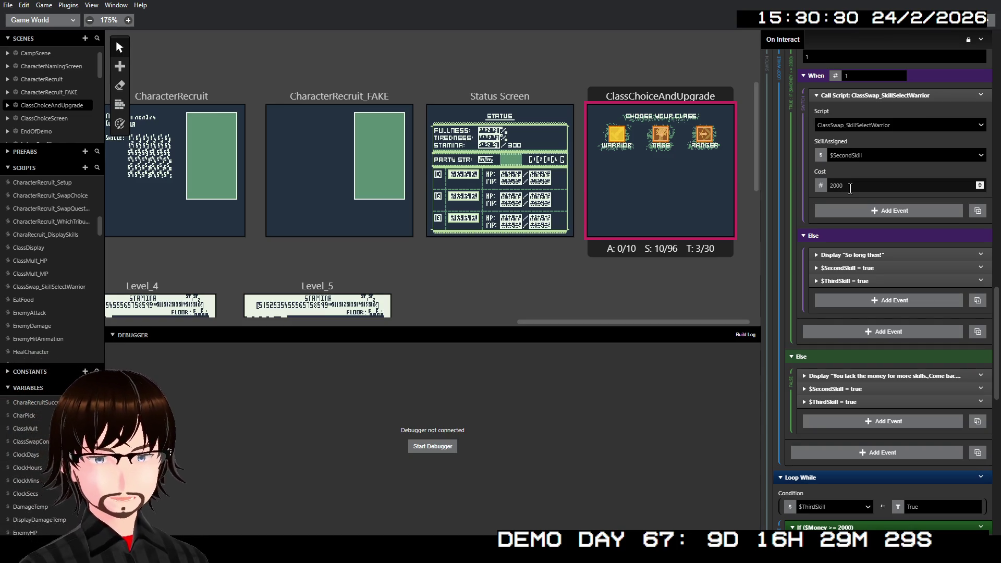
pyautogui.scroll(10, 879, 108)
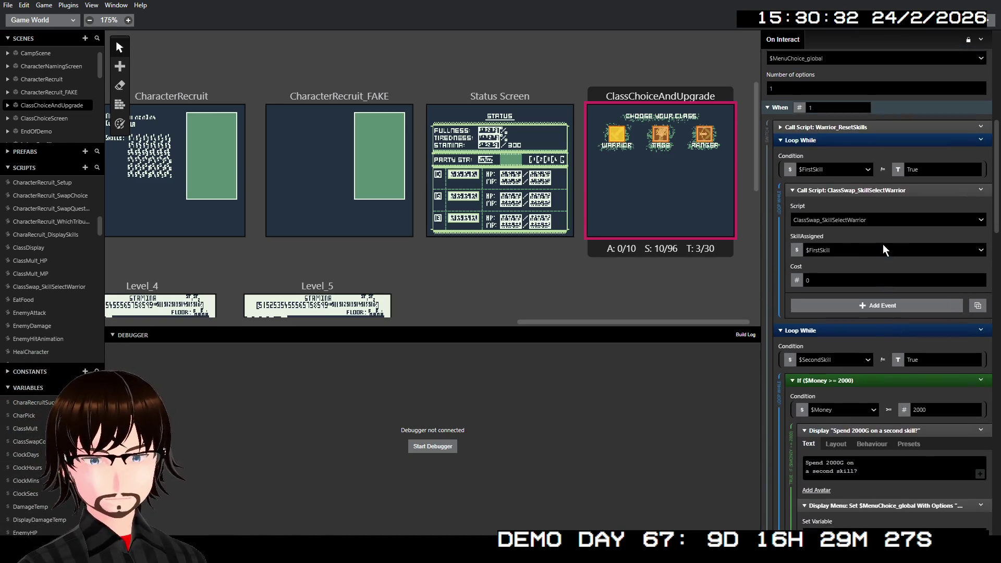
pyautogui.scroll(3, 885, 244)
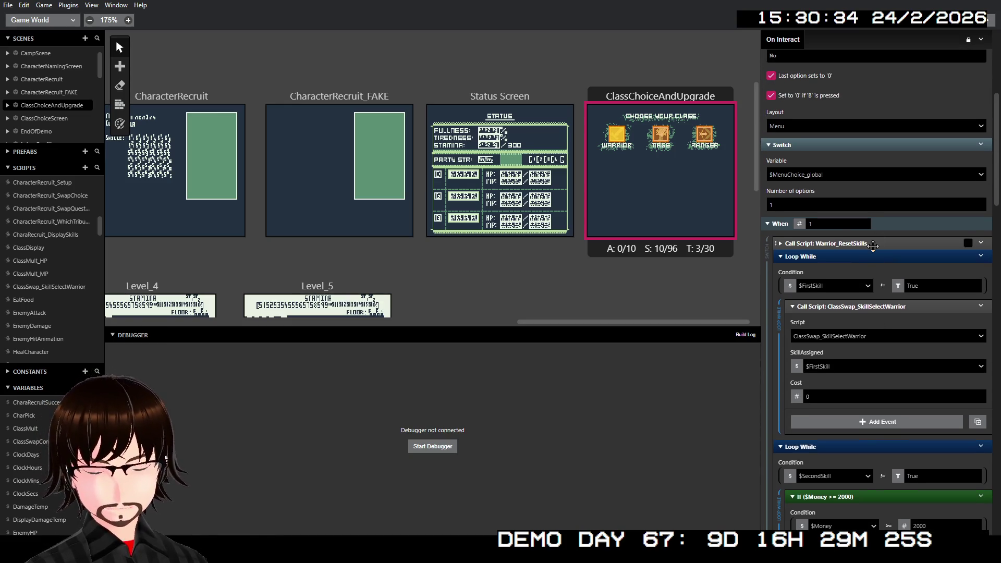
pyautogui.scroll(3, 861, 256)
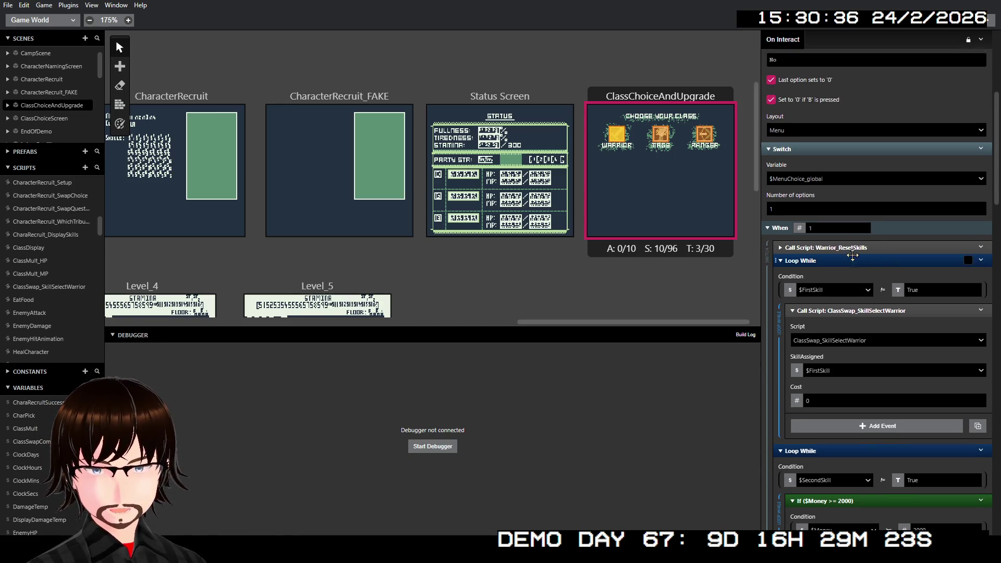
pyautogui.scroll(-2, 847, 268)
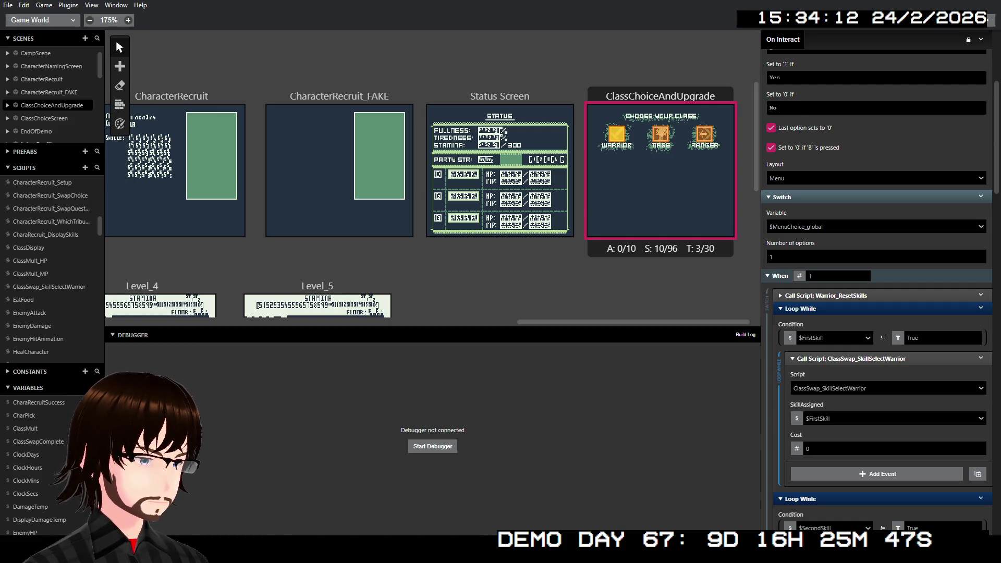
# - Open ClassSwap_SkillSelectWarrior from the Scripts list and scroll through its events
pyautogui.click(49, 287)
pyautogui.scroll(-10, 871, 106)
# - Copy the Warrior script's name and add a new empty script, Script 117
pyautogui.scroll(10, 871, 106)
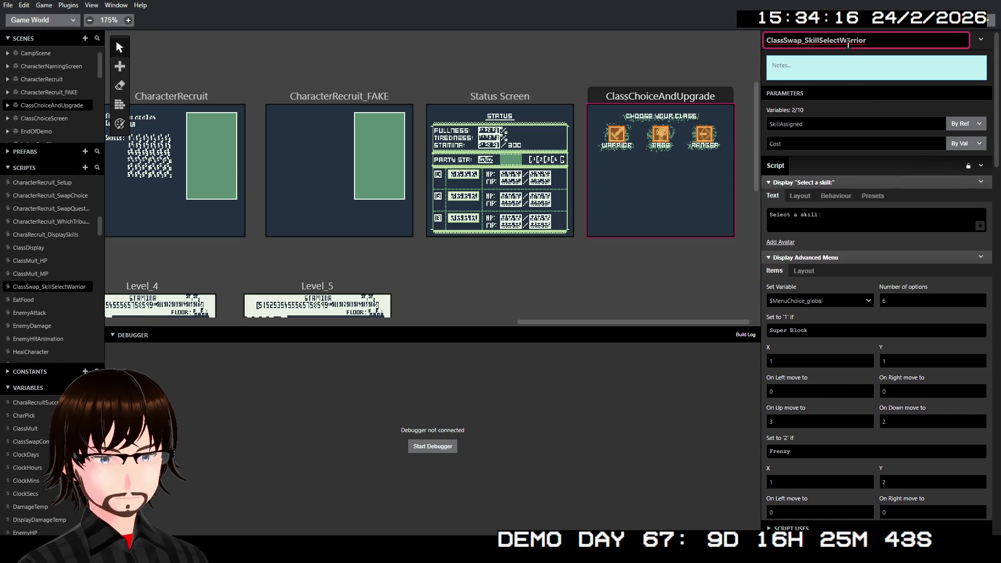
pyautogui.doubleClick(847, 45)
pyautogui.hotkey('ctrl', 'c')
pyautogui.click(885, 43)
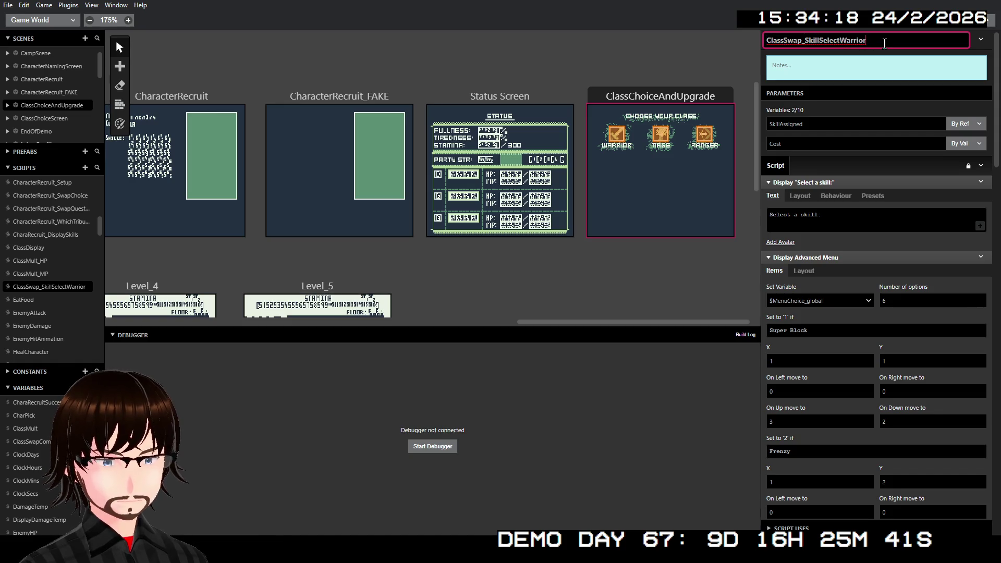
pyautogui.click(41, 288)
pyautogui.moveTo(41, 288); pyautogui.dragTo(162, 205)
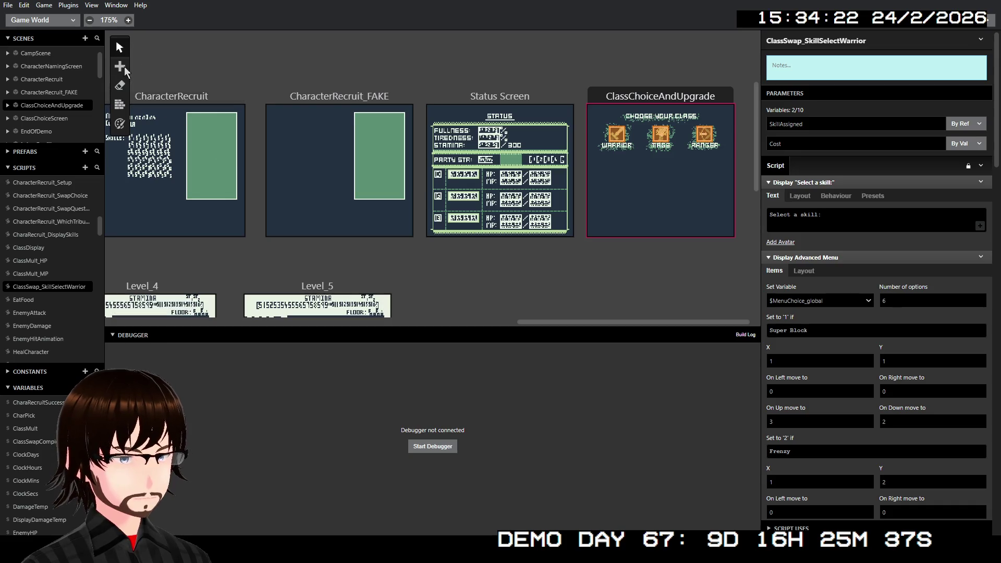
pyautogui.click(85, 167)
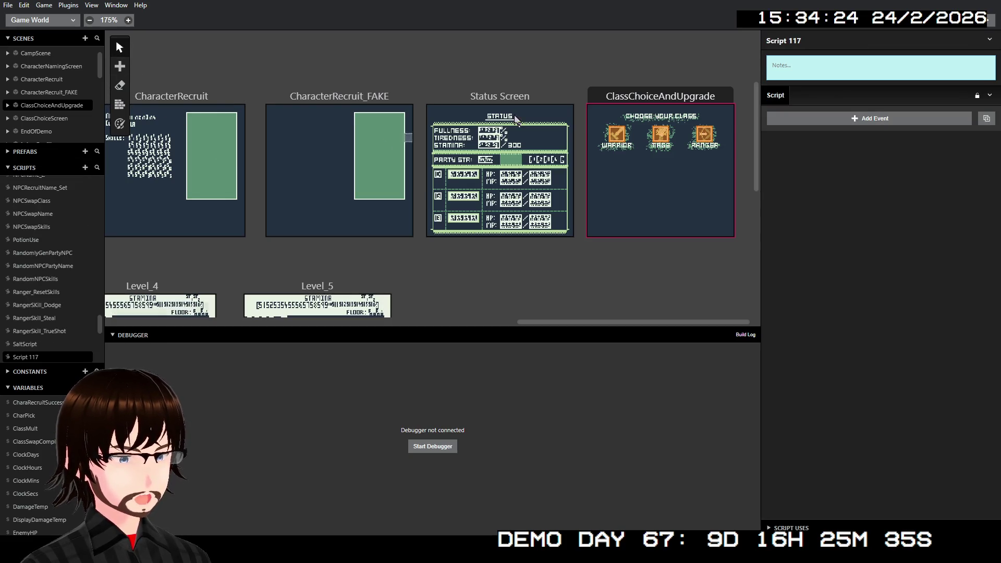
# - Rename Script 117 to ClassSwap_SkillSelectRanger by editing the pasted Warrior name
pyautogui.doubleClick(798, 40)
pyautogui.hotkey('ctrl', 'a')
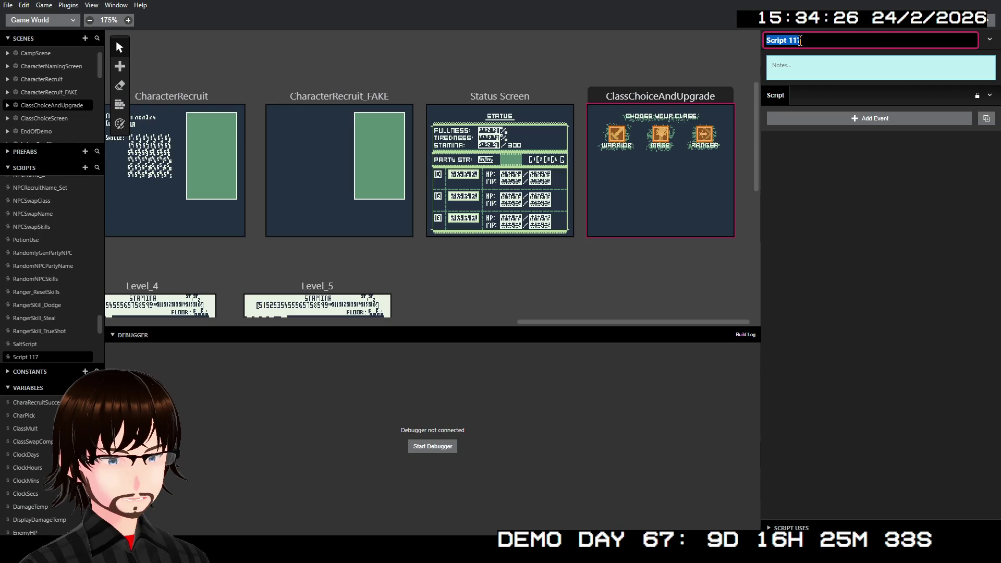
pyautogui.hotkey('ctrl', 'v')
pyautogui.moveTo(866, 41); pyautogui.dragTo(840, 41)
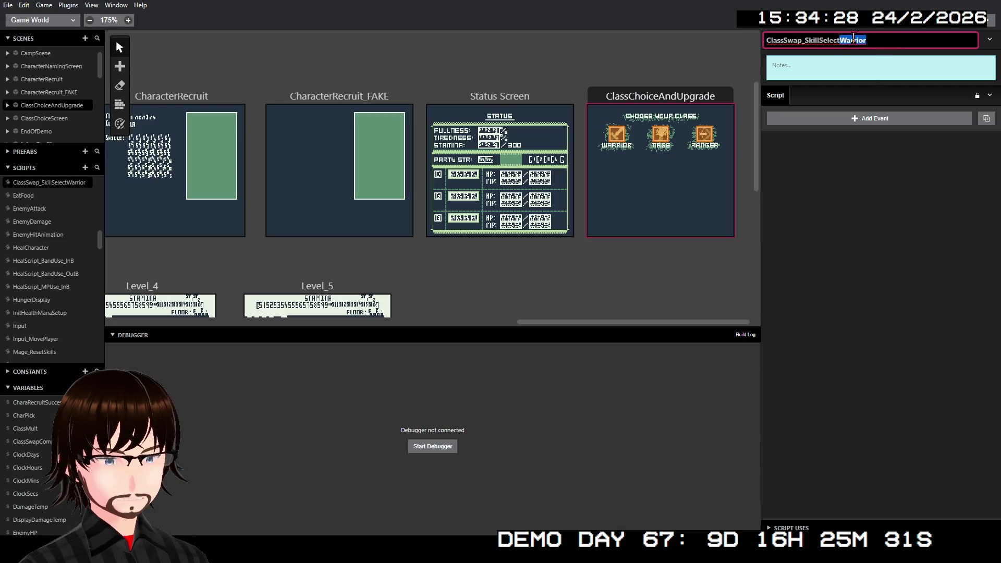
pyautogui.write('Range')
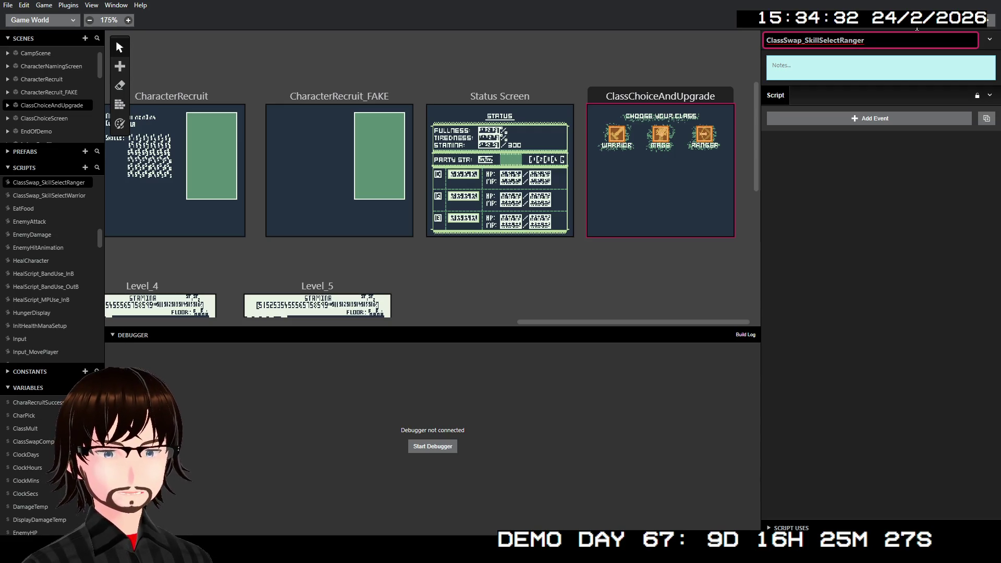
pyautogui.click(892, 156)
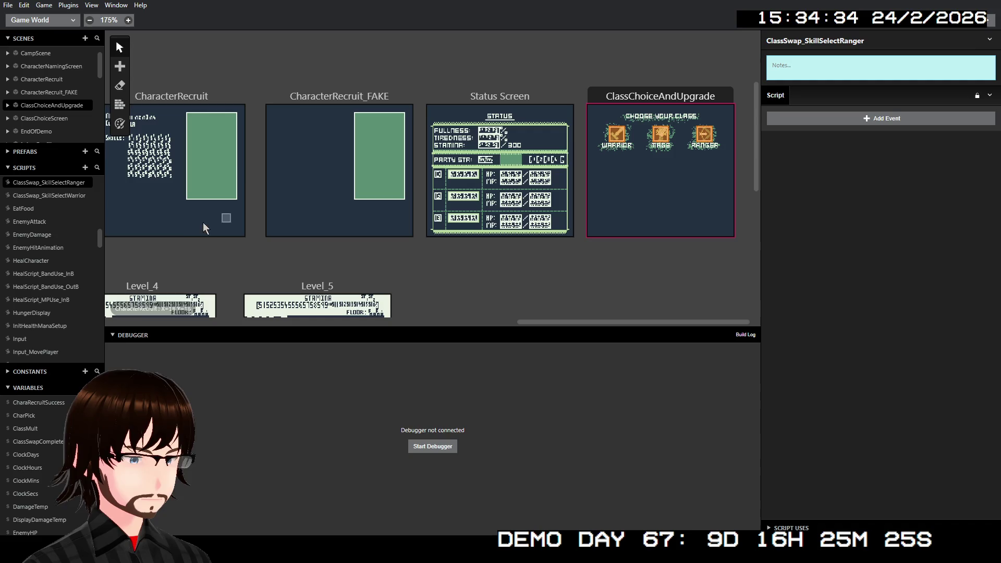
# - Copy the Warrior script's message, advanced menu and Switch events, then return to the Ranger script
pyautogui.click(63, 199)
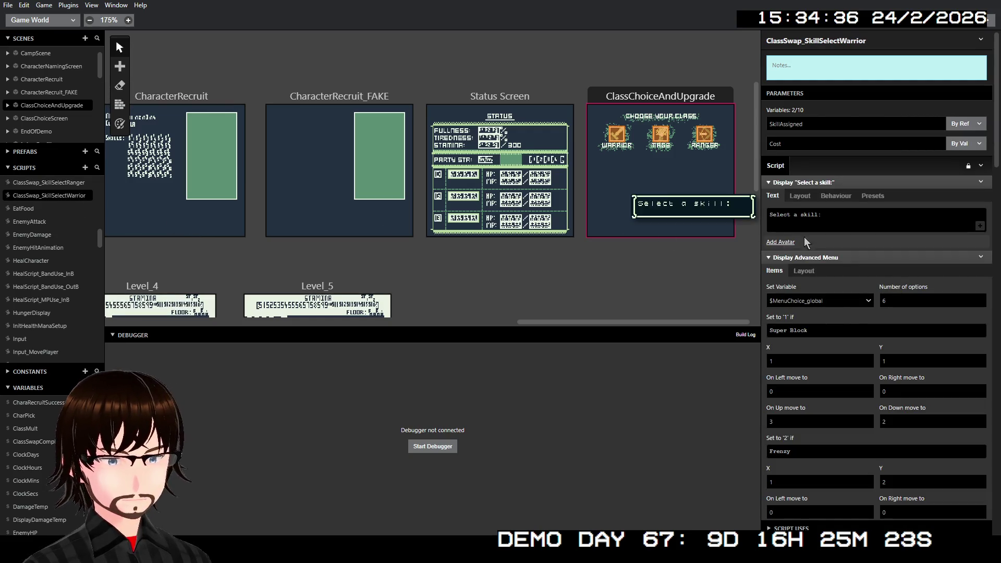
pyautogui.click(864, 182)
pyautogui.click(852, 195)
pyautogui.click(851, 208)
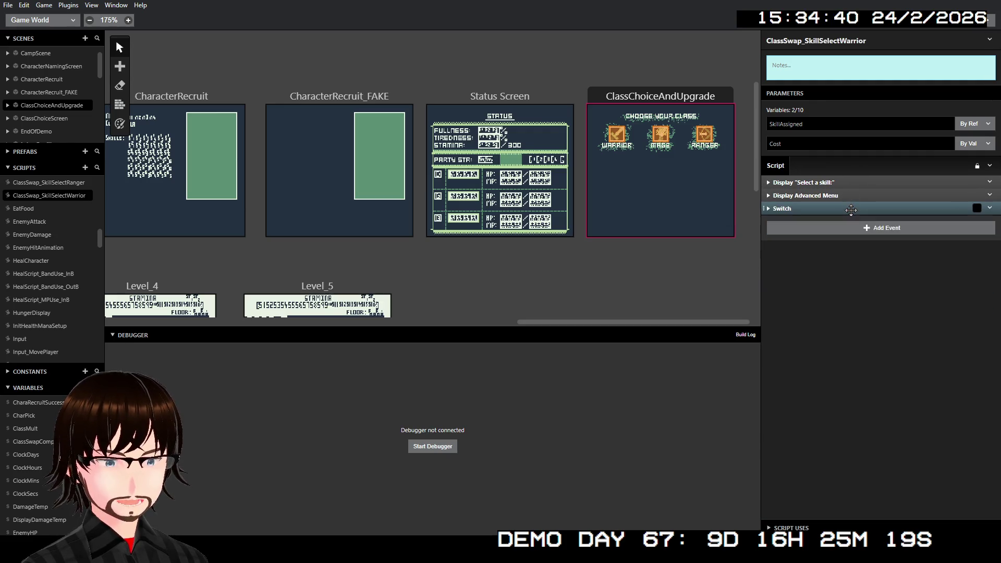
pyautogui.keyDown('shift'); pyautogui.click(847, 182); pyautogui.keyUp('shift')
pyautogui.keyDown('shift'); pyautogui.click(847, 196); pyautogui.keyUp('shift')
pyautogui.keyDown('shift'); pyautogui.click(847, 209); pyautogui.keyUp('shift')
pyautogui.rightClick(849, 209)
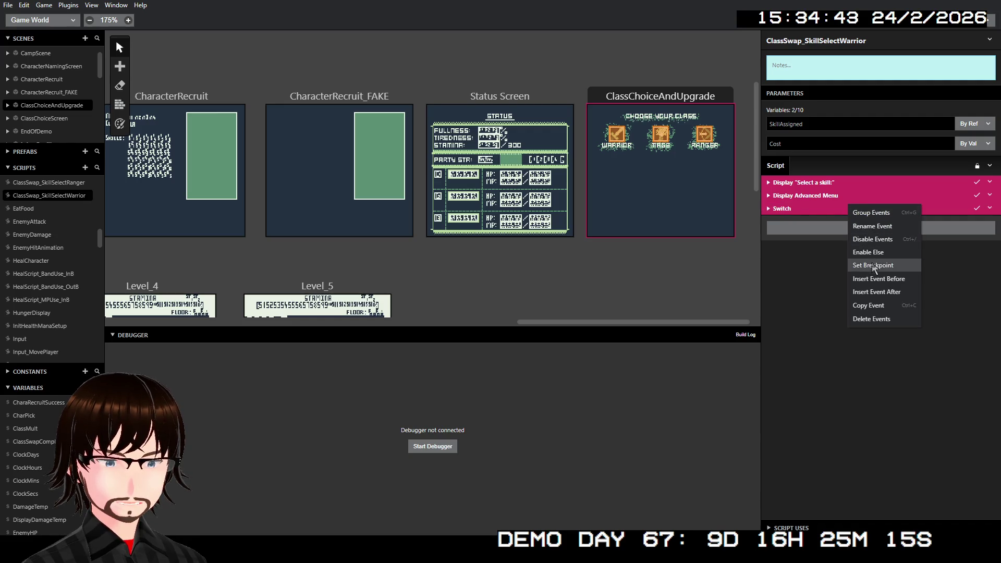
pyautogui.click(873, 304)
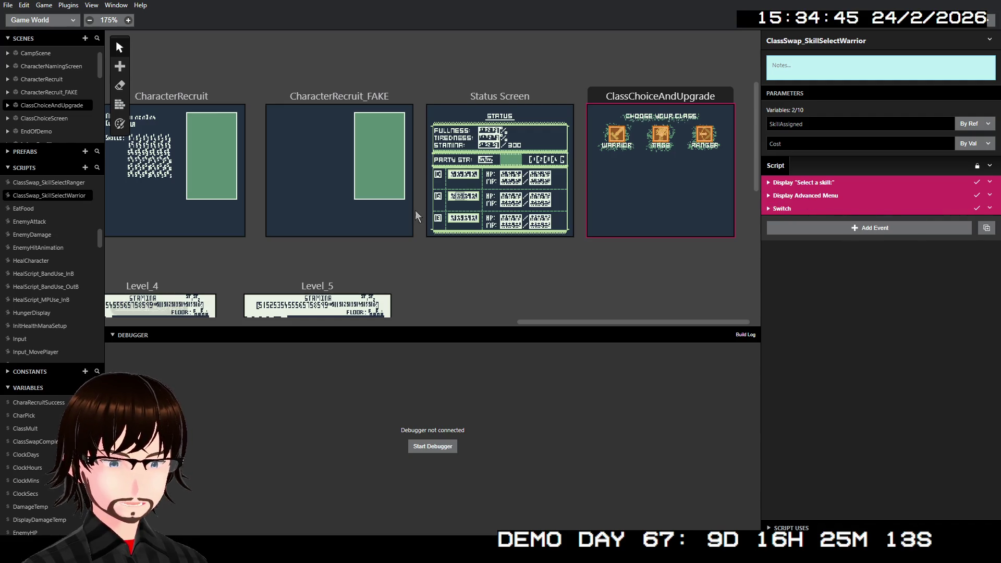
pyautogui.click(69, 183)
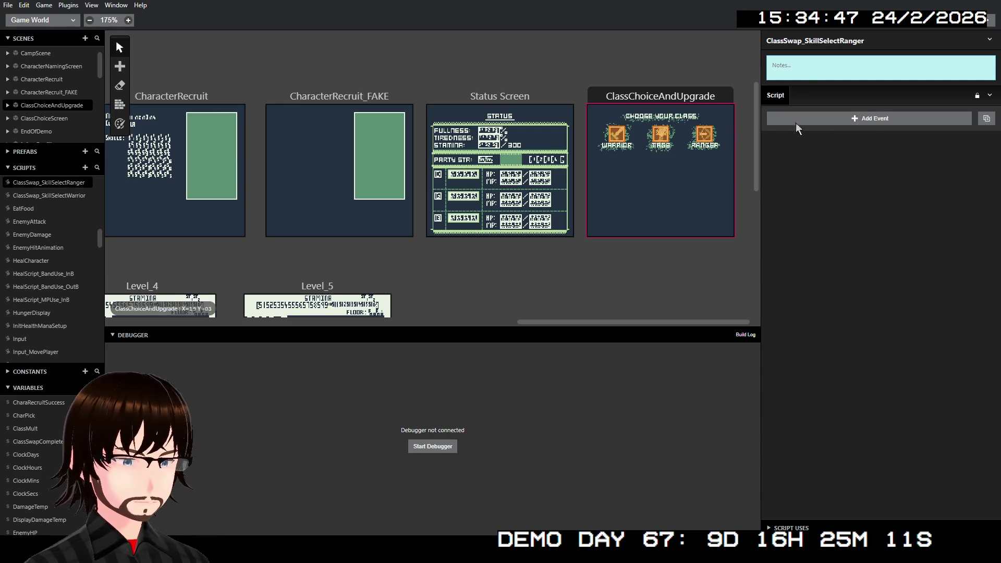
# - Paste the three copied Warrior events into the Ranger script
pyautogui.click(994, 95)
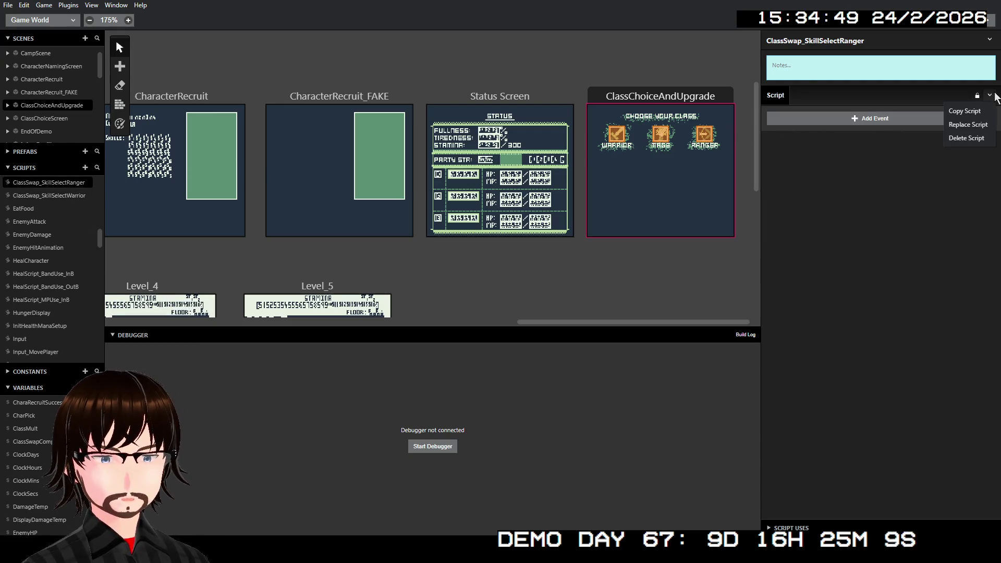
pyautogui.click(980, 124)
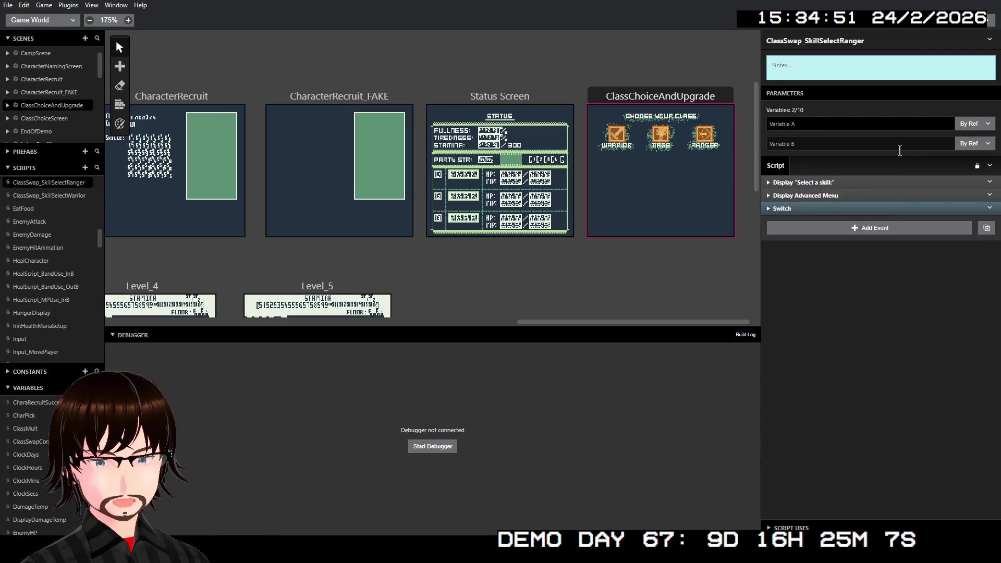
pyautogui.click(71, 198)
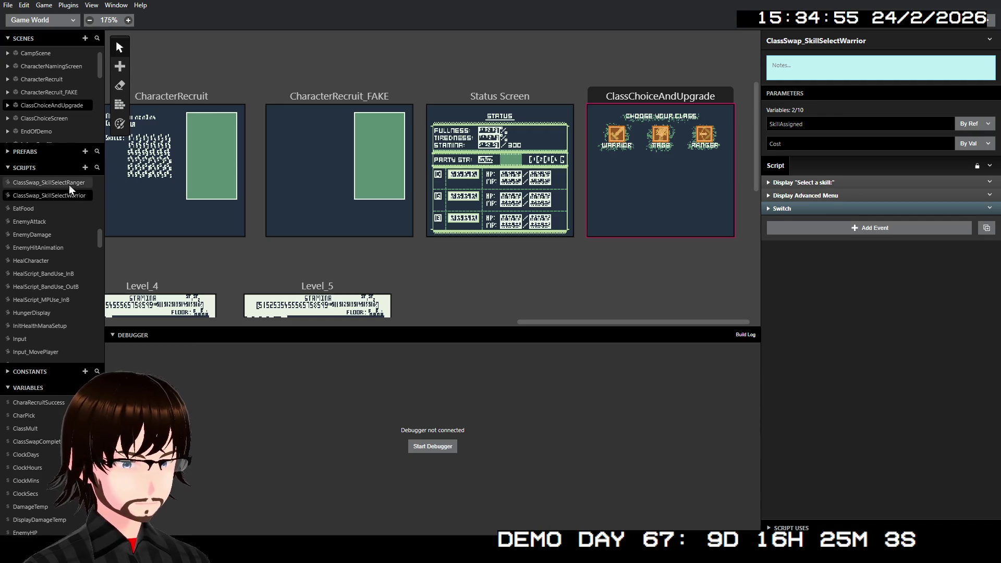
pyautogui.click(69, 185)
# - Rename the parameters to SkillAssigned and Cost, passing Cost by value
pyautogui.click(894, 120)
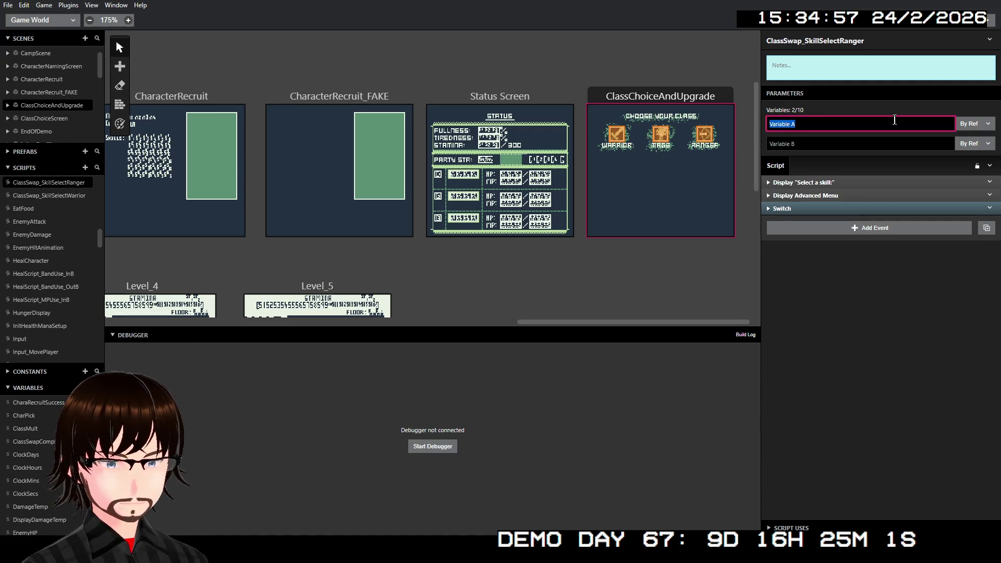
pyautogui.write('Ski')
pyautogui.write('S')
pyautogui.write('Assi')
pyautogui.write('gned')
pyautogui.press('Tab')
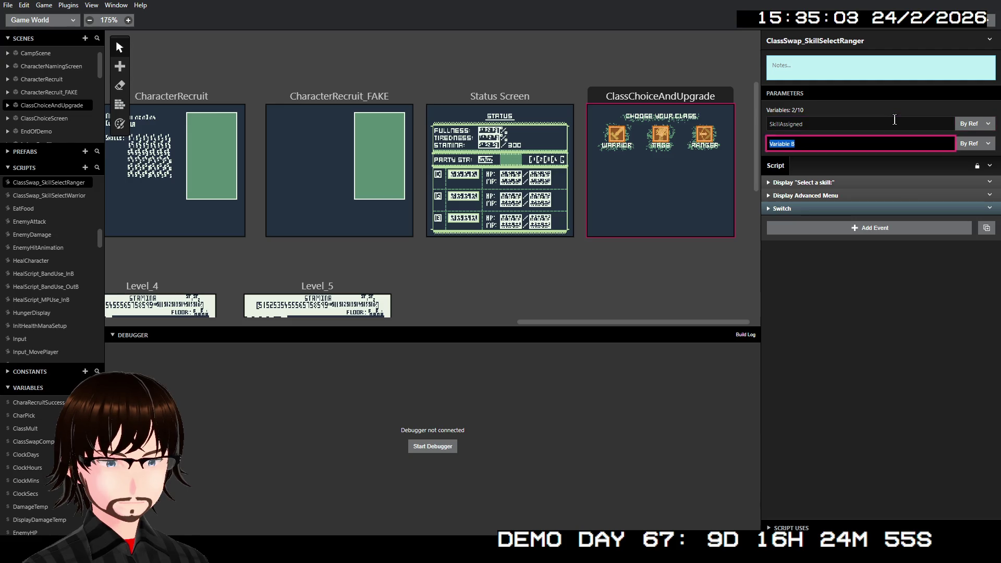
pyautogui.write('Cost')
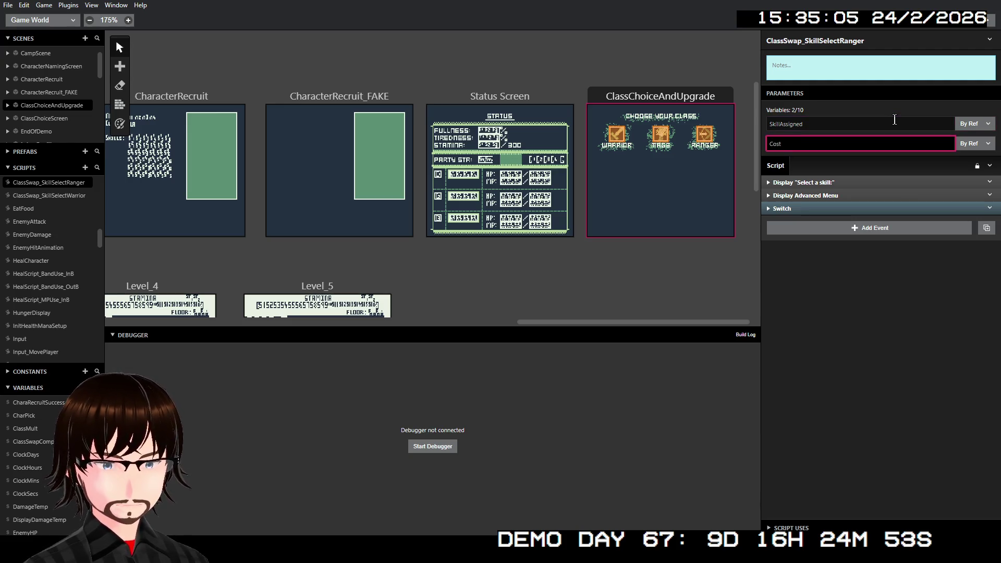
pyautogui.click(971, 145)
pyautogui.click(963, 163)
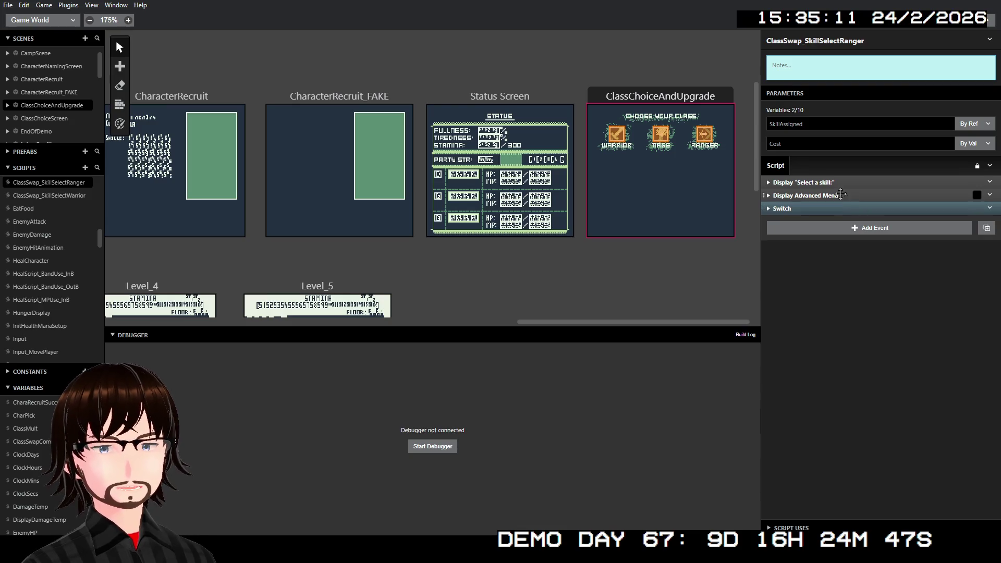
# - Relabel the Ranger skill menu's first three options as True Shot, Steal and Dodge
pyautogui.click(833, 183)
pyautogui.click(834, 183)
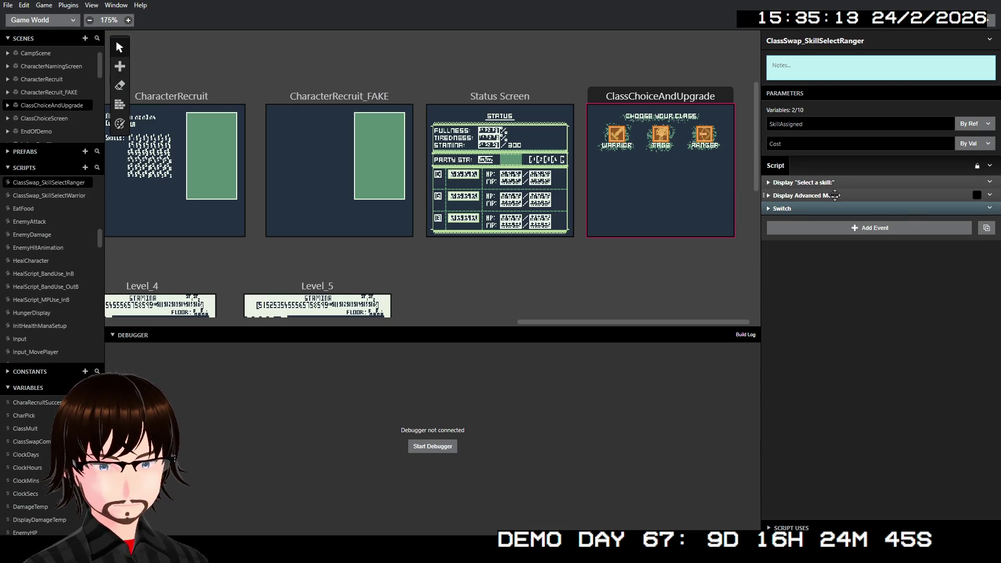
pyautogui.click(835, 195)
pyautogui.doubleClick(804, 269)
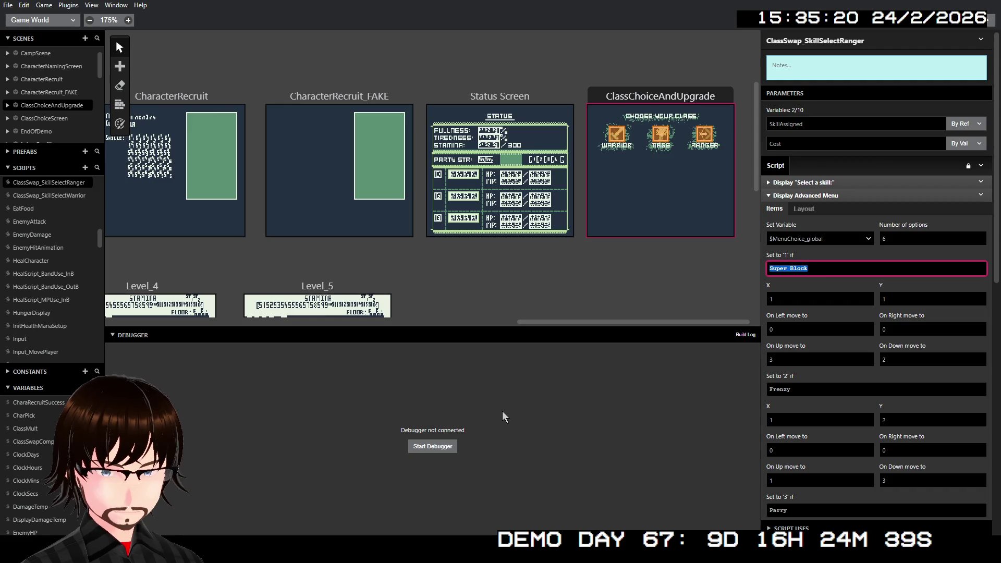
pyautogui.write('True Shot')
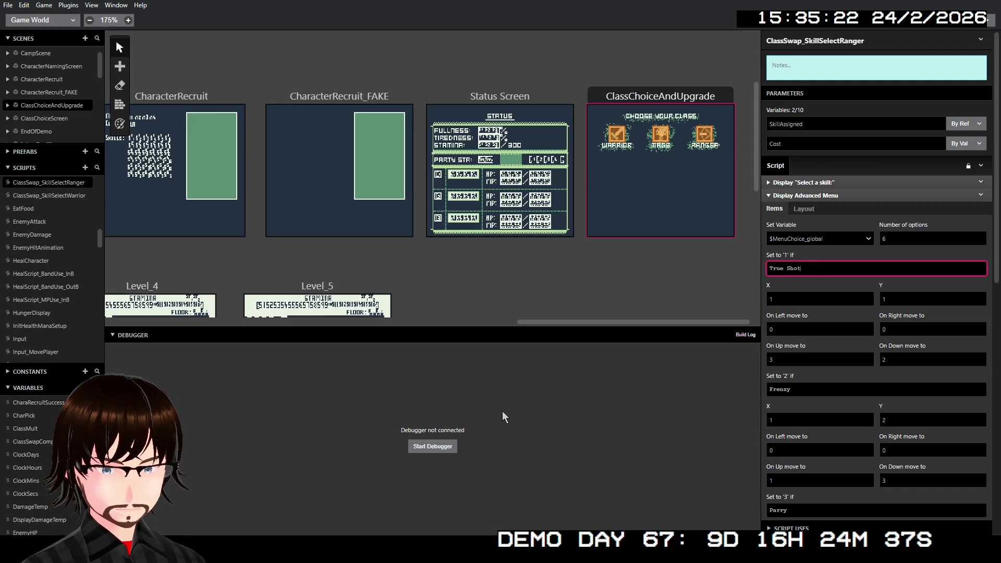
pyautogui.doubleClick(823, 391)
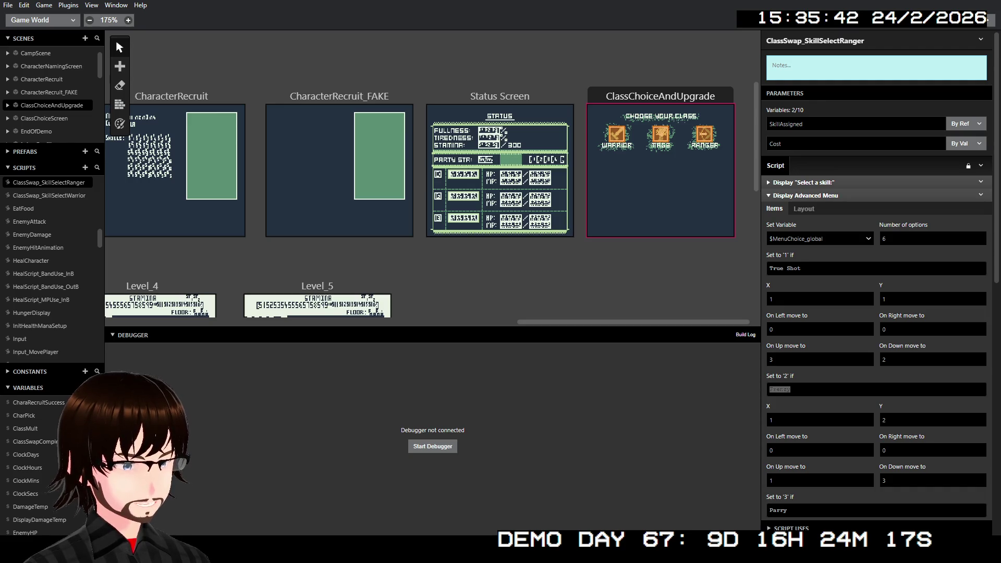
pyautogui.click(813, 390)
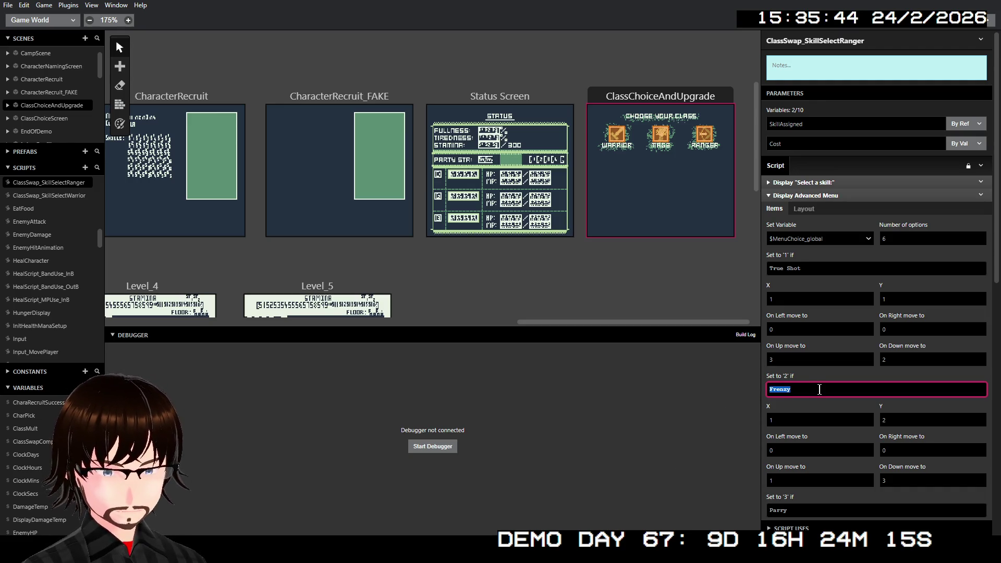
pyautogui.write('Stea')
pyautogui.press('Tab')
pyautogui.press('Tab')
pyautogui.press('Tab')
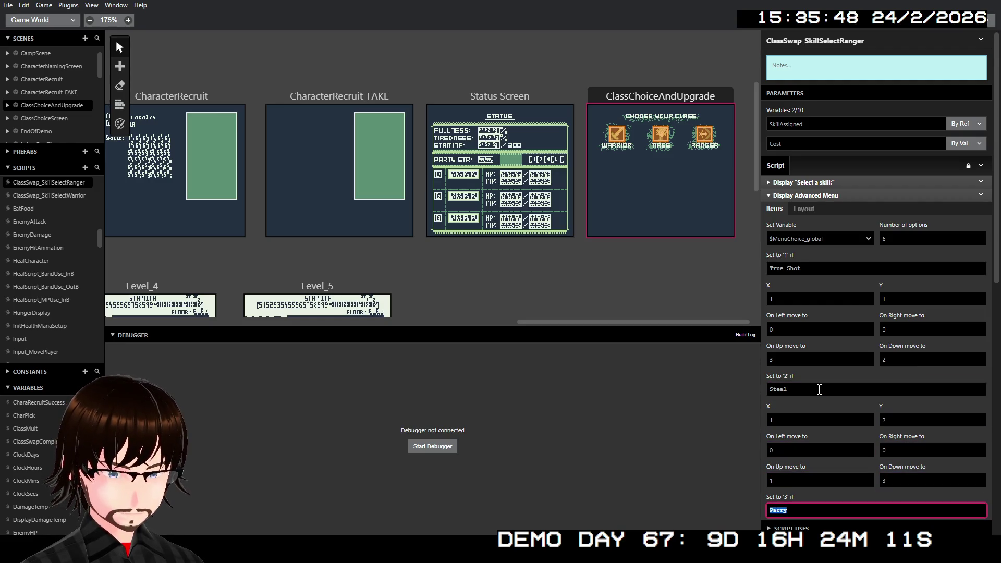
pyautogui.write('Dodge')
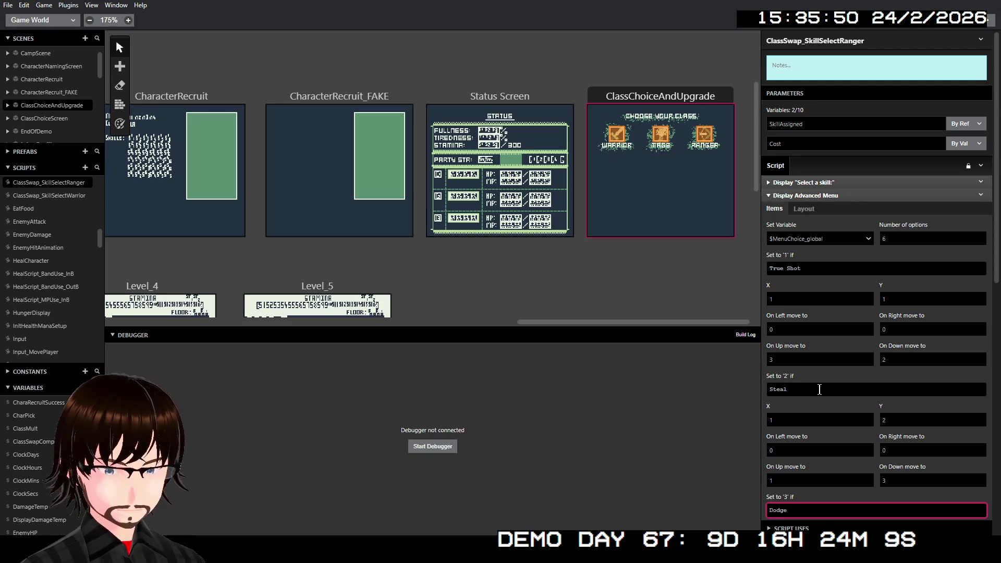
pyautogui.scroll(-6, 821, 387)
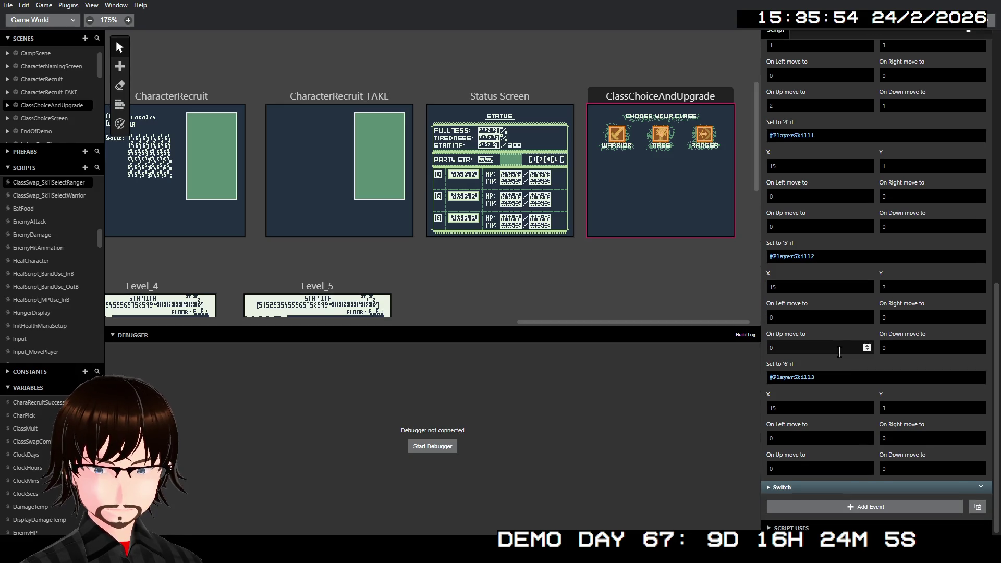
pyautogui.scroll(7, 840, 355)
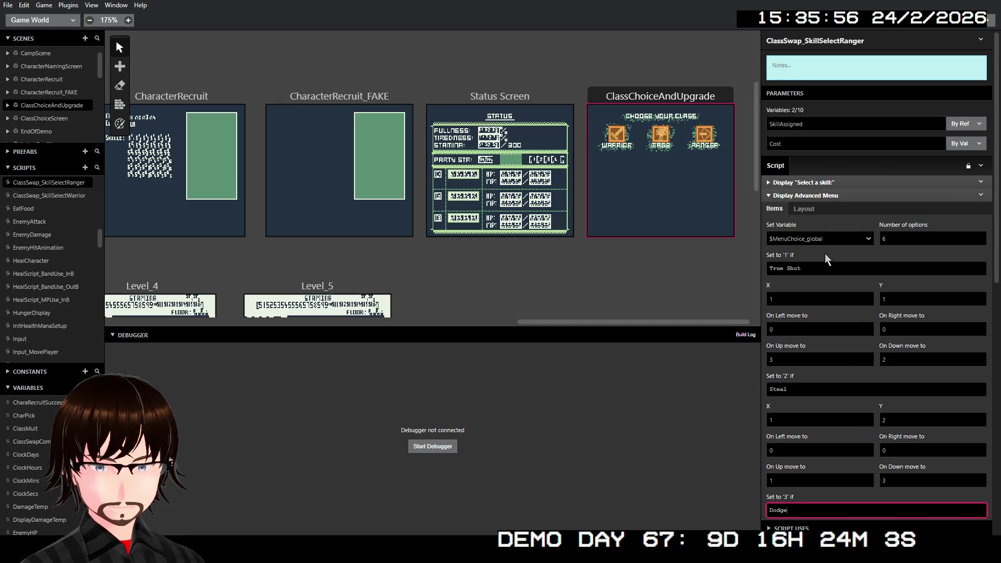
pyautogui.click(834, 196)
pyautogui.click(823, 209)
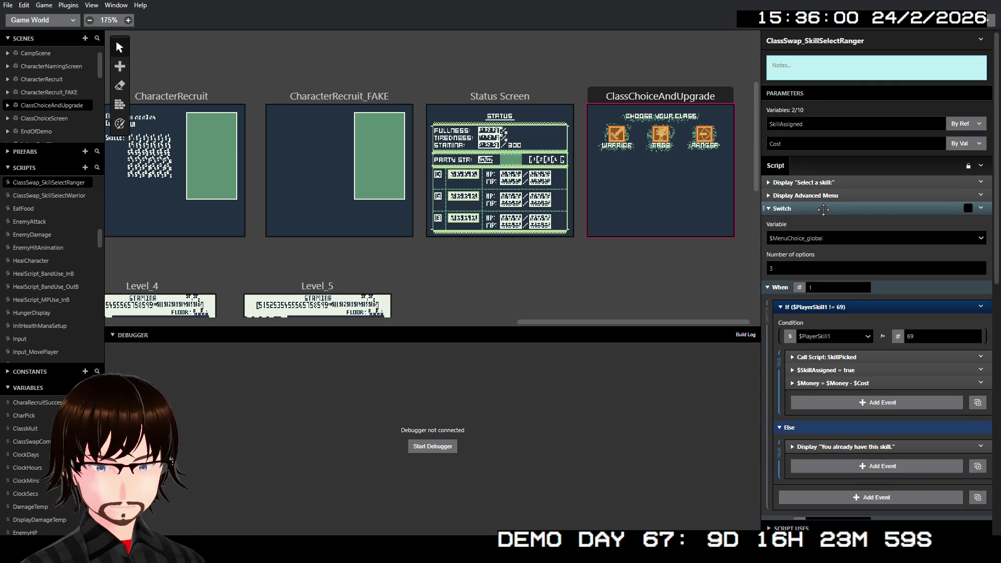
pyautogui.scroll(-4, 842, 238)
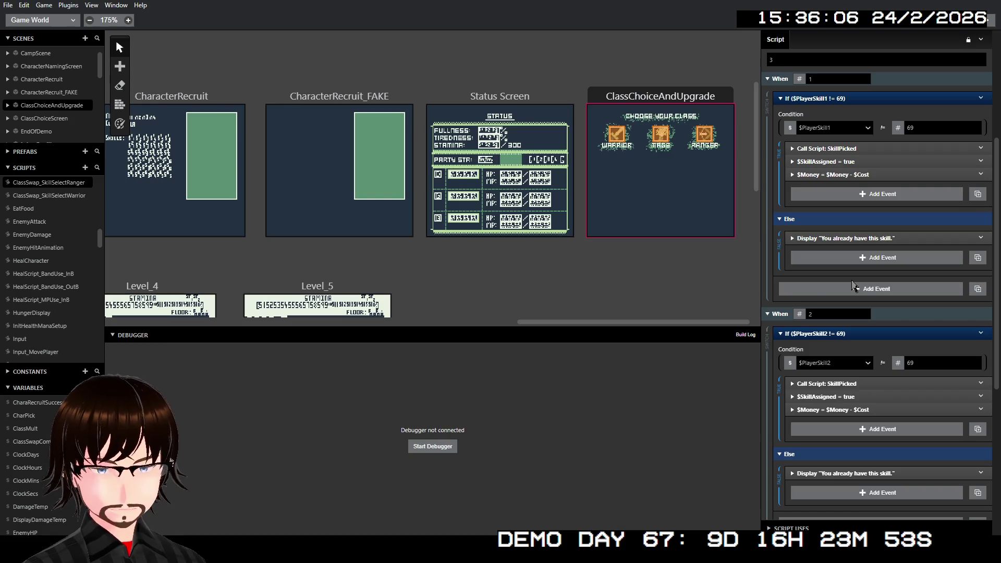
pyautogui.scroll(-4, 853, 285)
pyautogui.scroll(8, 852, 280)
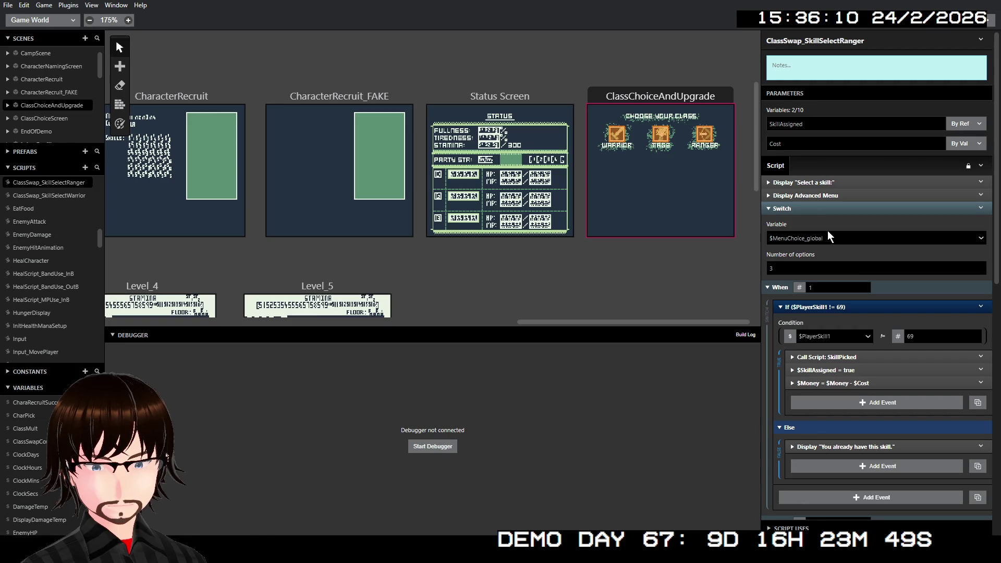
pyautogui.click(969, 208)
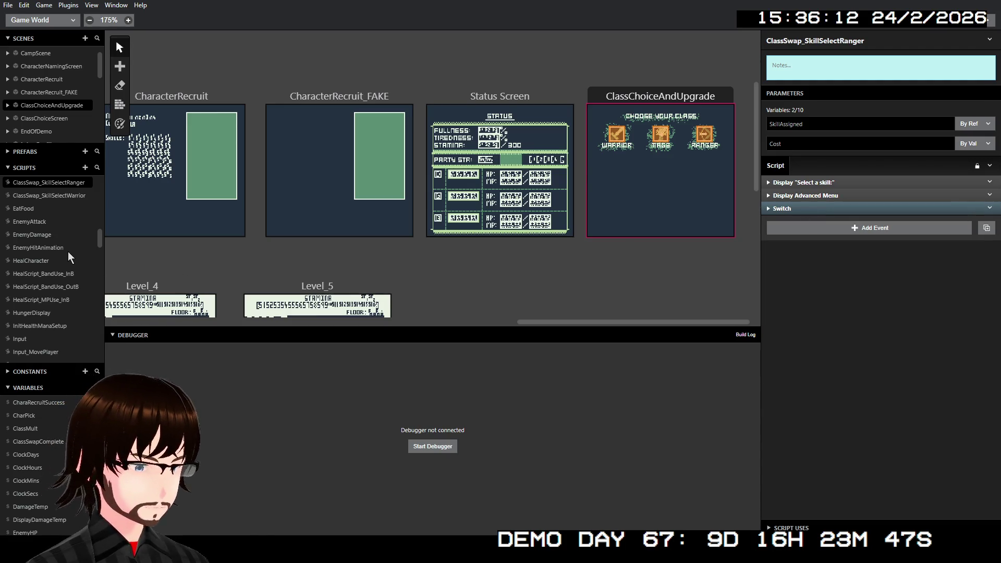
pyautogui.scroll(-10, 67, 252)
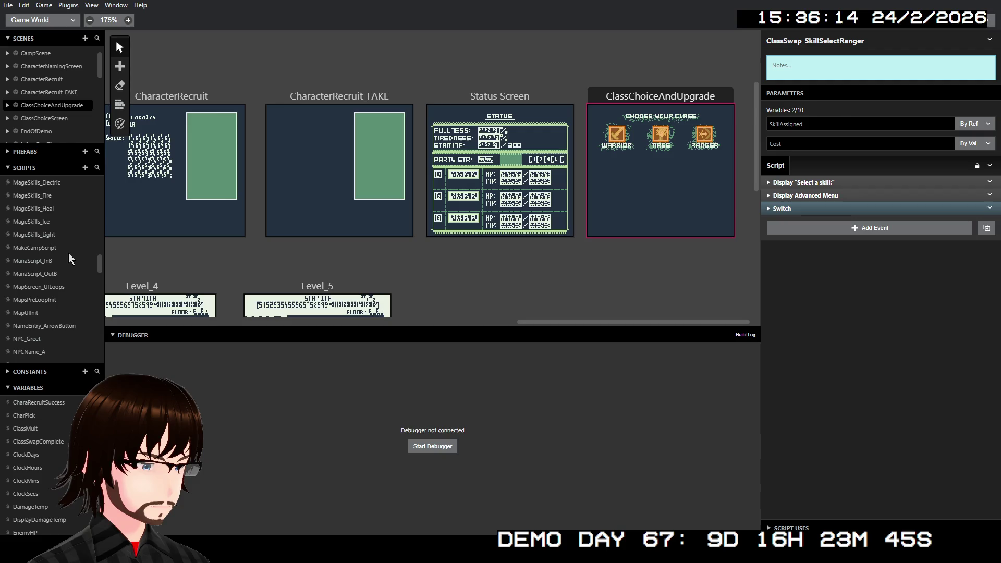
pyautogui.scroll(-10, 68, 253)
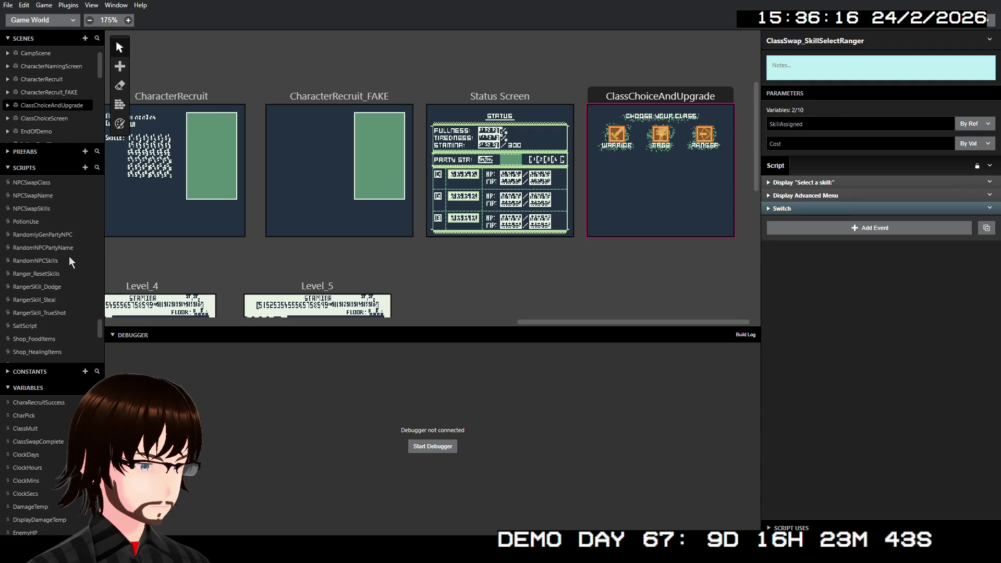
pyautogui.scroll(3, 71, 273)
pyautogui.scroll(1, 71, 272)
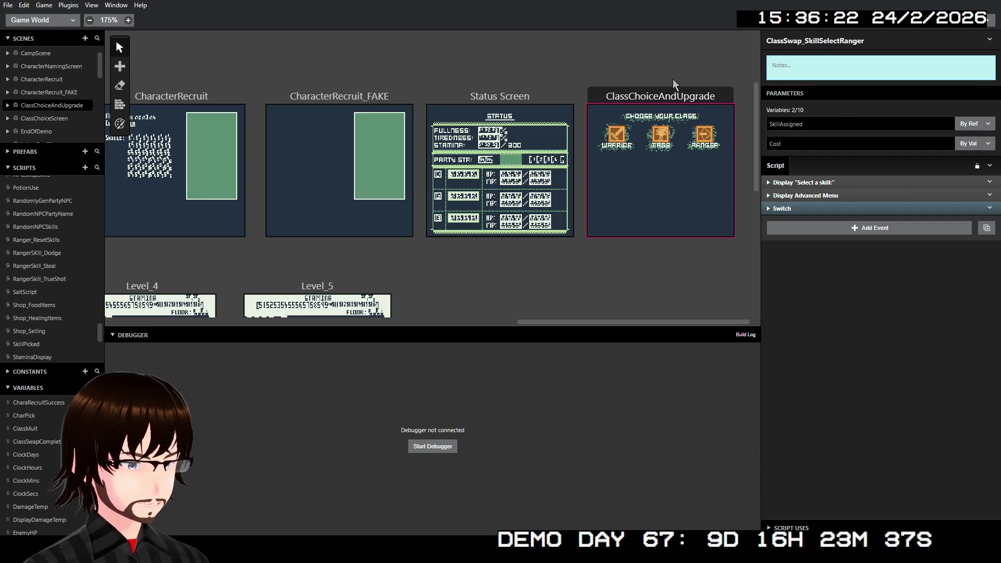
# - Select the Warrior choice trigger and collapse its prompt, Yes/No menu and Switch events
pyautogui.click(653, 96)
pyautogui.click(629, 140)
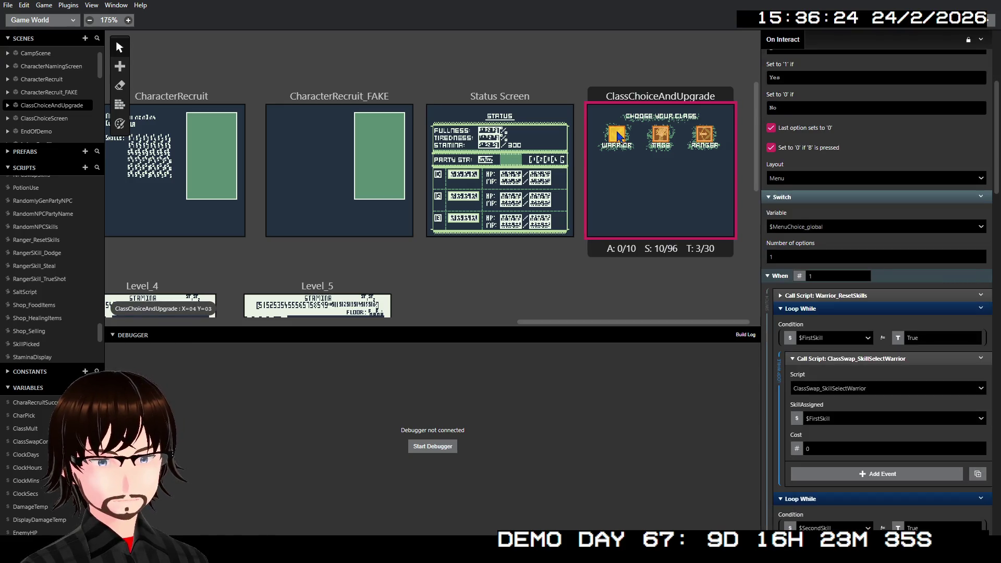
pyautogui.scroll(4, 885, 262)
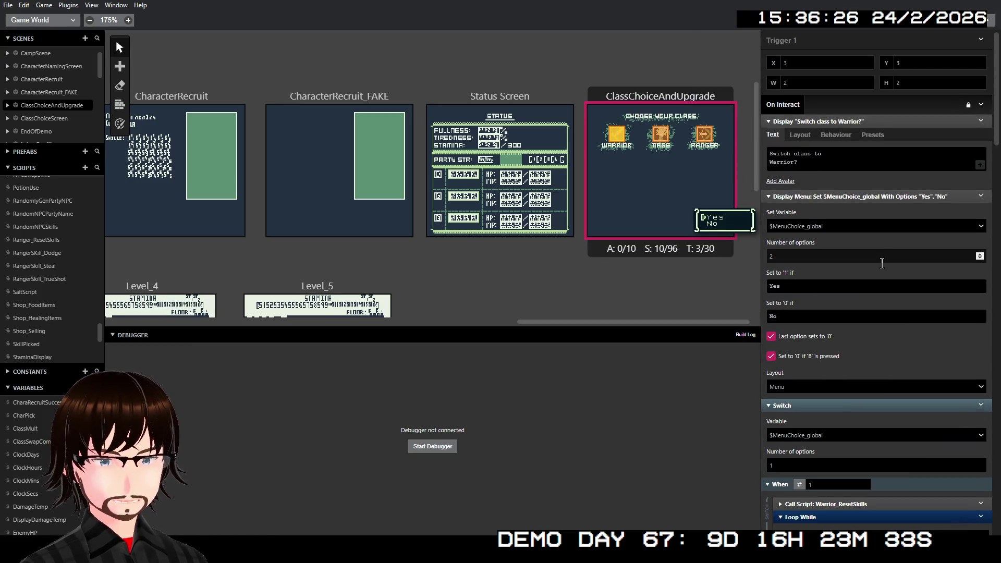
pyautogui.click(857, 122)
pyautogui.click(855, 135)
pyautogui.click(847, 148)
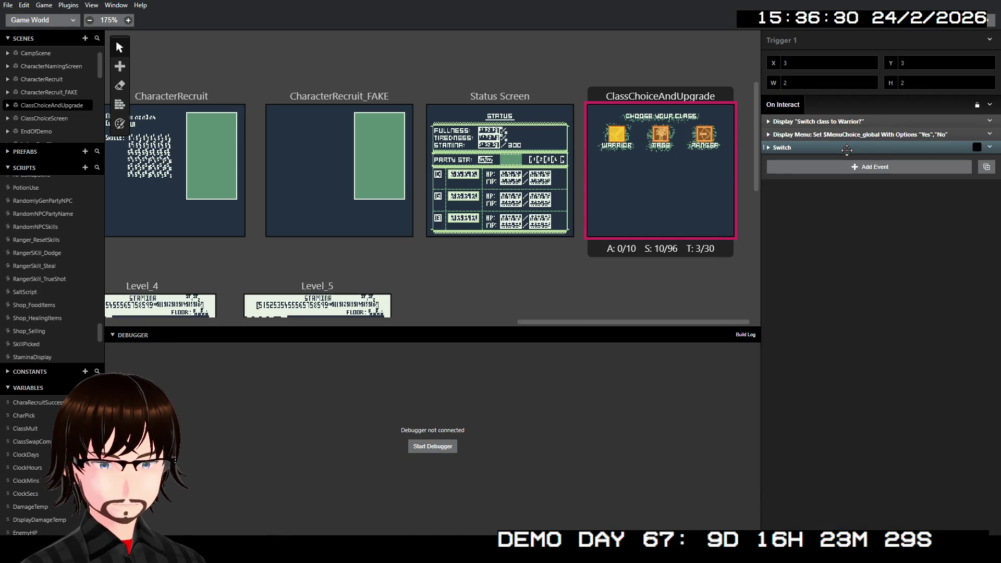
# - Copy the Warrior trigger's prompt, Yes/No menu and Switch events, then expand them again
pyautogui.click(847, 122)
pyautogui.keyDown('shift'); pyautogui.click(848, 135); pyautogui.keyUp('shift')
pyautogui.keyDown('shift'); pyautogui.click(846, 148); pyautogui.keyUp('shift')
pyautogui.rightClick(847, 147)
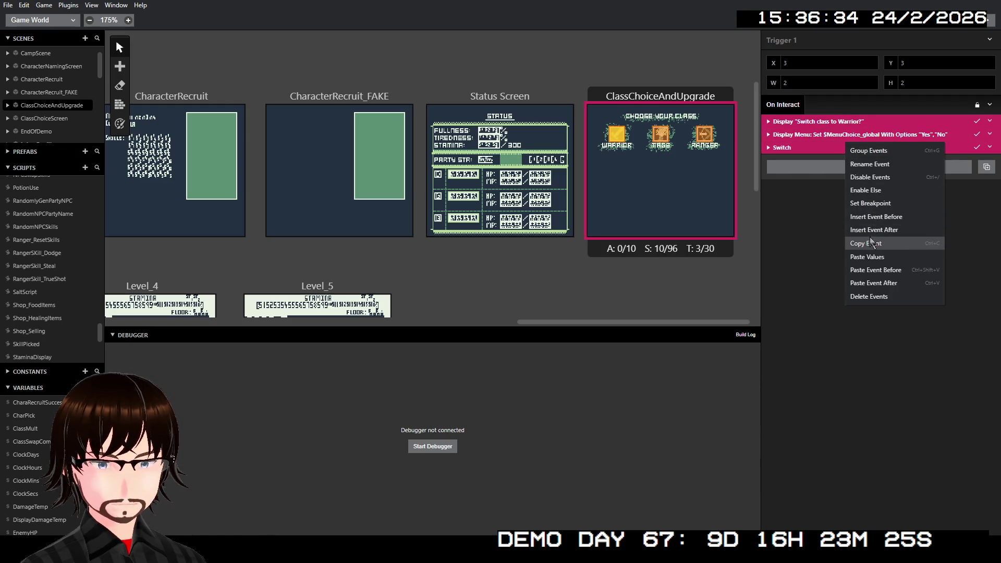
pyautogui.click(870, 243)
pyautogui.click(785, 149)
pyautogui.click(802, 135)
pyautogui.click(808, 122)
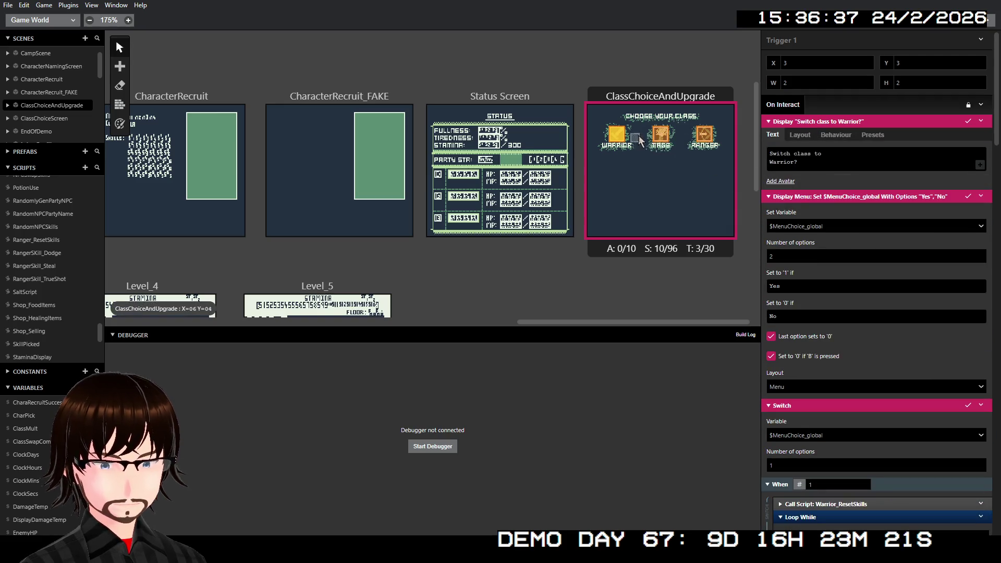
# - Paste the copied events into the Mage trigger and select 'Warrior' in its dialogue
pyautogui.click(660, 135)
pyautogui.click(990, 105)
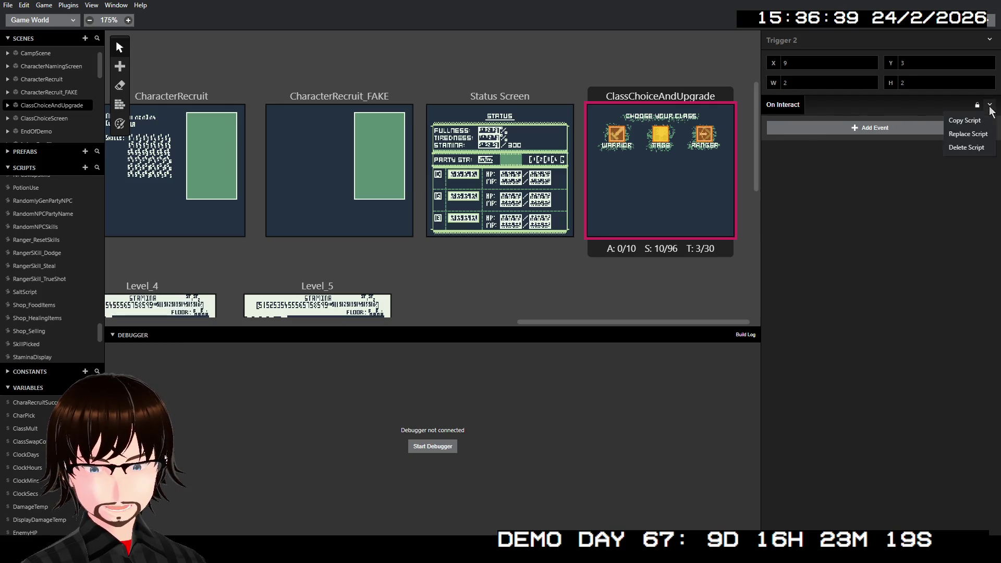
pyautogui.click(974, 136)
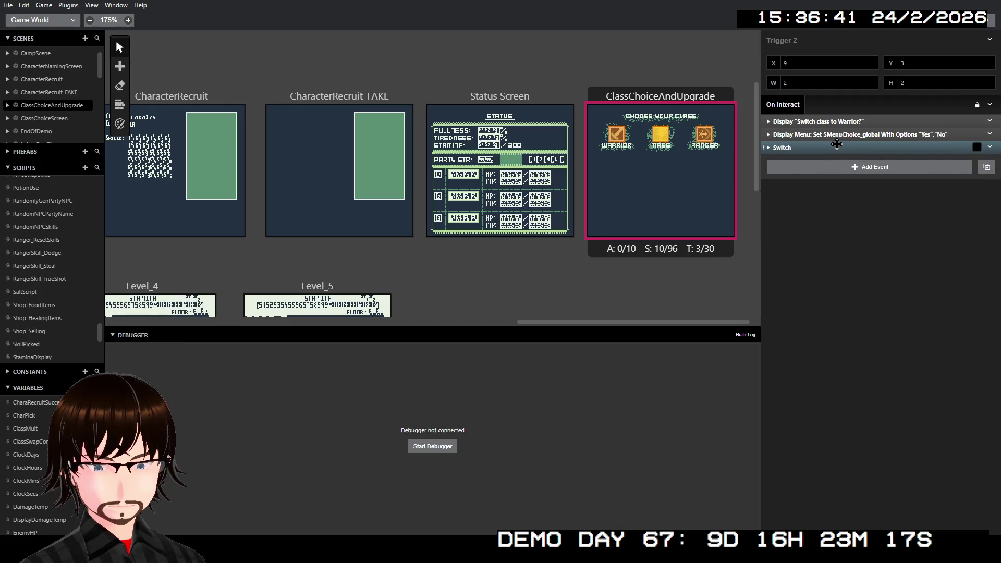
pyautogui.click(837, 144)
pyautogui.click(827, 135)
pyautogui.click(829, 121)
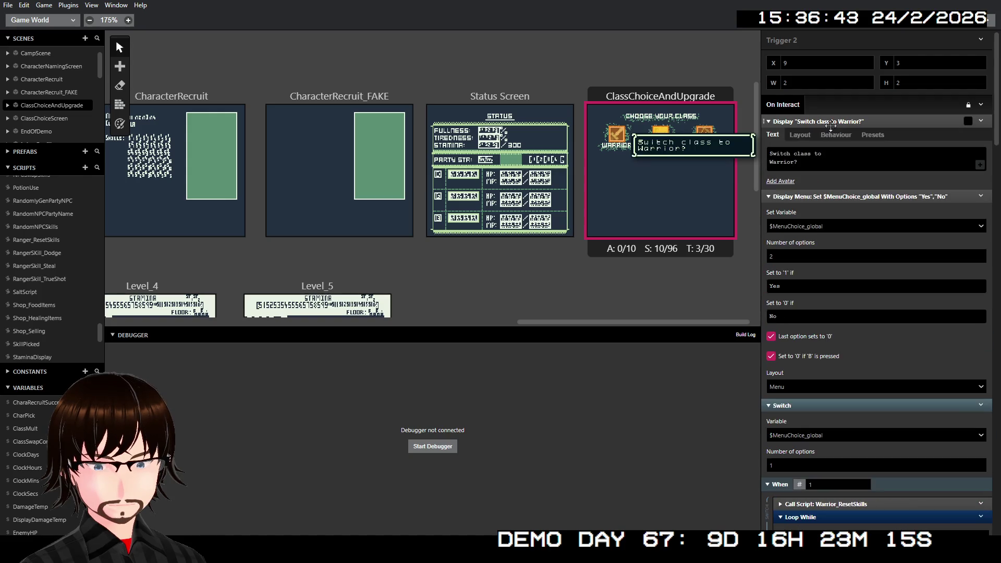
pyautogui.click(781, 164)
pyautogui.doubleClick(780, 163)
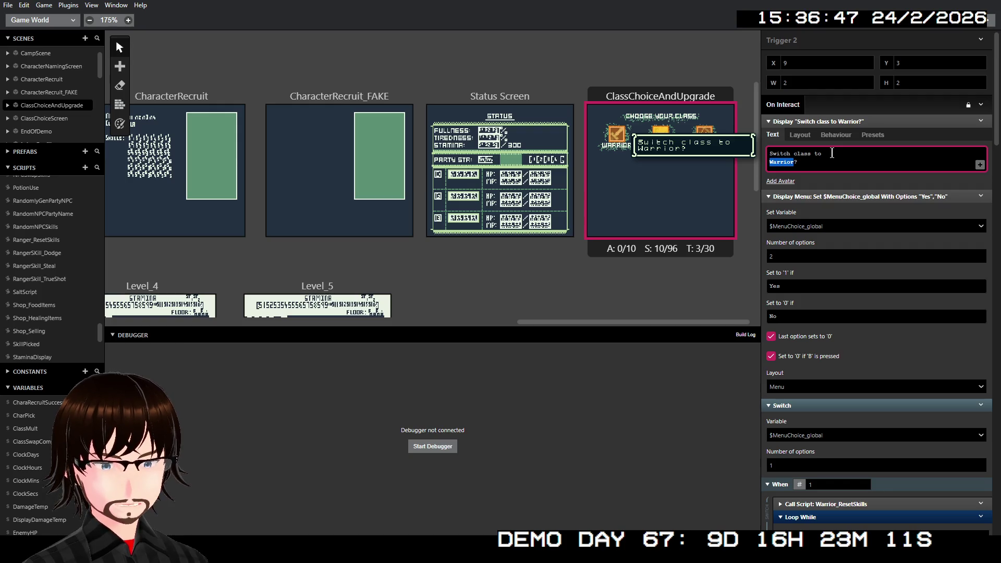
# - Delete the pasted prompt, Yes/No menu and Switch events from the Mage trigger
pyautogui.click(826, 121)
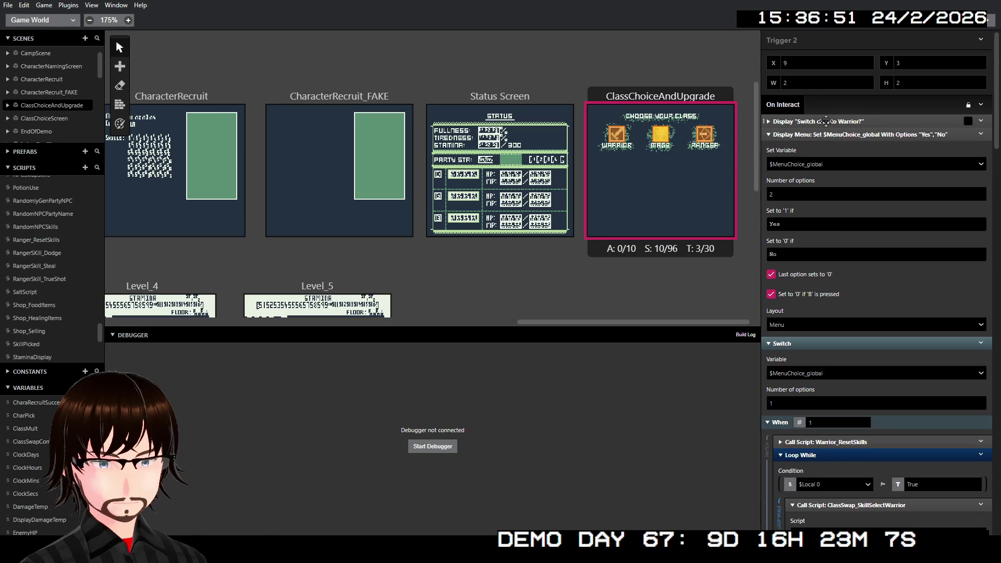
pyautogui.click(824, 135)
pyautogui.click(821, 147)
pyautogui.keyDown('shift'); pyautogui.click(833, 134); pyautogui.keyUp('shift')
pyautogui.keyDown('shift'); pyautogui.click(830, 148); pyautogui.keyUp('shift')
pyautogui.rightClick(829, 148)
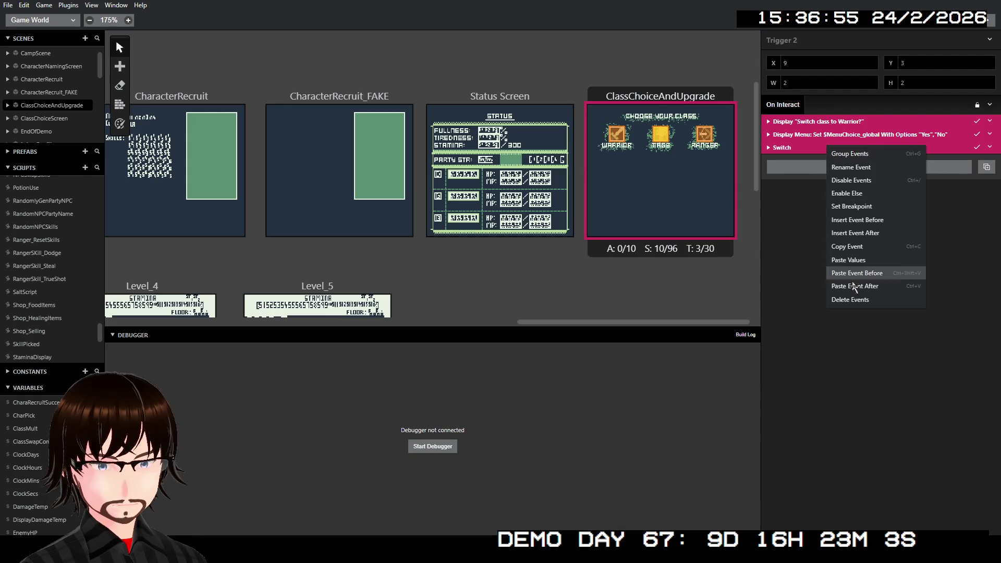
pyautogui.click(849, 299)
# - Paste the copied class-swap events into the Ranger trigger and expand them
pyautogui.click(707, 135)
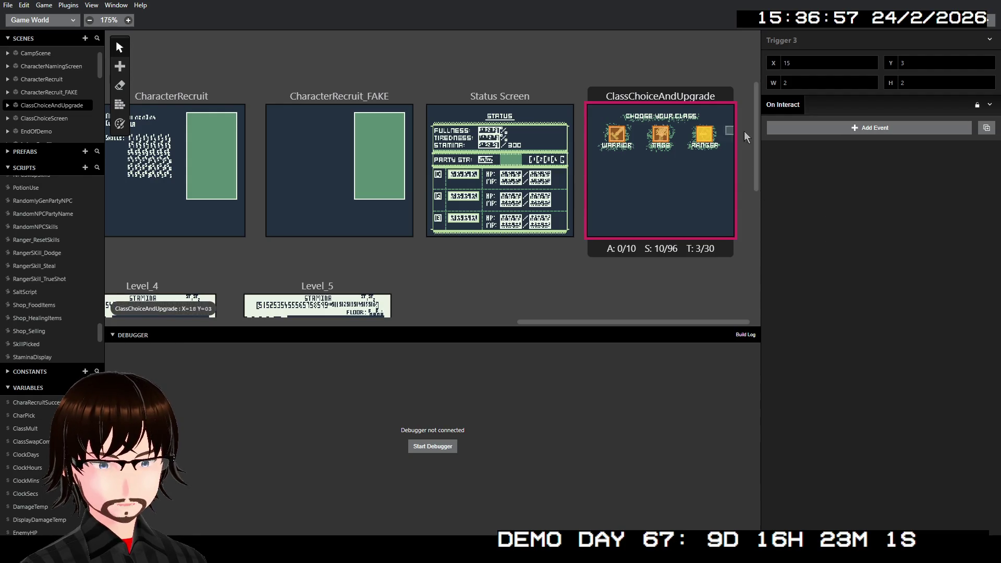
pyautogui.click(989, 104)
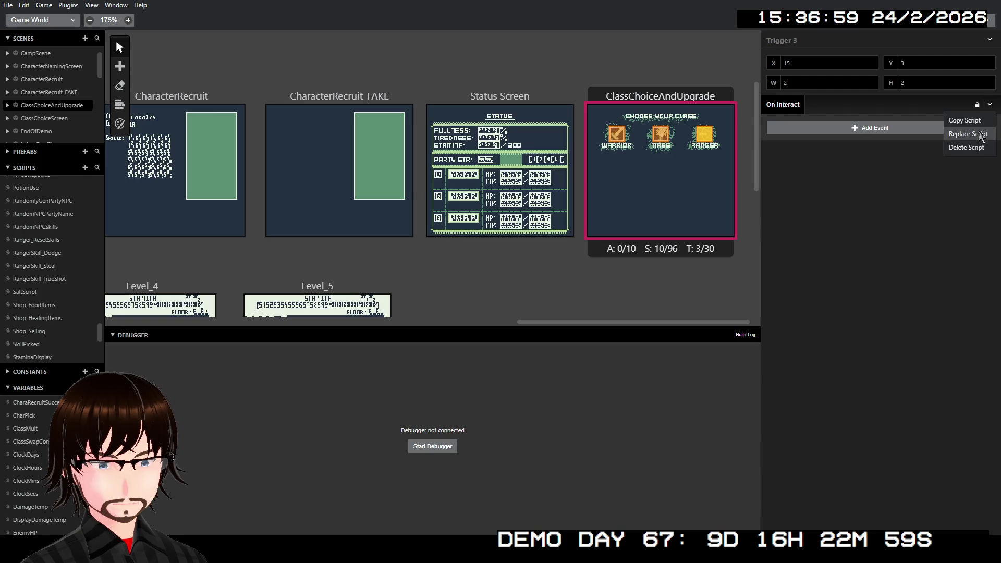
pyautogui.click(962, 134)
pyautogui.click(837, 147)
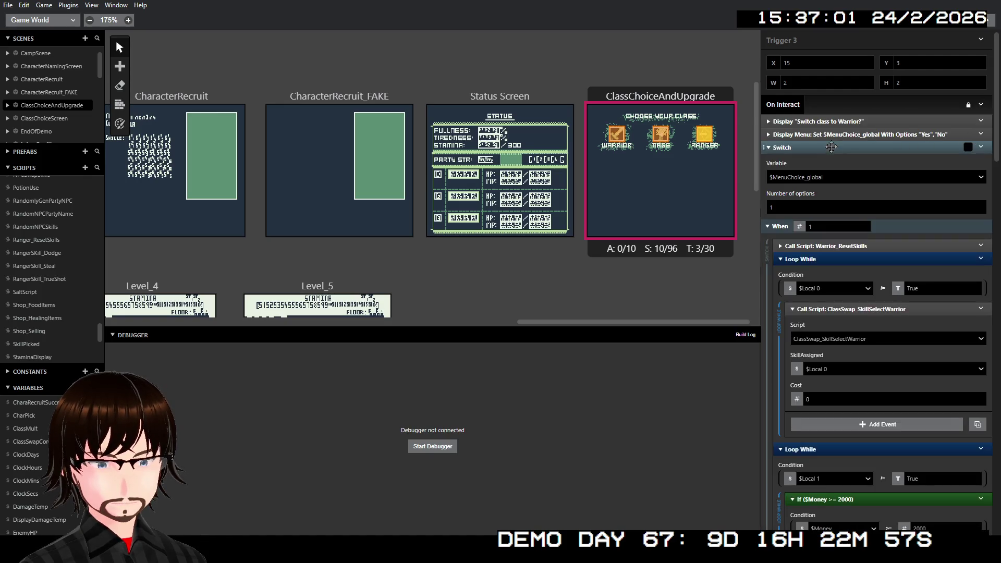
pyautogui.click(845, 135)
pyautogui.click(846, 121)
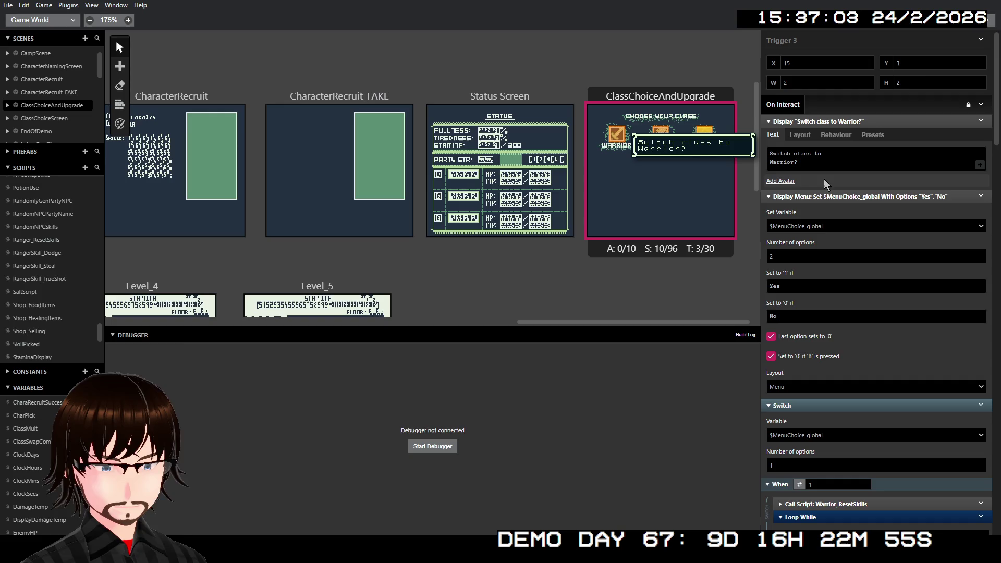
# - Change the prompt text to 'Switch class to Ranger?'
pyautogui.doubleClick(785, 162)
pyautogui.write('R')
pyautogui.press('BackSpace')
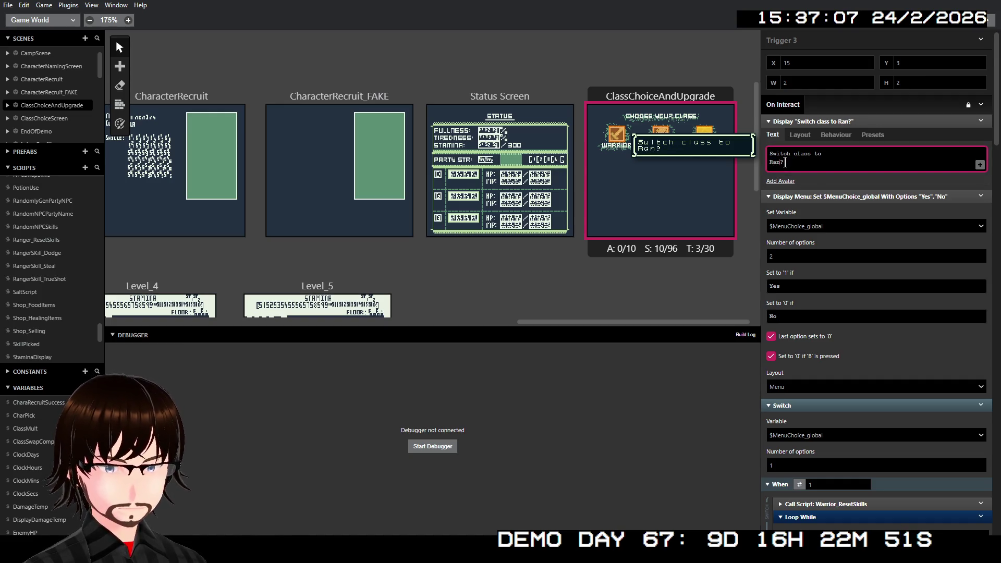
pyautogui.write('ger')
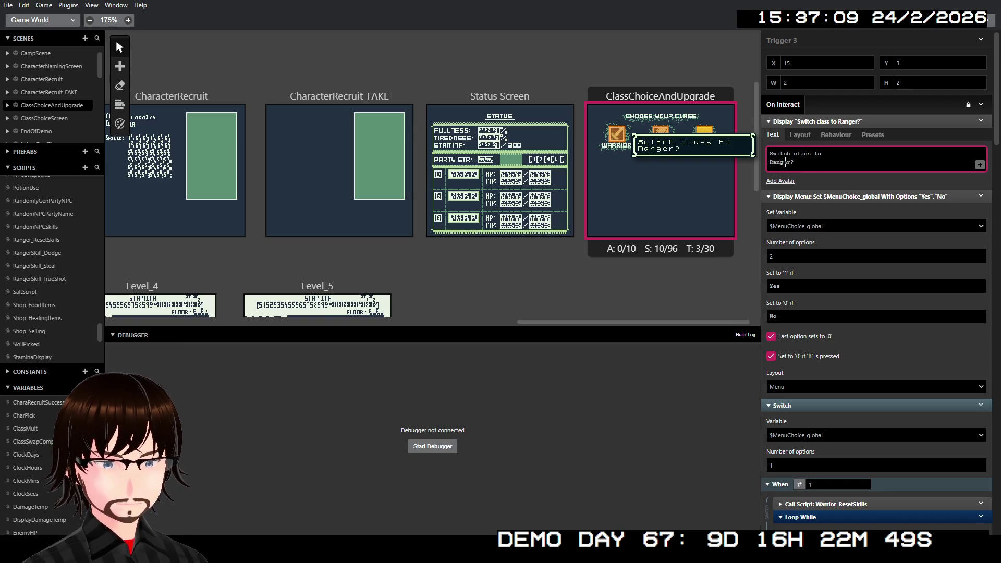
pyautogui.click(836, 121)
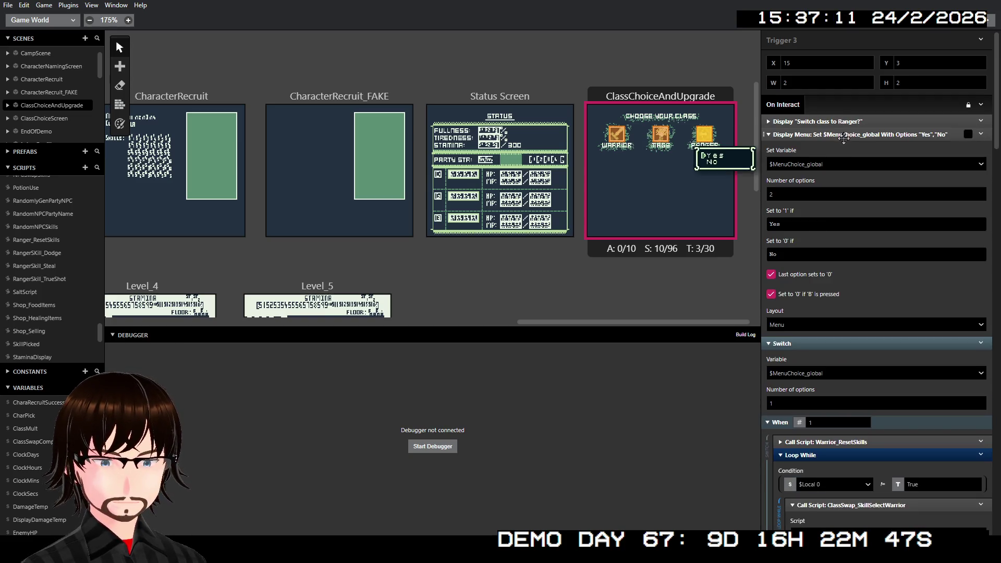
pyautogui.click(845, 135)
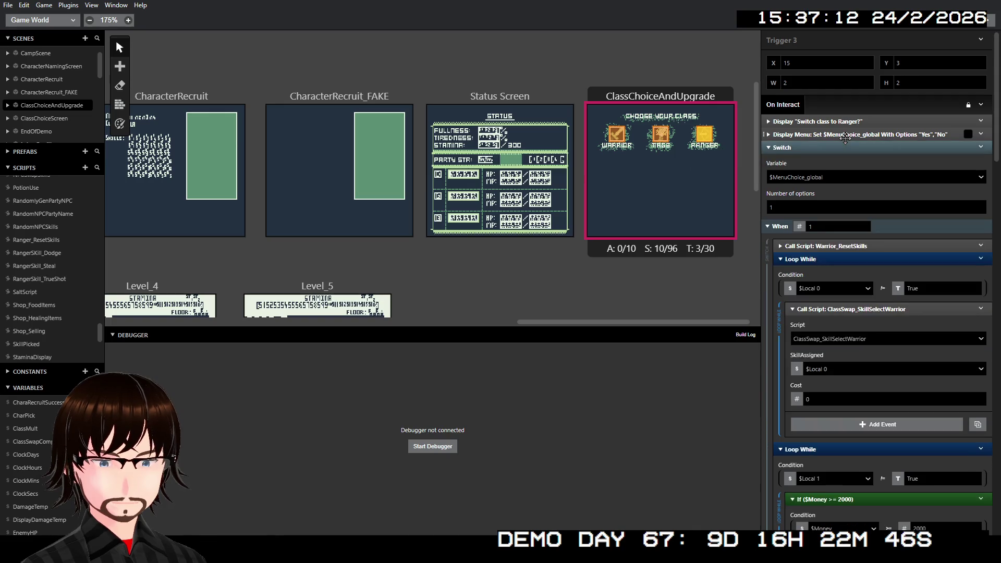
# - Make the script call use Ranger_ResetSkills, leaving the loop condition on $Local 0
pyautogui.click(855, 246)
pyautogui.click(850, 275)
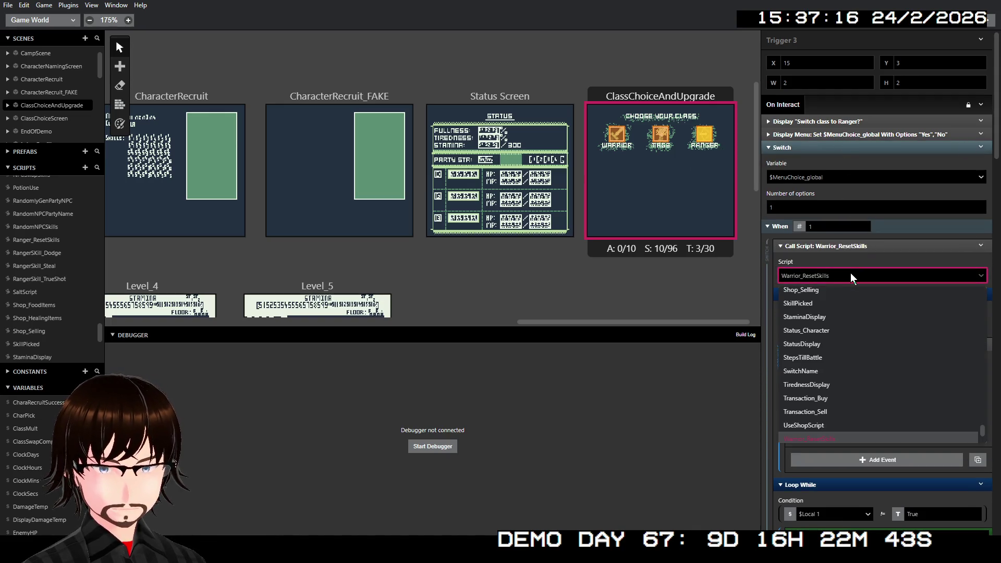
pyautogui.write('ran')
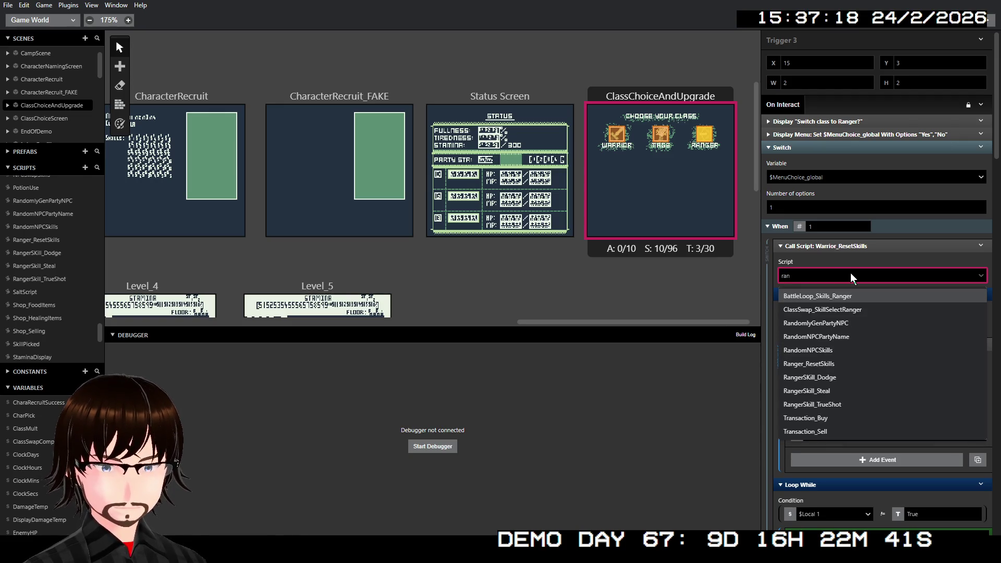
pyautogui.write('Ranger_ResetSkills')
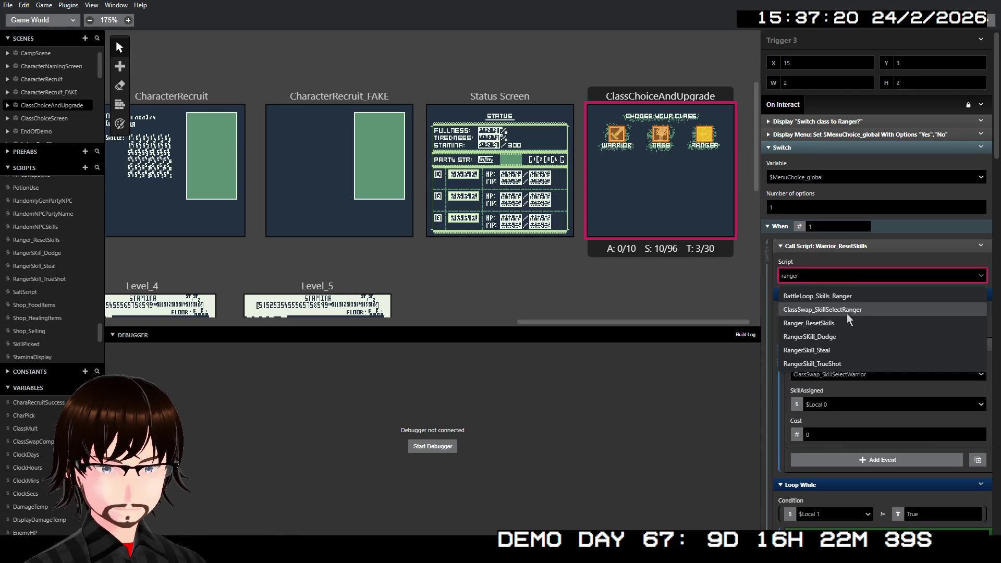
pyautogui.click(841, 322)
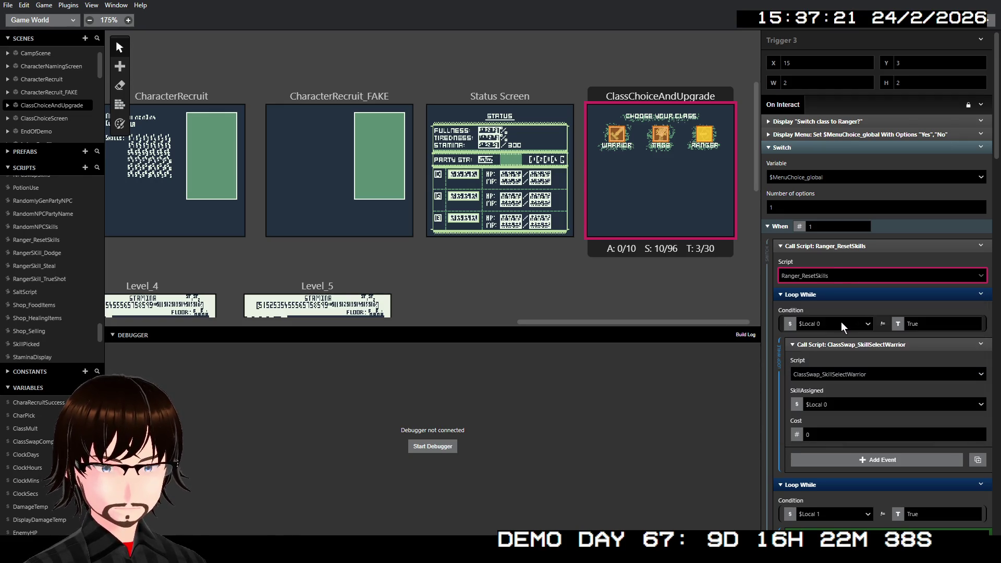
pyautogui.click(870, 244)
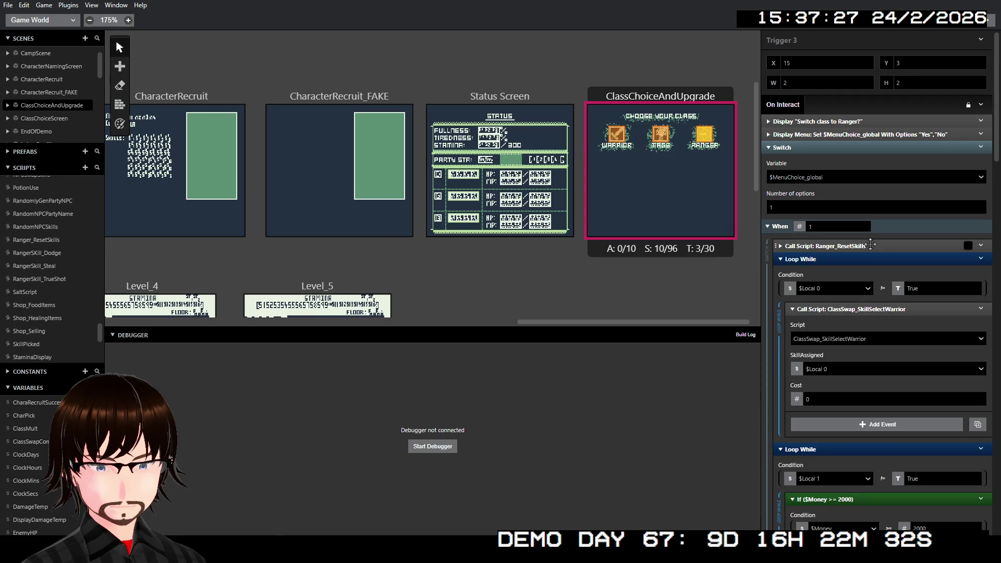
pyautogui.click(826, 289)
pyautogui.click(826, 288)
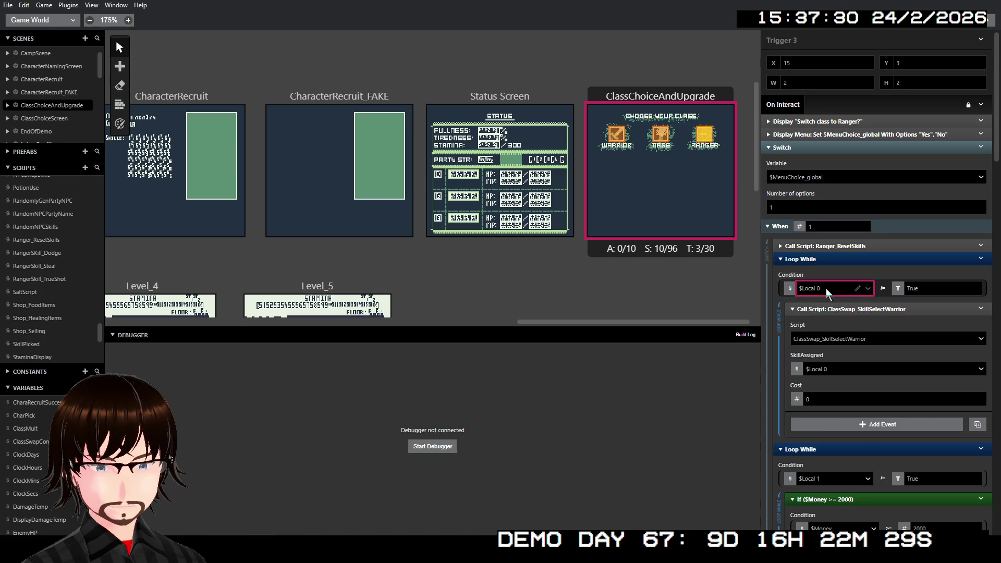
pyautogui.click(616, 140)
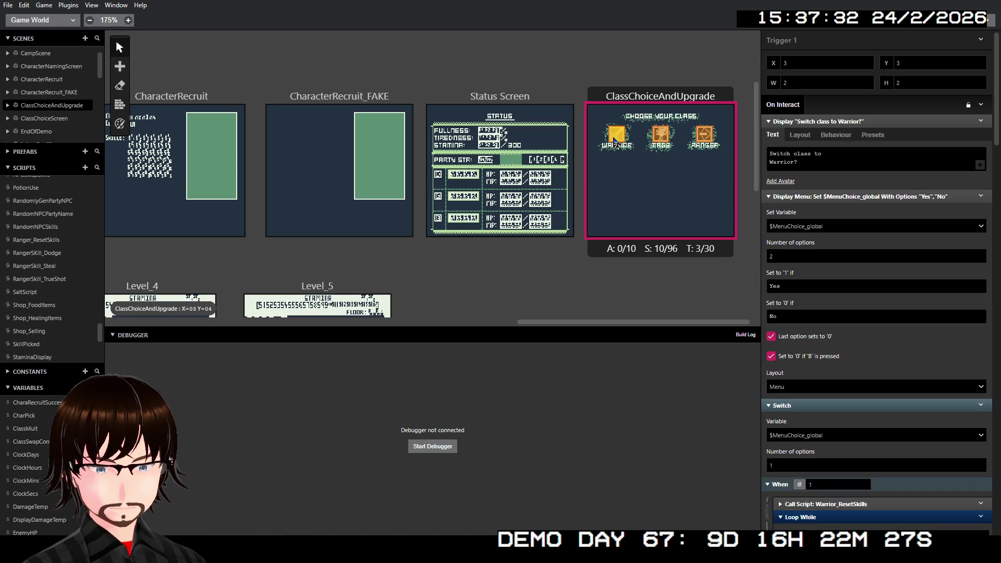
# - Inspect the Warrior trigger's loop condition variable, $FirstSkill
pyautogui.scroll(-2, 831, 296)
pyautogui.scroll(-1, 831, 296)
pyautogui.click(837, 390)
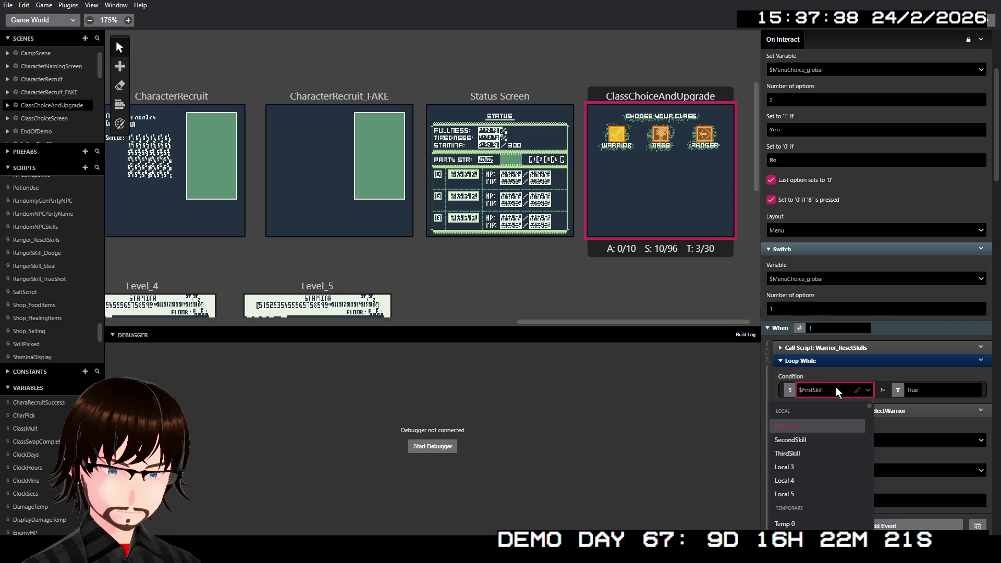
pyautogui.click(836, 390)
pyautogui.click(837, 390)
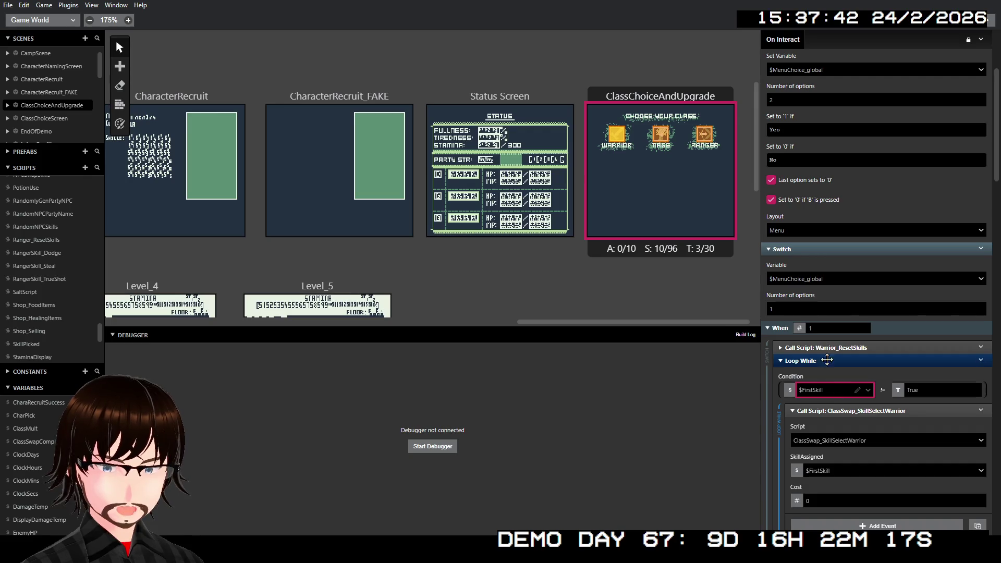
# - Confirm the Ranger trigger's SkillAssigned stays $Local 0, then view the scene's properties
pyautogui.click(707, 131)
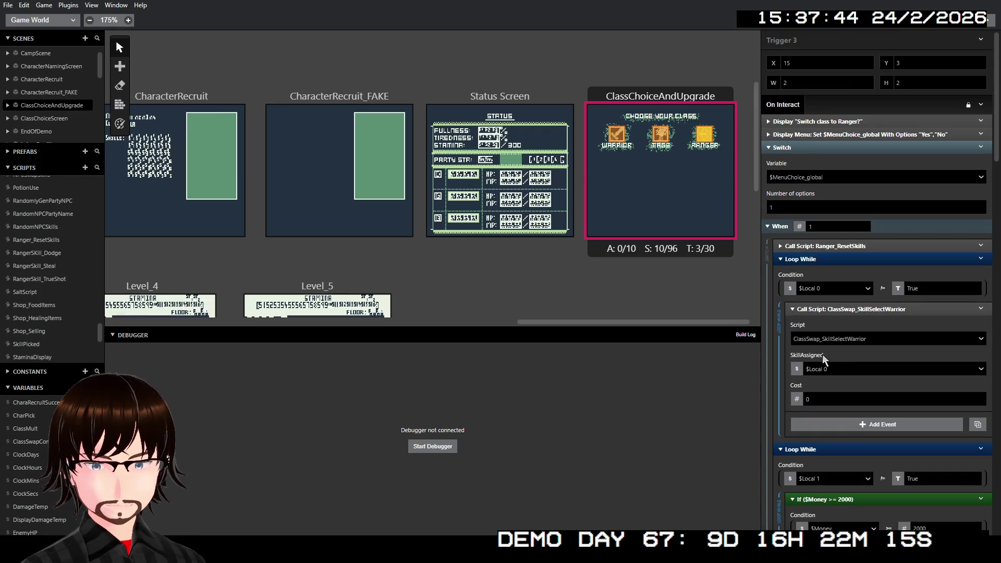
pyautogui.click(837, 367)
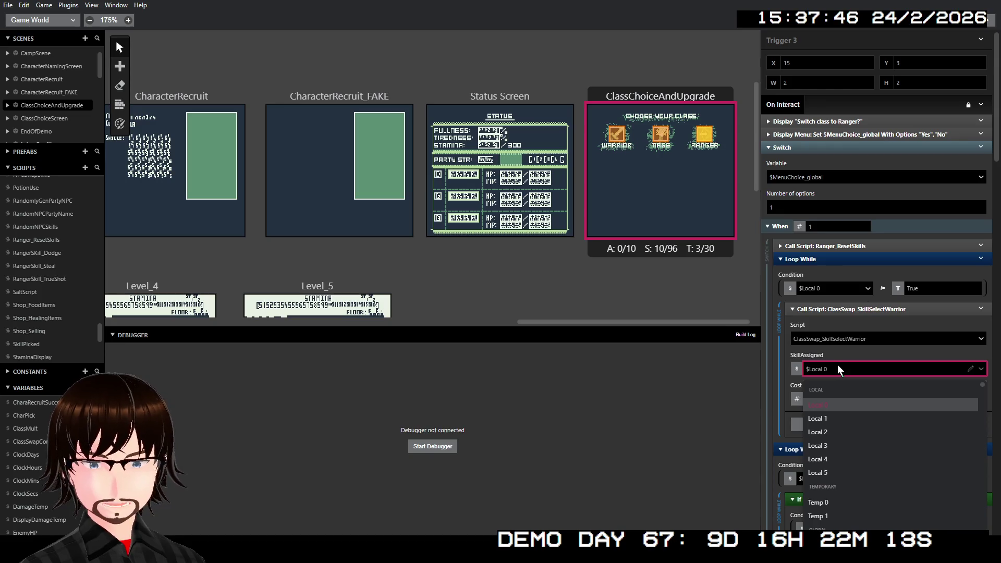
pyautogui.click(837, 364)
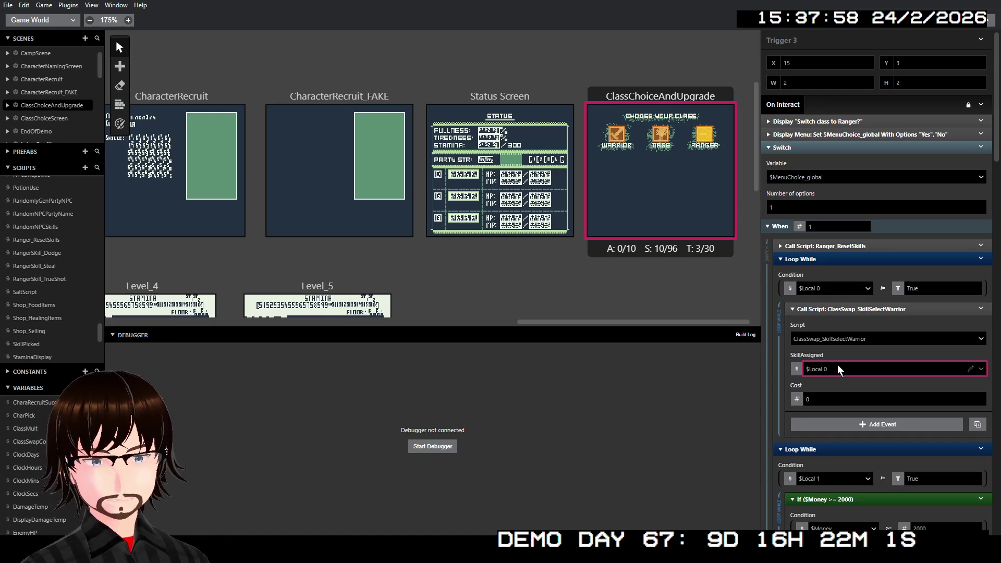
pyautogui.click(677, 96)
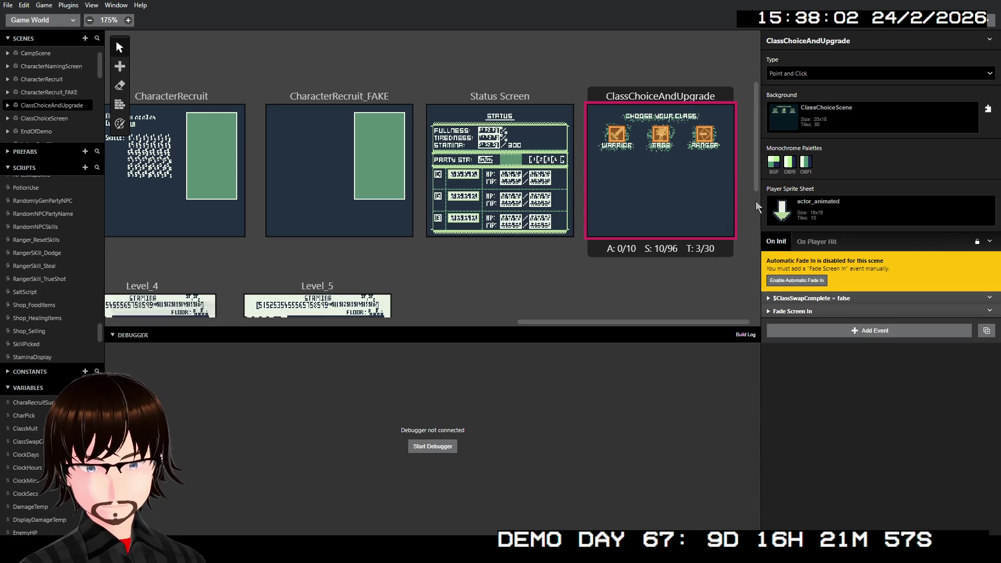
pyautogui.click(844, 298)
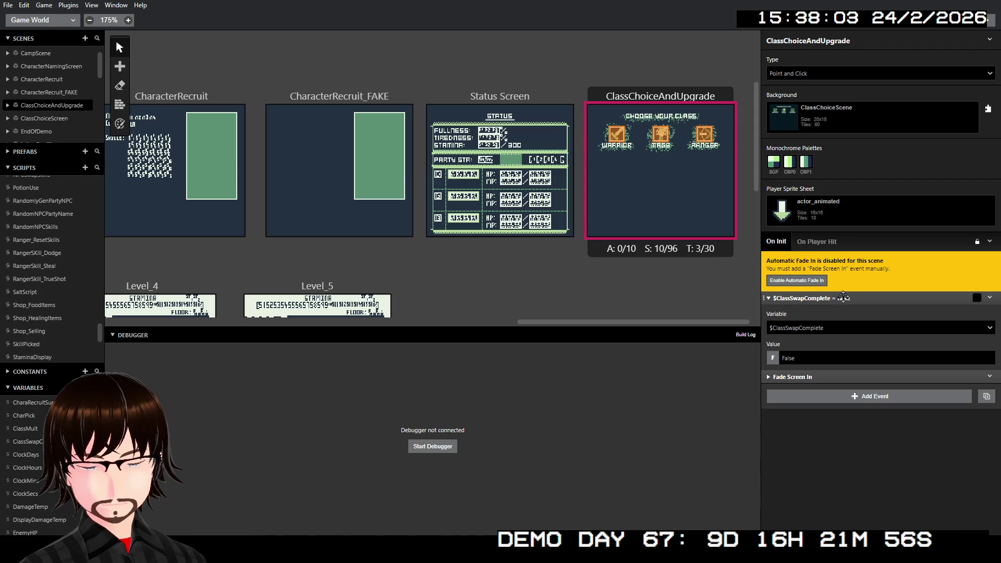
pyautogui.click(837, 329)
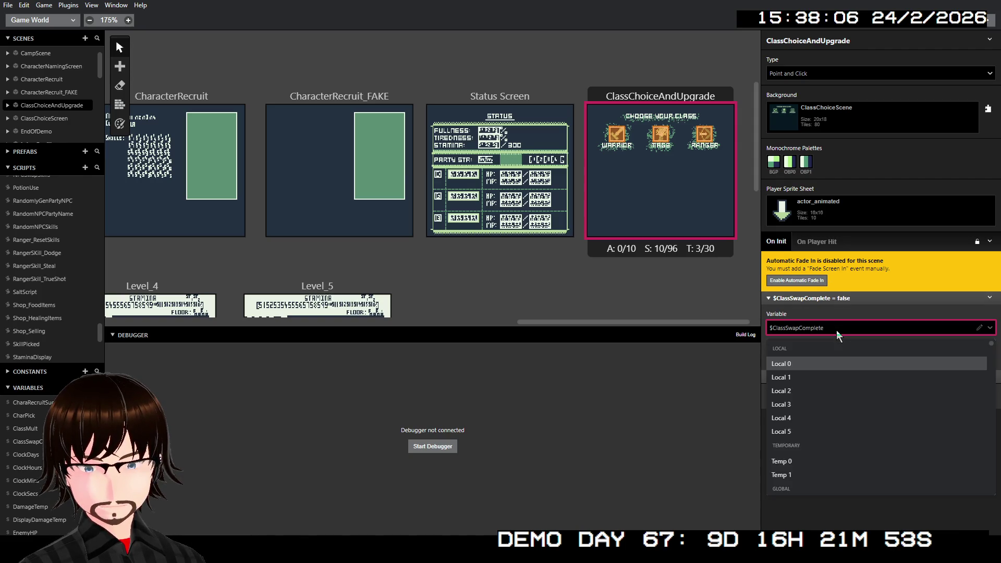
pyautogui.click(836, 330)
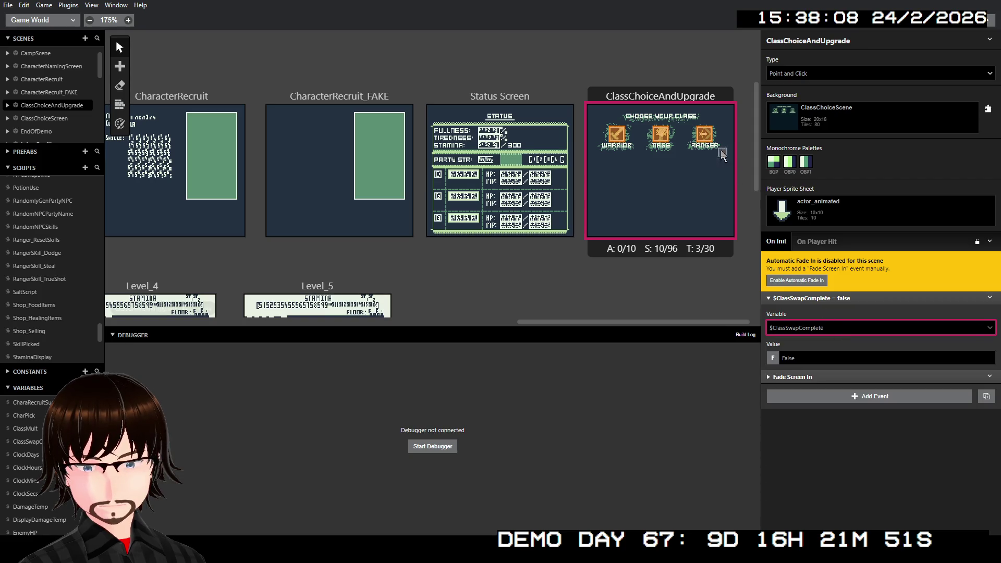
pyautogui.click(704, 134)
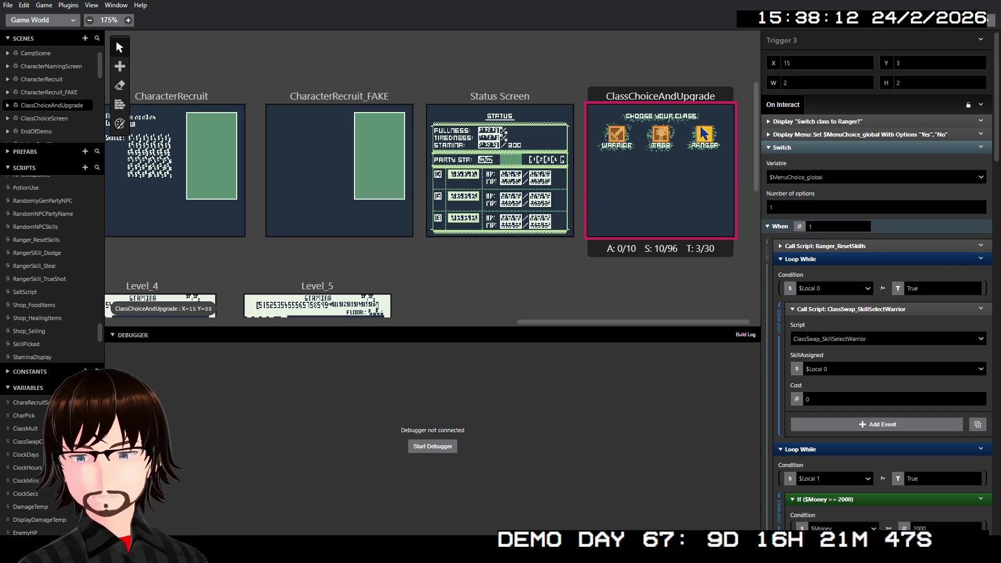
pyautogui.click(830, 288)
pyautogui.scroll(-5, 824, 364)
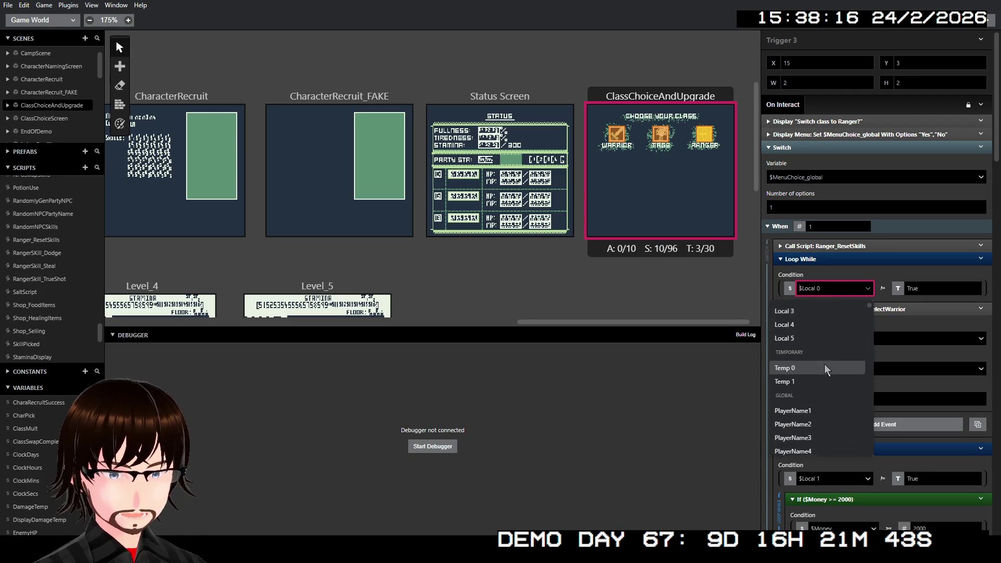
pyautogui.scroll(5, 824, 364)
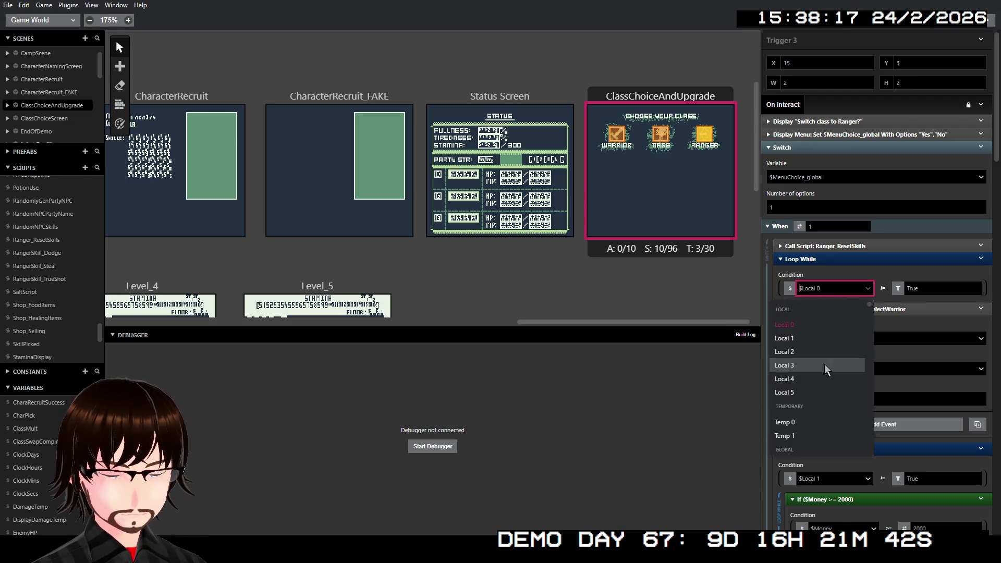
pyautogui.click(862, 273)
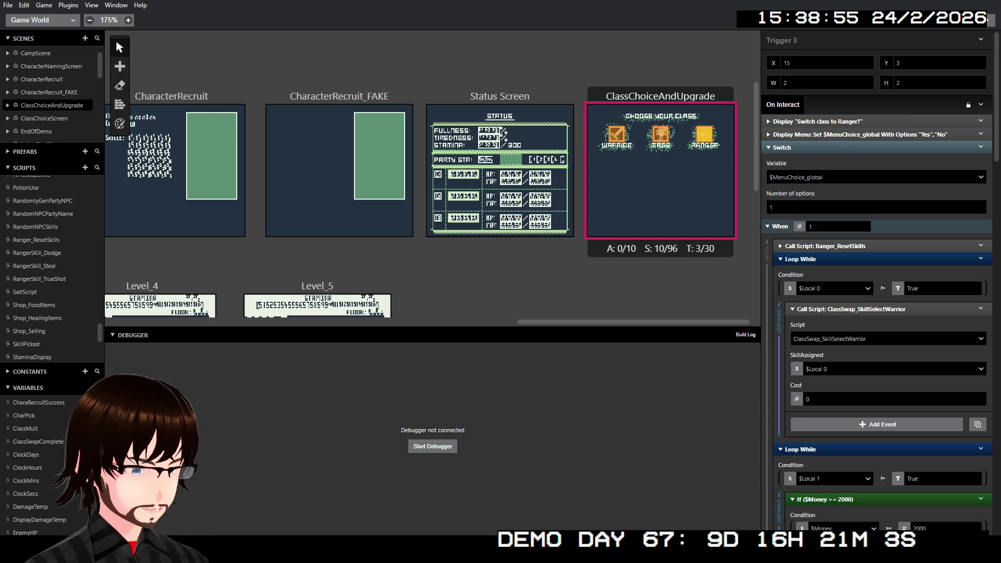
pyautogui.scroll(-15, 52, 464)
pyautogui.scroll(-5, 52, 464)
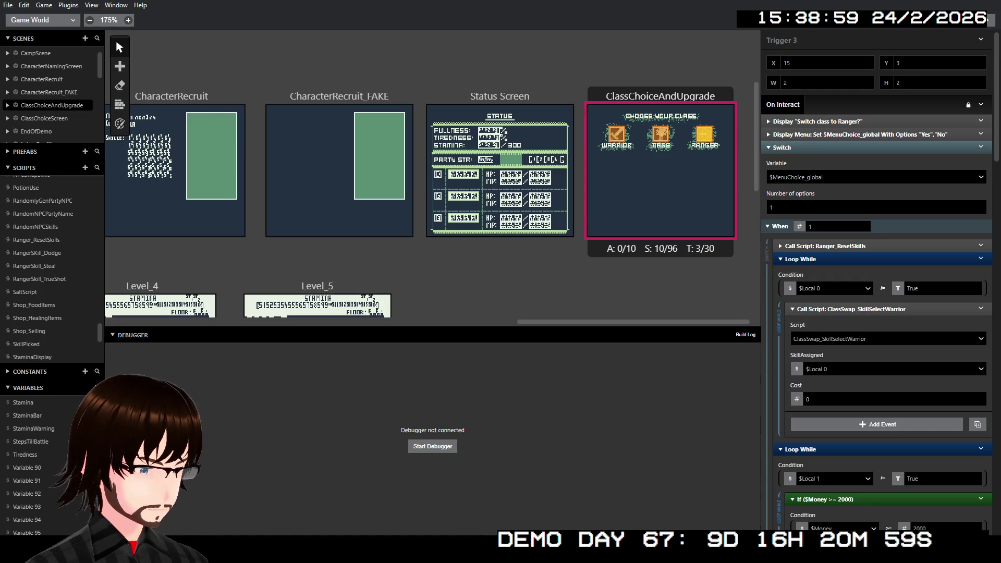
# - Rename Variable 90 to ClassSwap_First
pyautogui.click(26, 468)
pyautogui.click(814, 37)
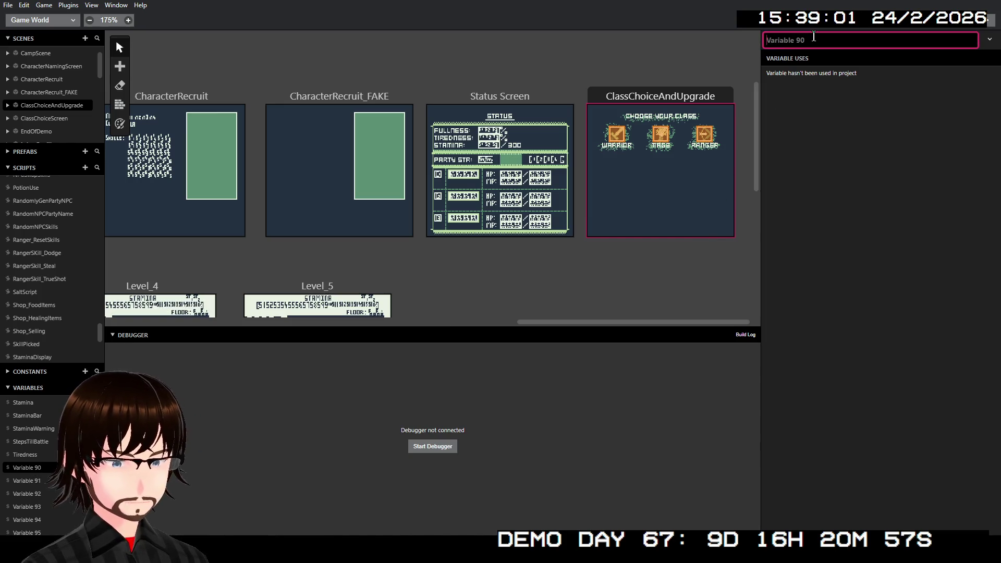
pyautogui.write('ClassSwap_First')
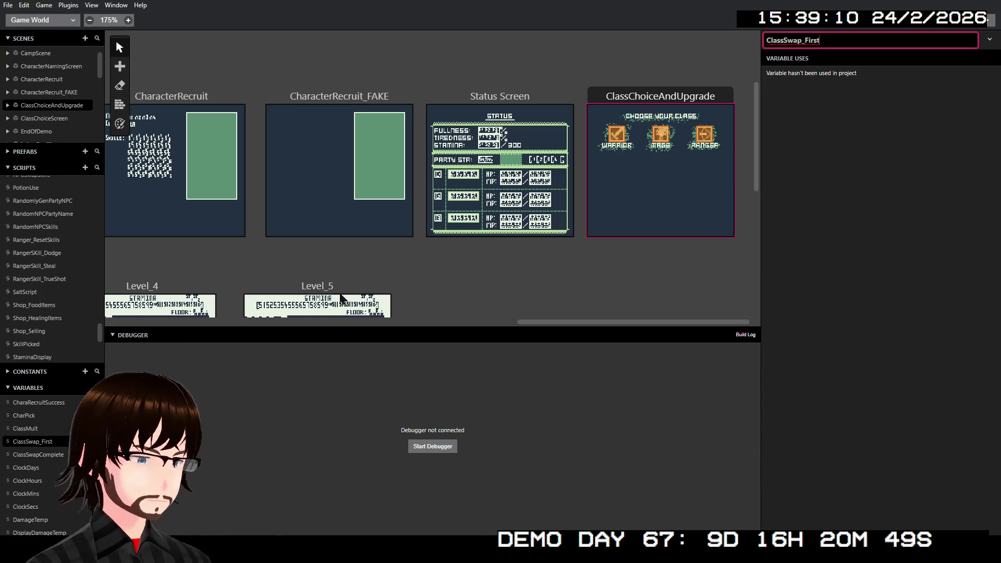
# - Rename Variable 91 to ClassSwap_Second
pyautogui.scroll(-10, 44, 461)
pyautogui.scroll(-8, 52, 451)
pyautogui.scroll(-10, 56, 449)
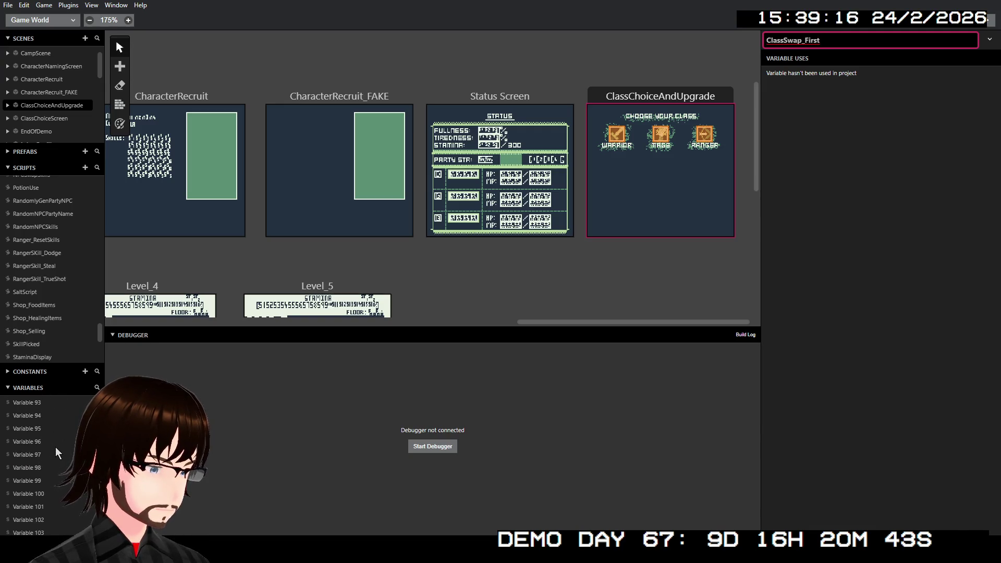
pyautogui.scroll(2, 55, 446)
pyautogui.click(34, 428)
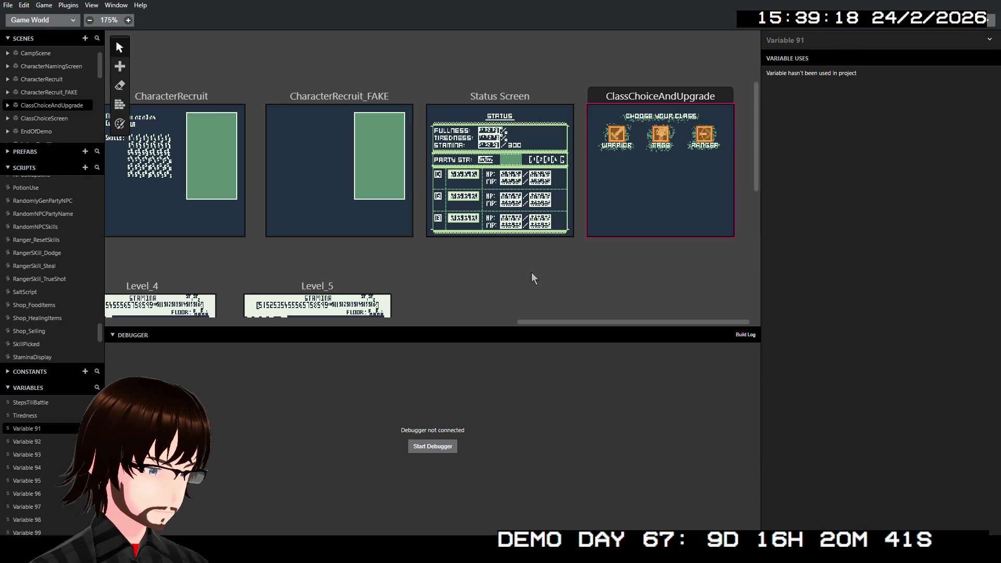
pyautogui.click(859, 41)
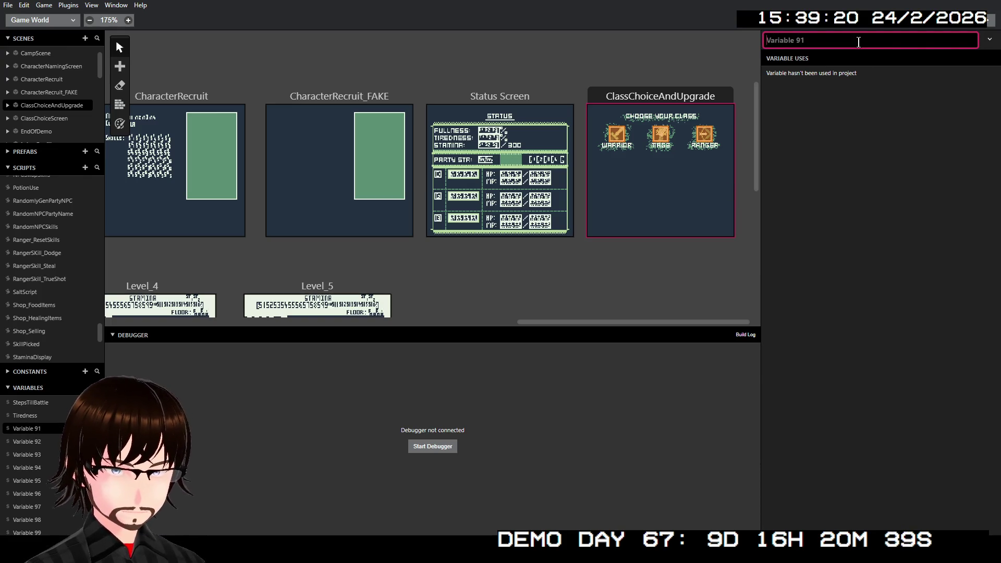
pyautogui.write('ClassSwap_Second')
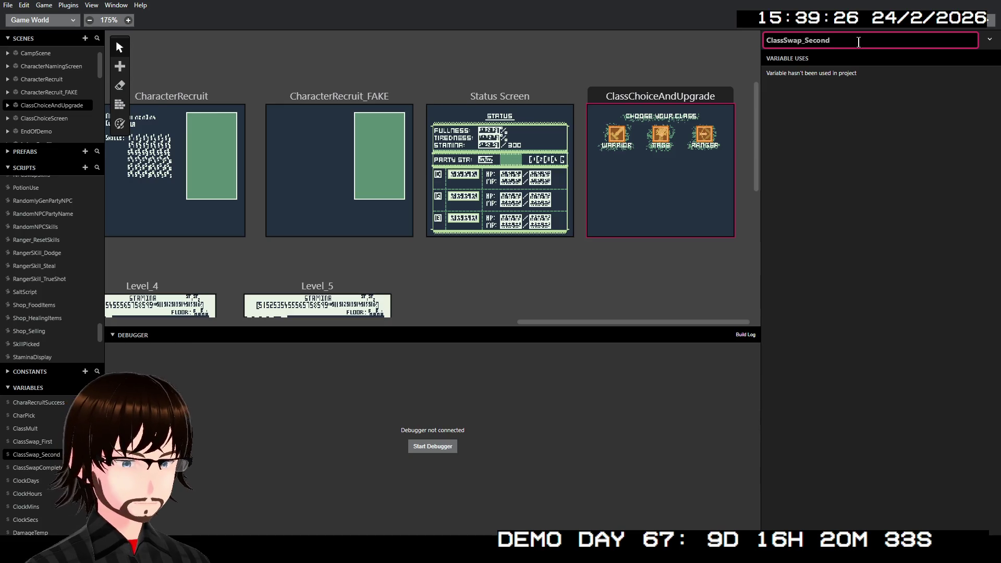
# - Rename Variable 92 to ClassSwap_Third
pyautogui.scroll(-5, 59, 424)
pyautogui.scroll(-10, 65, 424)
pyautogui.scroll(3, 58, 452)
pyautogui.scroll(3, 58, 442)
pyautogui.click(31, 441)
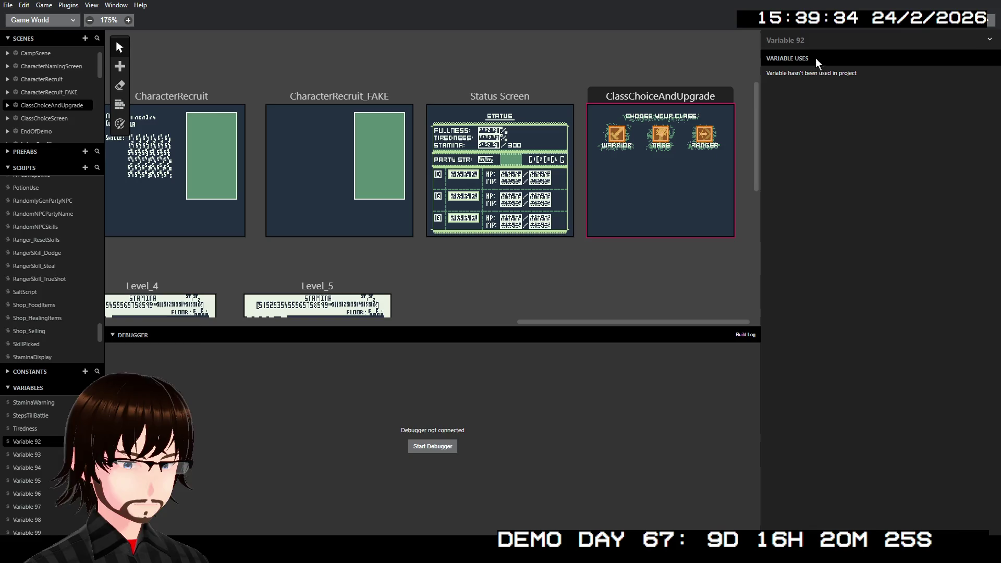
pyautogui.click(813, 37)
pyautogui.write('ClassSwap_Third')
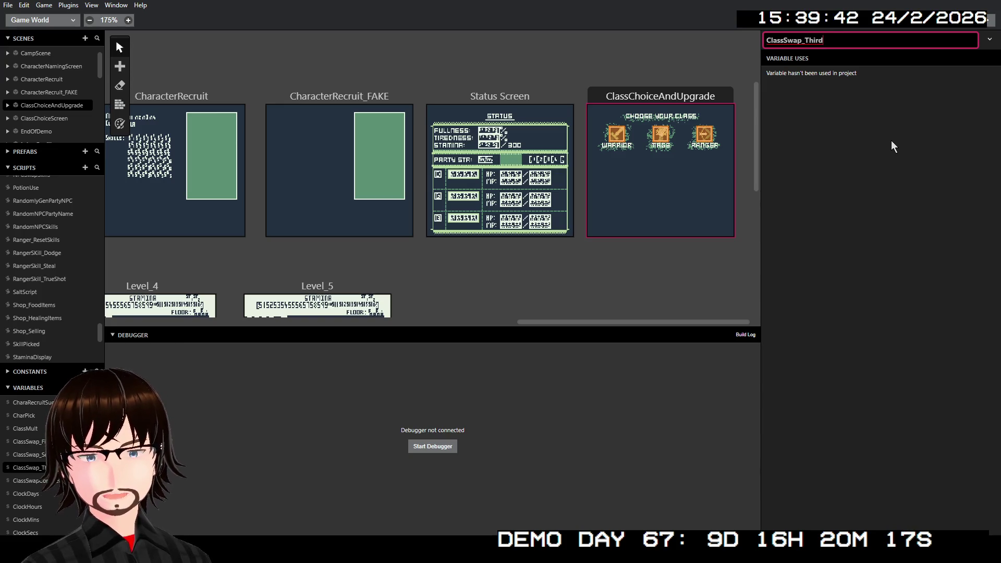
pyautogui.click(619, 136)
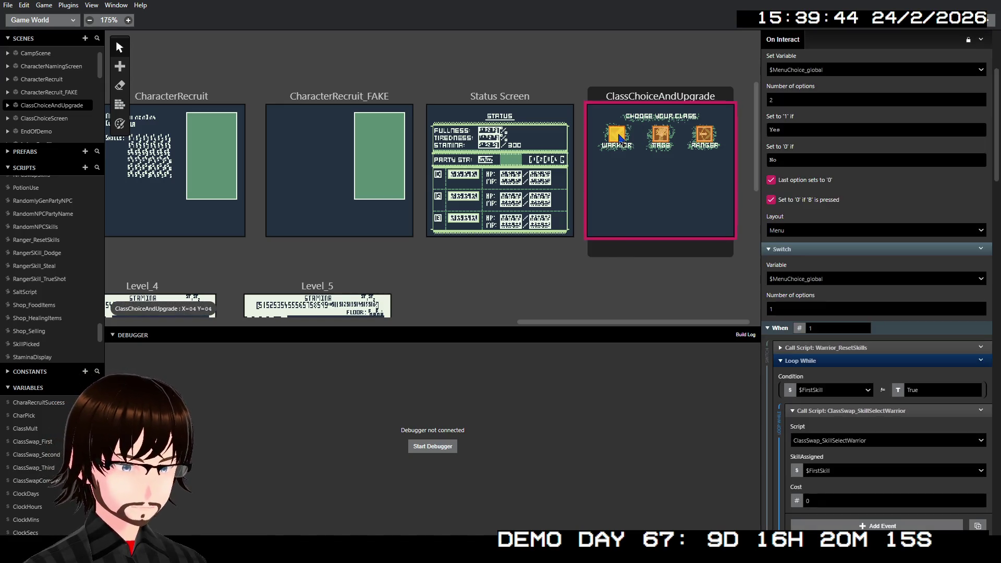
# - Make the first loop check ClassSwap_First and assign the first skill to ClassSwap_First
pyautogui.click(817, 391)
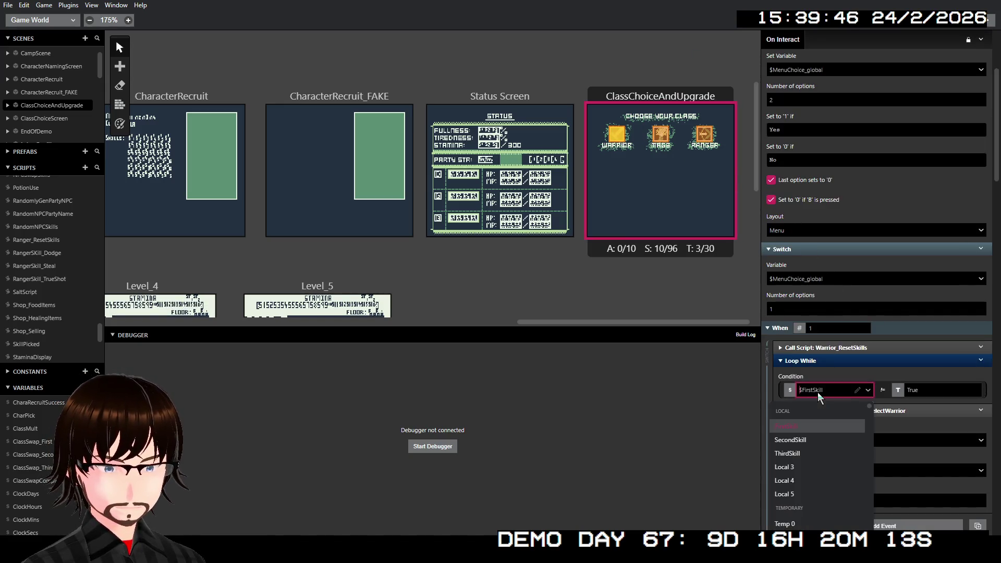
pyautogui.write('c')
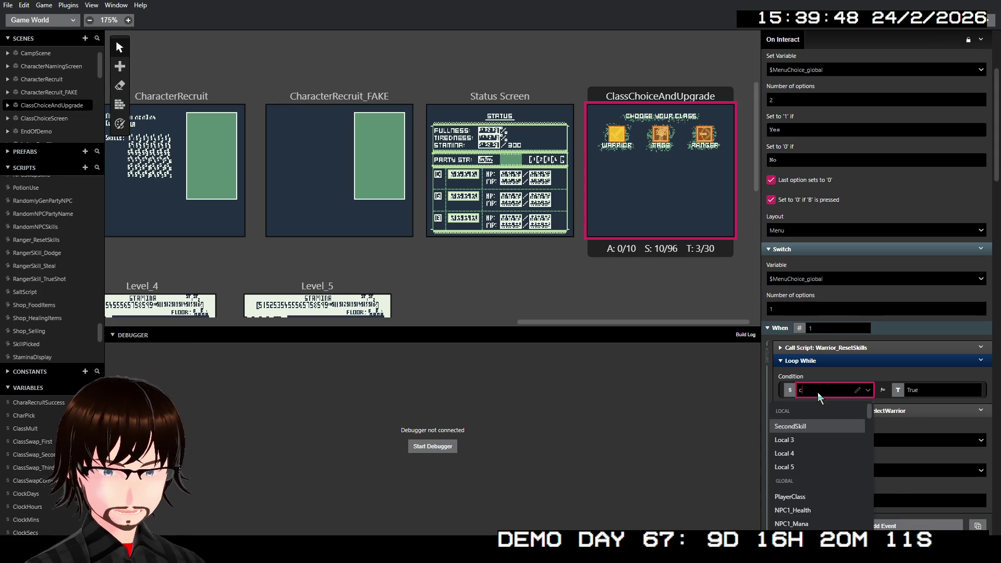
pyautogui.write('las')
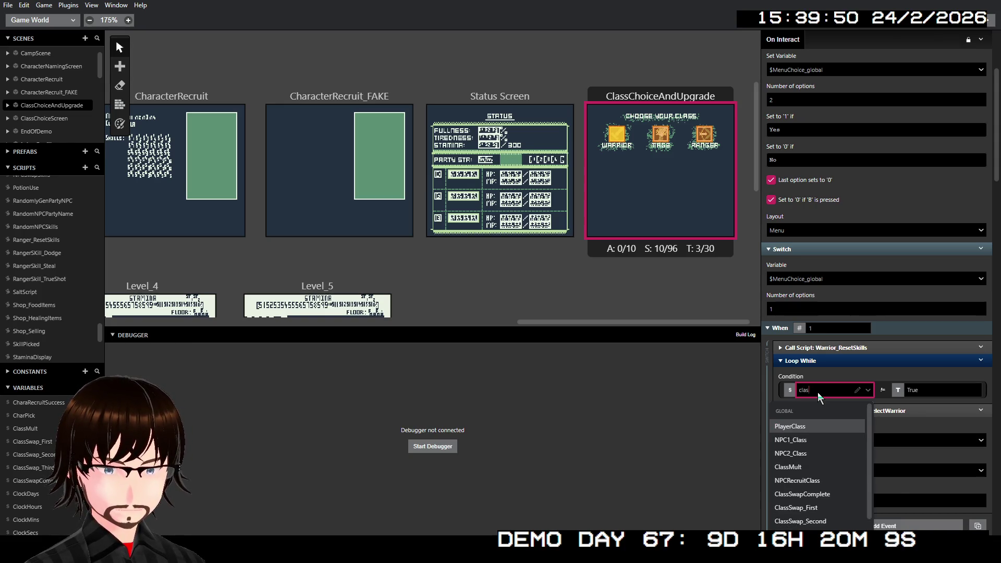
pyautogui.write('s')
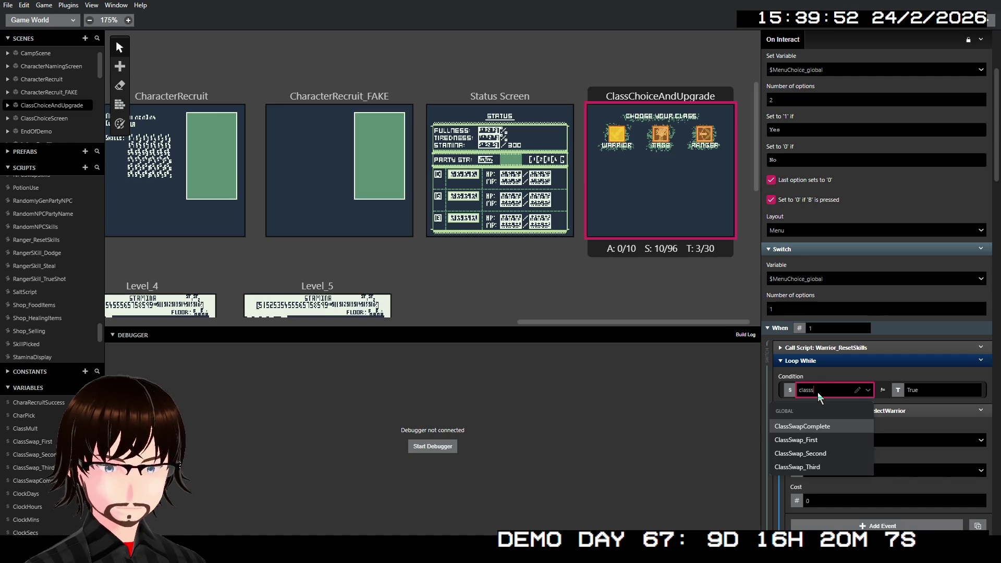
pyautogui.click(802, 440)
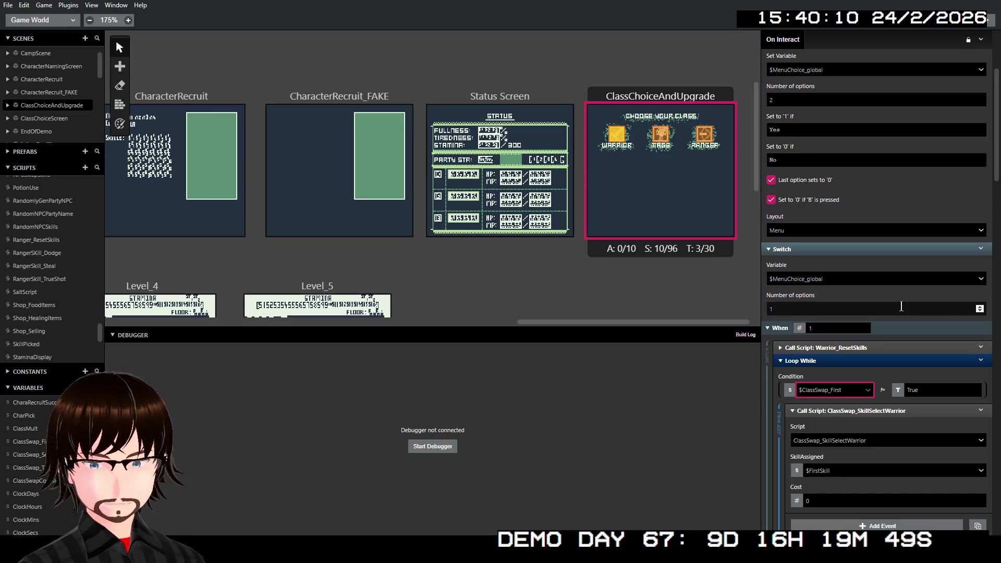
pyautogui.scroll(-2, 902, 306)
pyautogui.click(841, 366)
pyautogui.write('class')
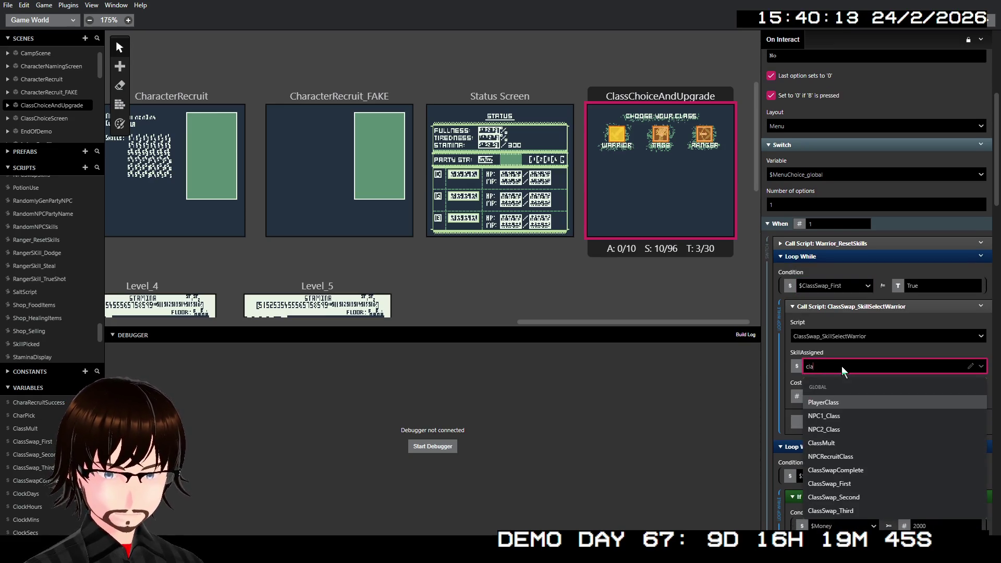
pyautogui.press('Down')
pyautogui.press('Down')
pyautogui.press('Down')
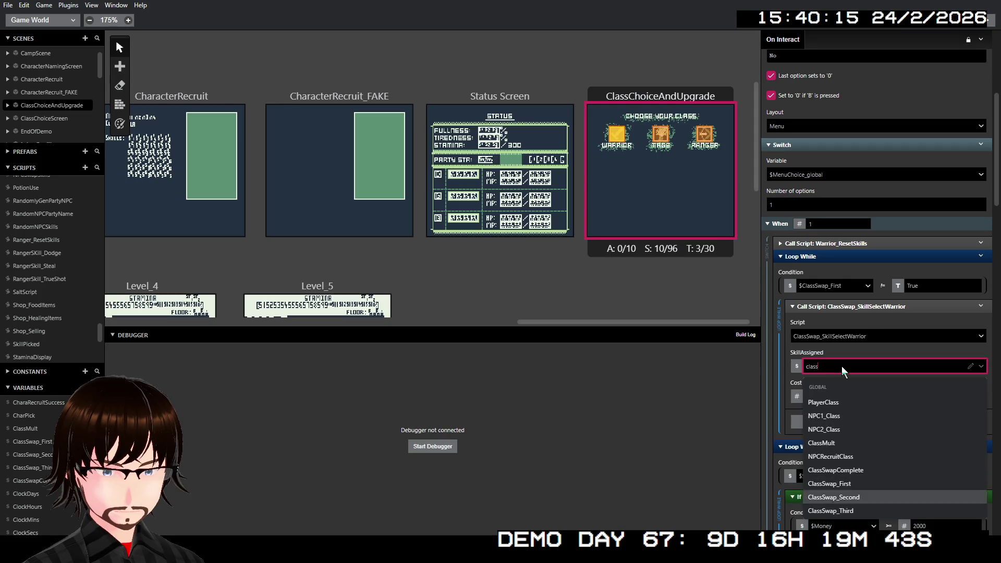
pyautogui.press('Return')
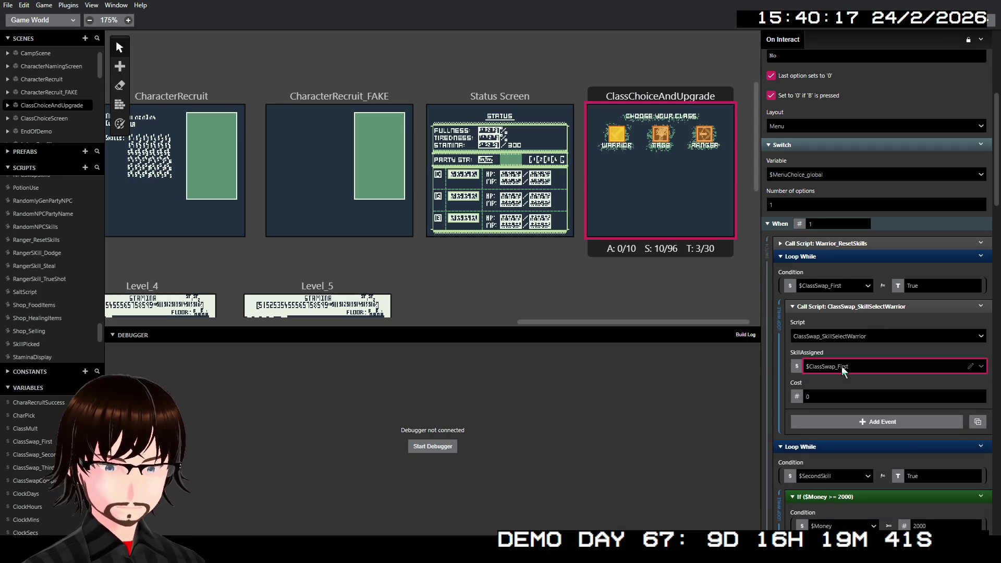
# - Make the second loop check ClassSwap_Second and assign the second skill to ClassSwap_Second
pyautogui.scroll(-4, 849, 370)
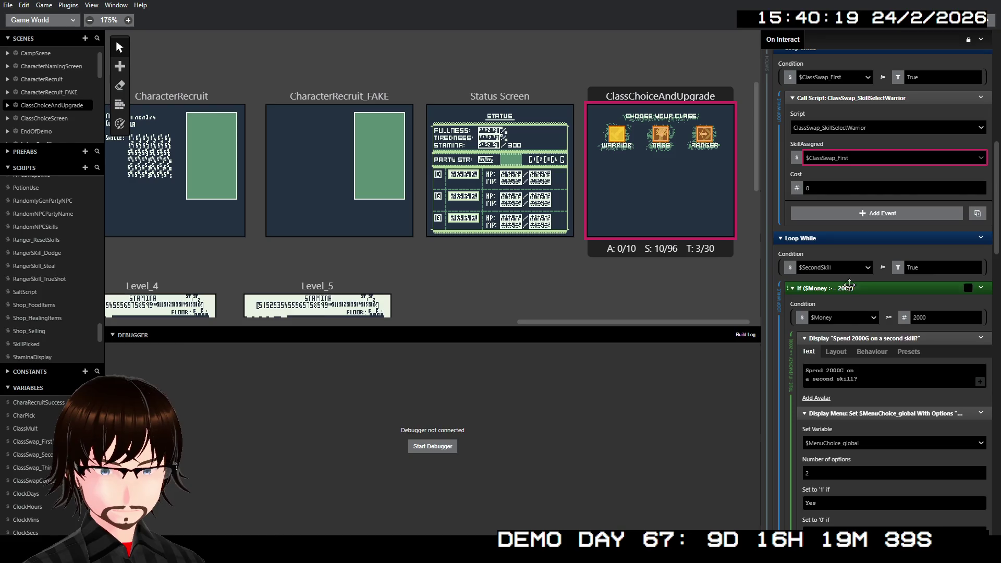
pyautogui.click(828, 268)
pyautogui.write('cla')
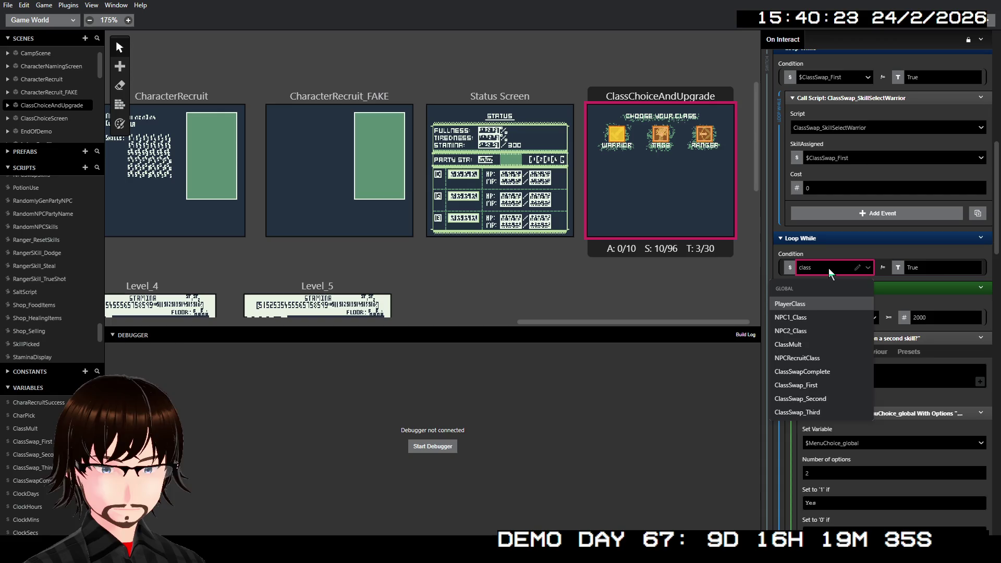
pyautogui.write('swap')
pyautogui.click(831, 334)
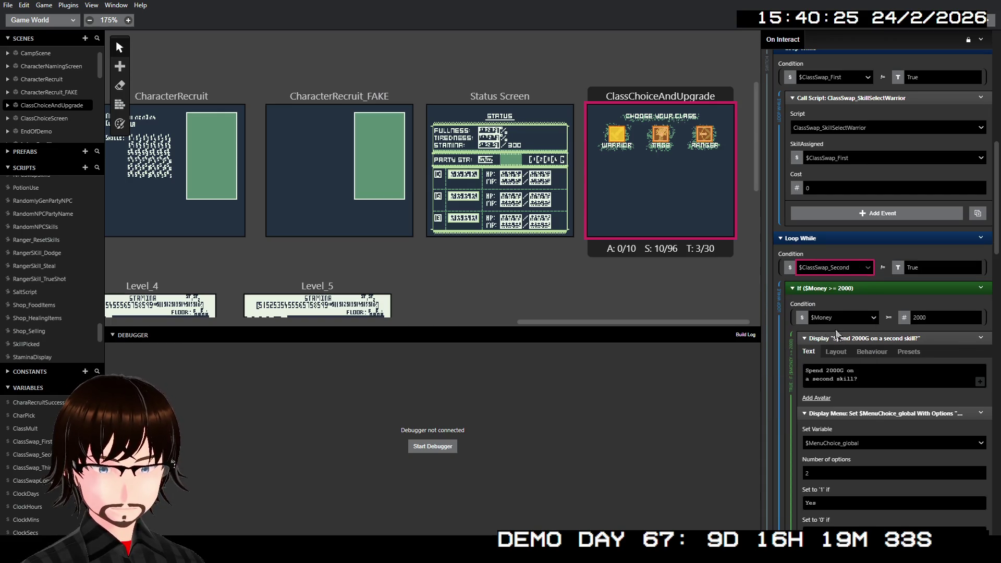
pyautogui.scroll(-3, 849, 380)
pyautogui.scroll(-4, 855, 376)
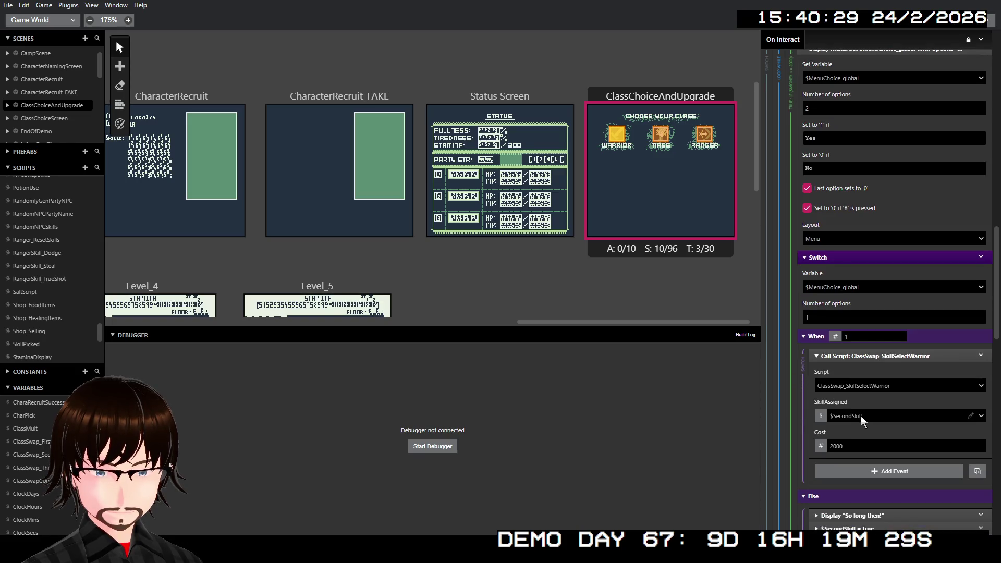
pyautogui.click(861, 416)
pyautogui.write('cla')
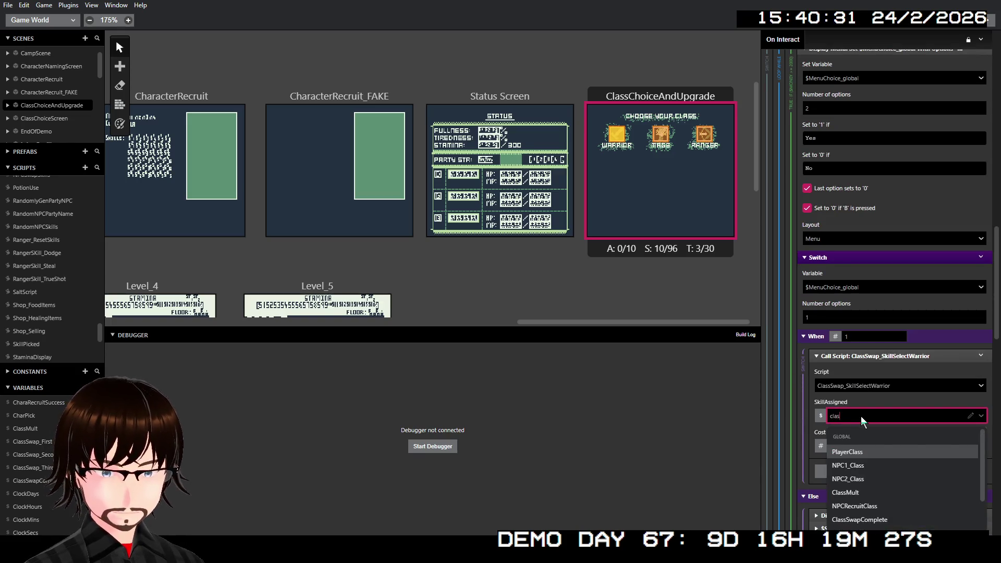
pyautogui.write('s')
pyautogui.press('Down')
pyautogui.press('Down')
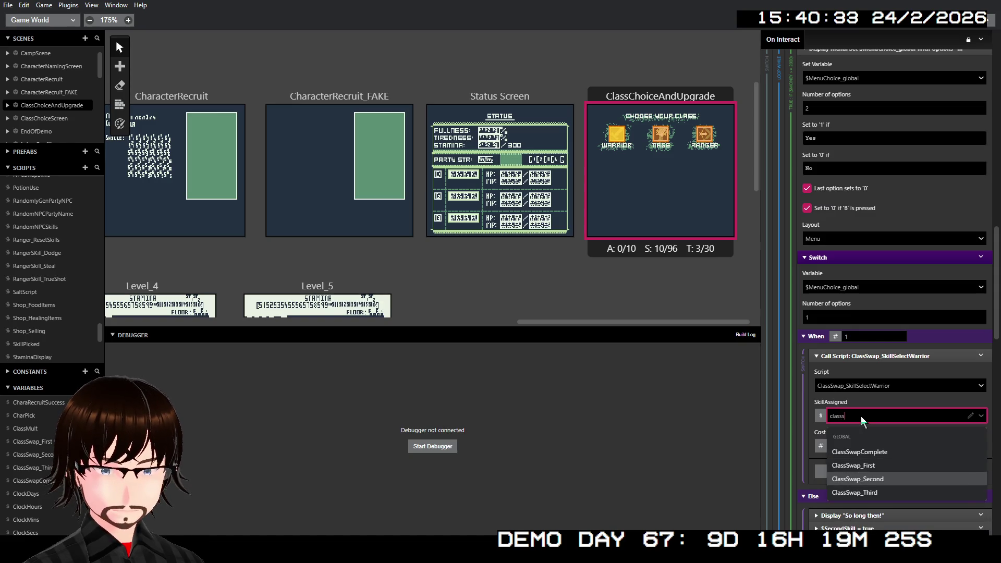
pyautogui.press('Return')
# - In the first Else branch, set ClassSwap_Second and ClassSwap_Third true instead of $SecondSkill and $ThirdSkill
pyautogui.scroll(-3, 863, 415)
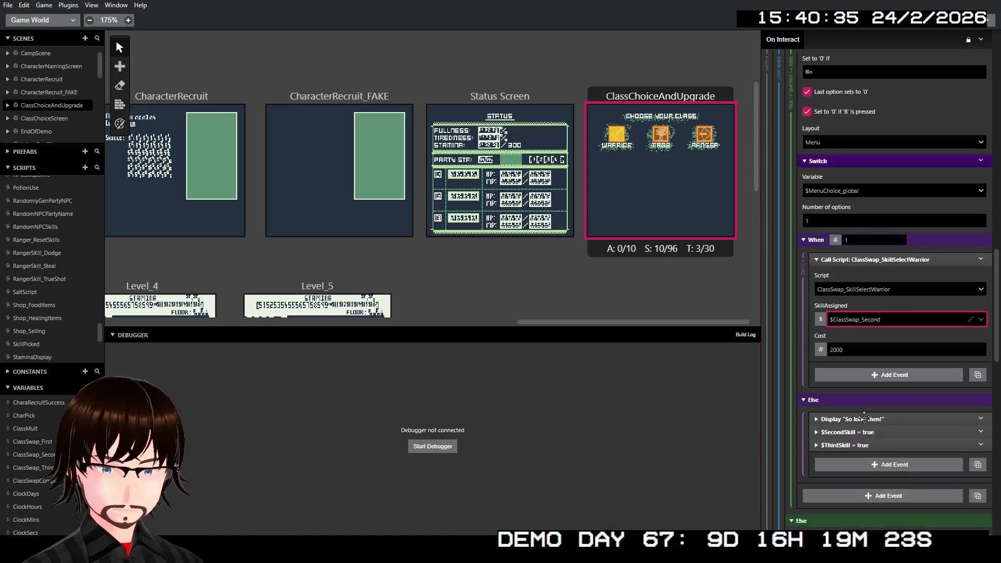
pyautogui.click(861, 372)
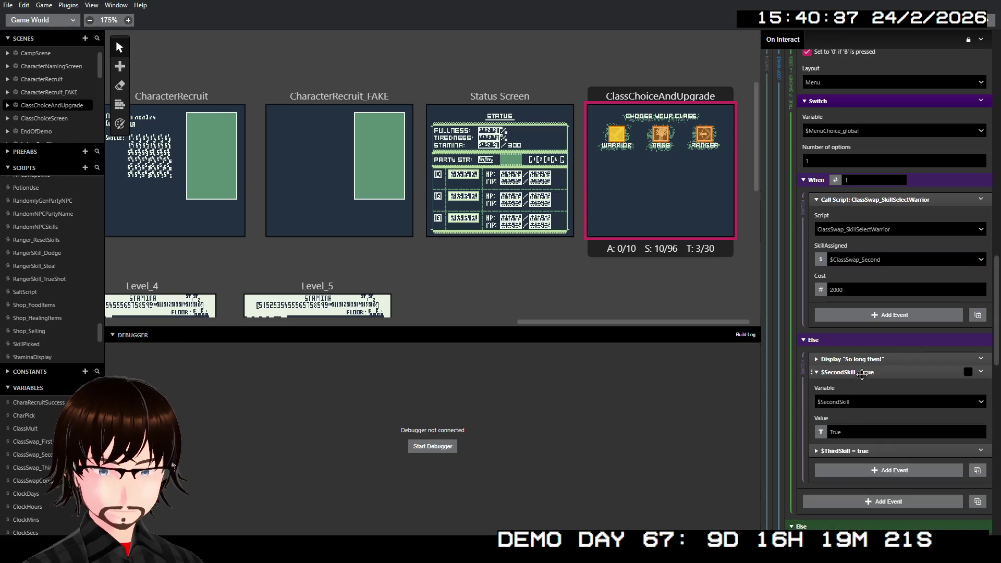
pyautogui.click(844, 451)
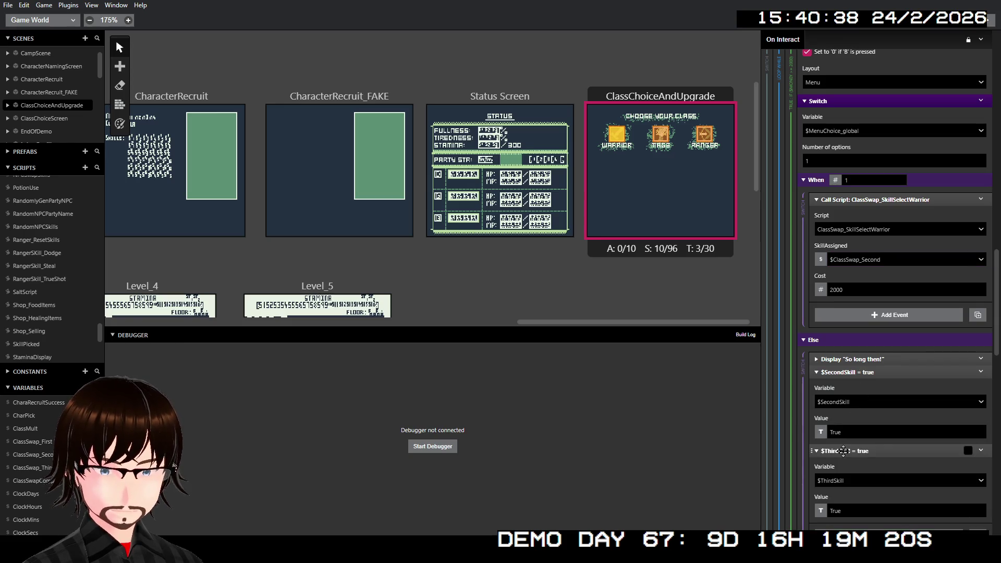
pyautogui.click(864, 402)
pyautogui.write('c')
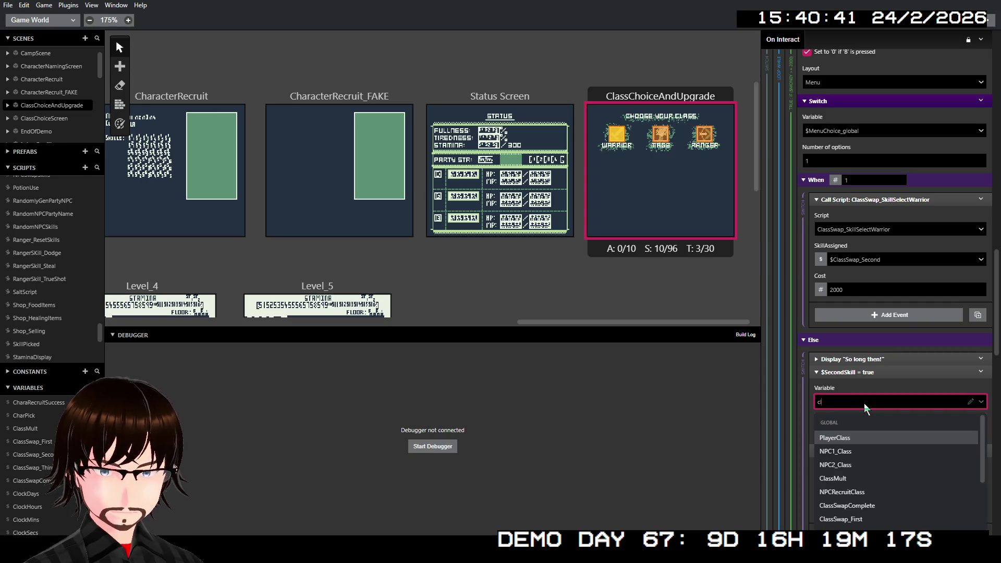
pyautogui.write('lasss')
pyautogui.press('Down')
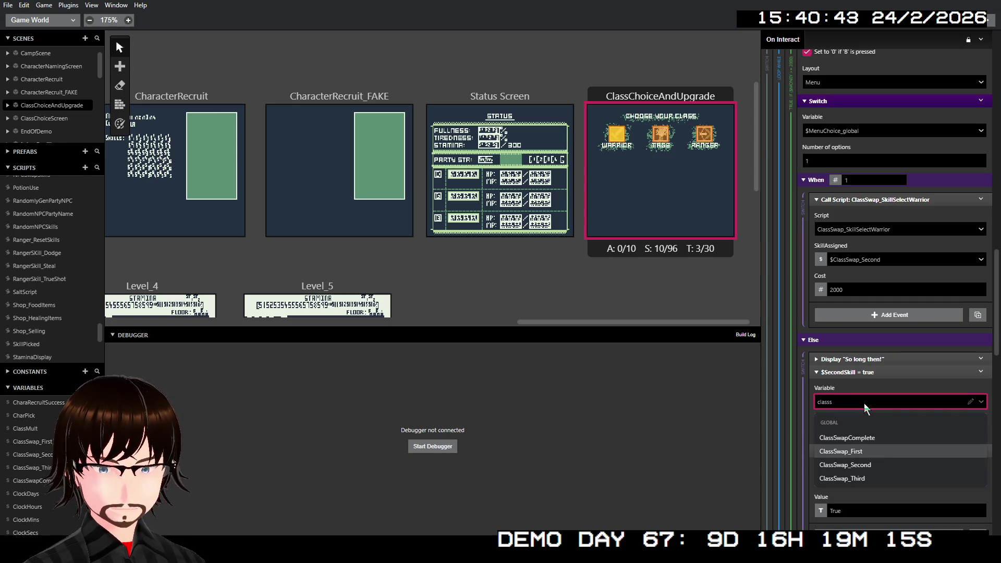
pyautogui.press('Down')
pyautogui.press('Return')
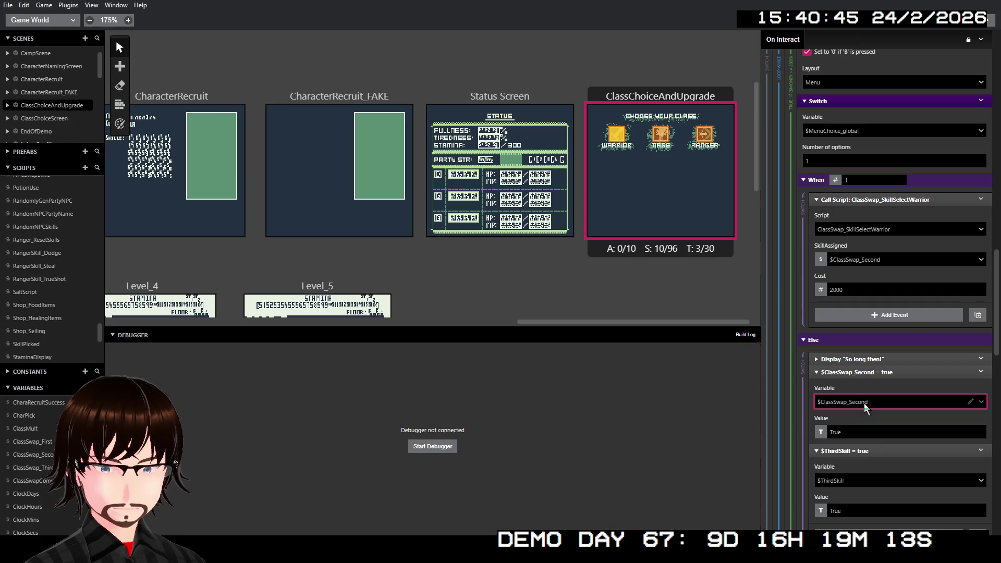
pyautogui.click(846, 481)
pyautogui.write('classs')
pyautogui.press('Down')
pyautogui.press('Down')
pyautogui.press('Down')
pyautogui.press('Return')
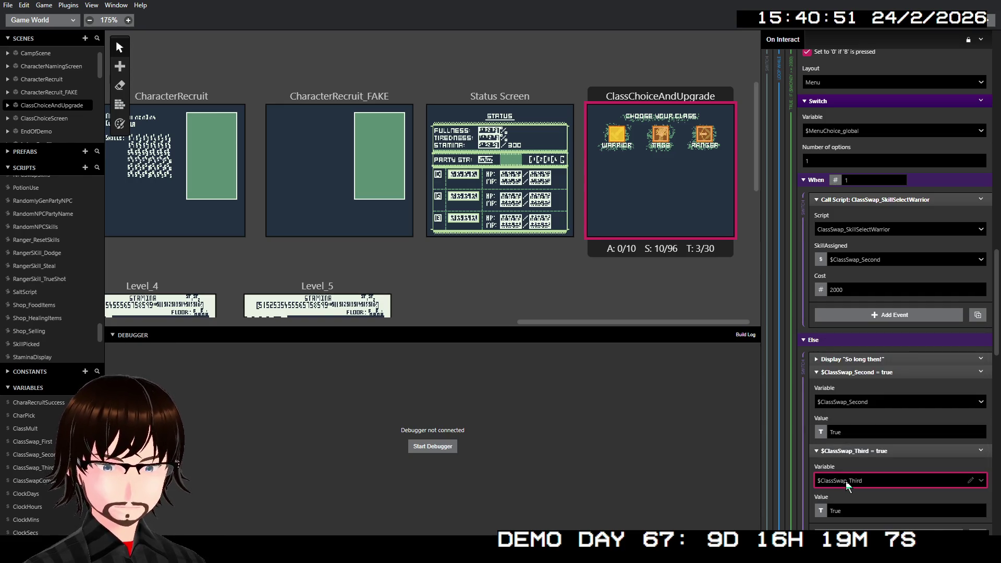
pyautogui.click(872, 372)
pyautogui.click(872, 385)
# - In the lack-money Else branch, set ClassSwap_Second and ClassSwap_Third true instead
pyautogui.scroll(-3, 887, 374)
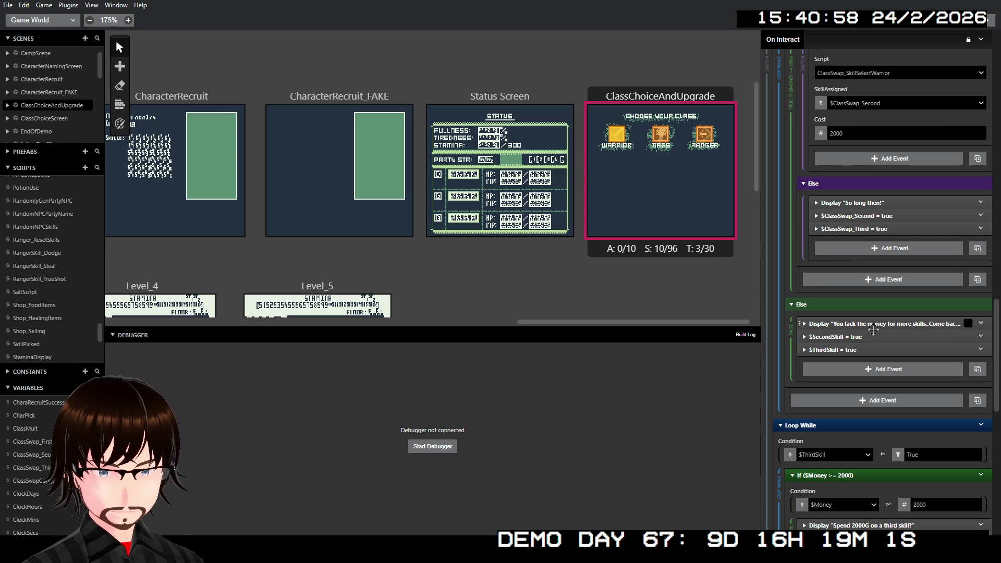
pyautogui.click(865, 337)
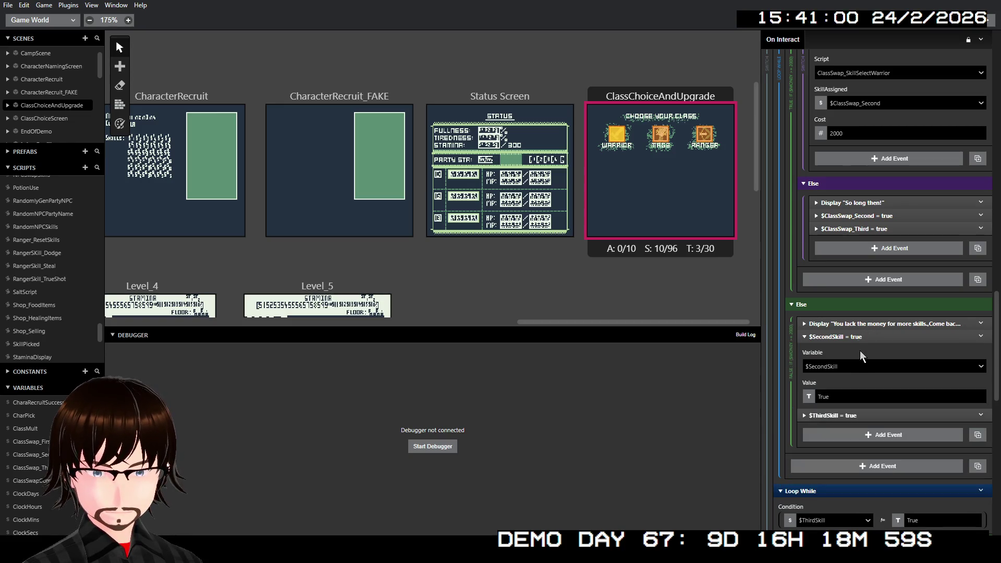
pyautogui.click(856, 365)
pyautogui.write('class')
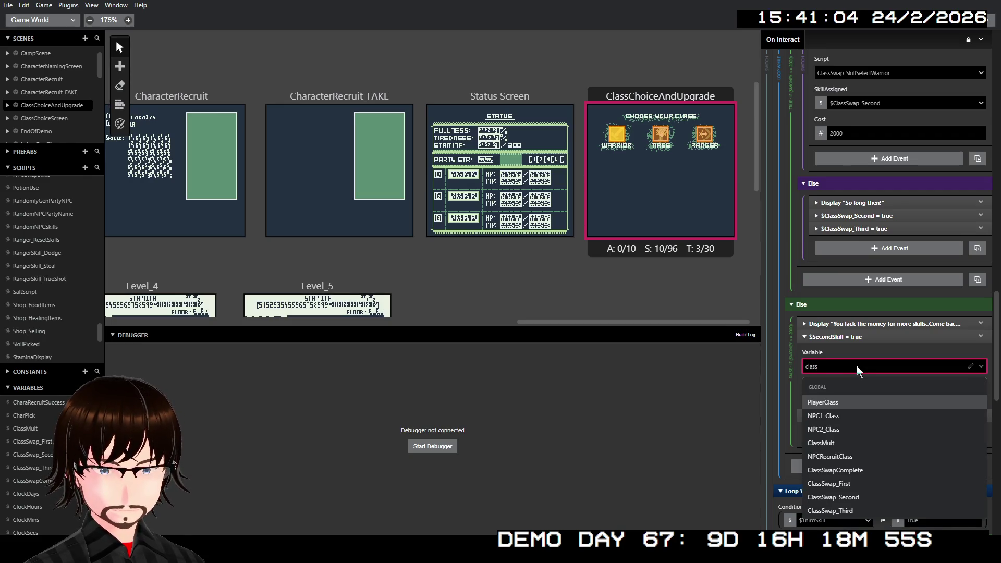
pyautogui.write('s')
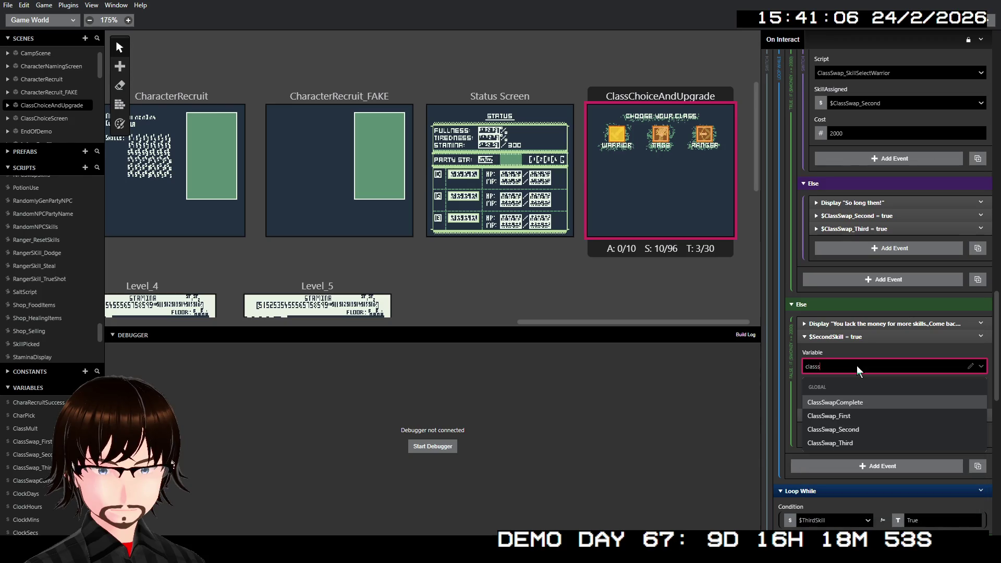
pyautogui.press('Down')
pyautogui.press('Down')
pyautogui.press('Return')
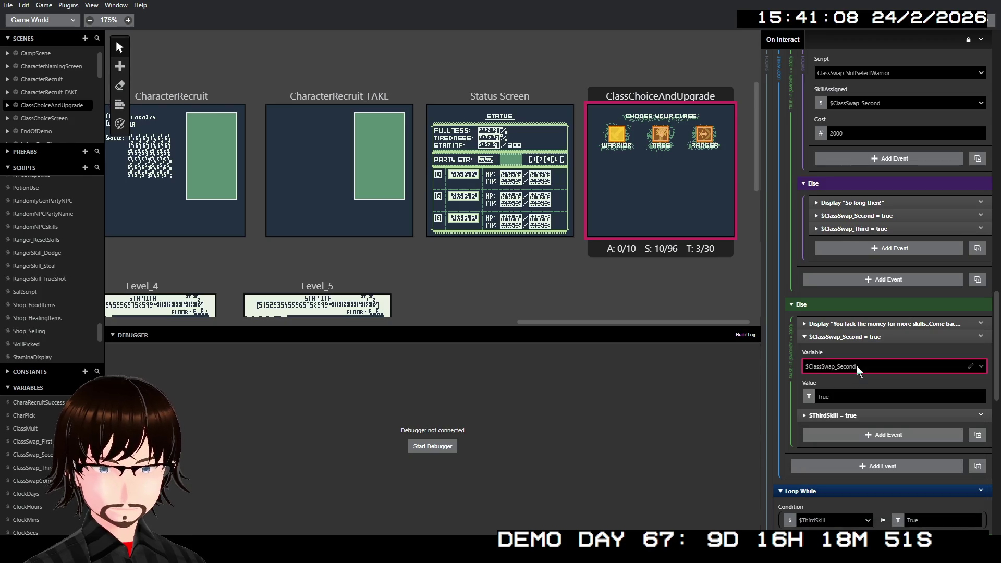
pyautogui.click(834, 415)
pyautogui.click(840, 444)
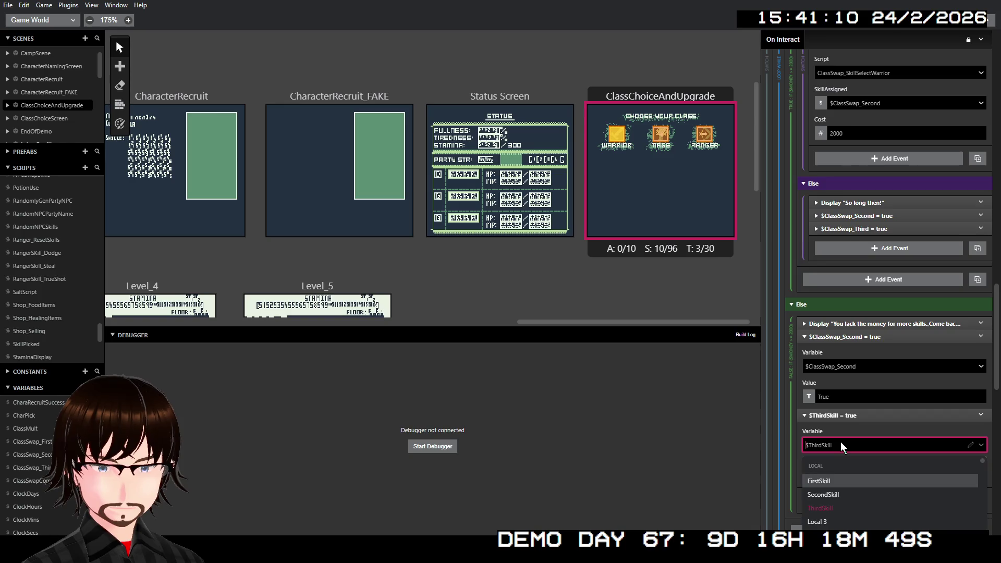
pyautogui.write('classs')
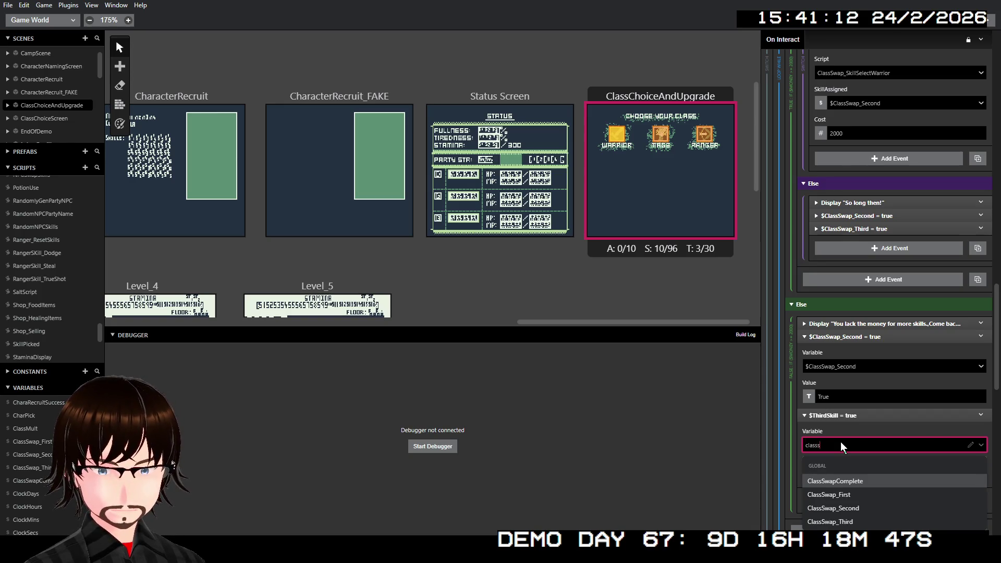
pyautogui.press('Down')
pyautogui.press('Down')
pyautogui.press('Down')
pyautogui.press('Return')
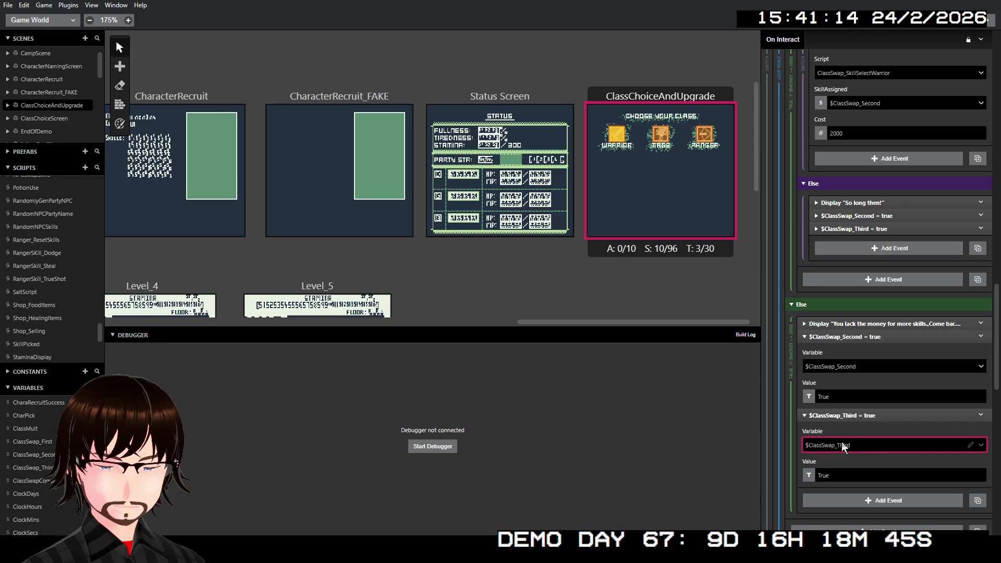
pyautogui.click(862, 337)
pyautogui.click(858, 349)
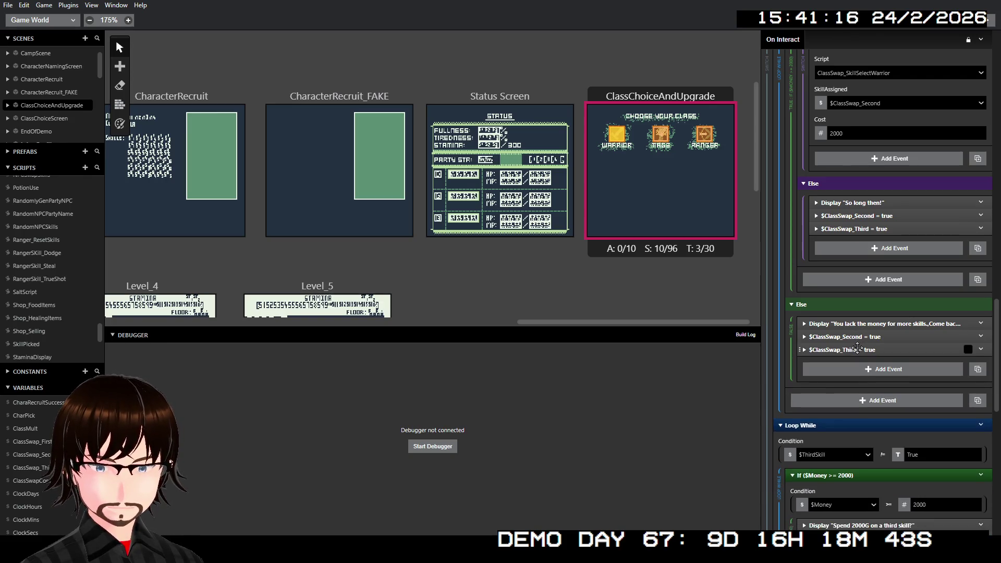
pyautogui.scroll(-5, 857, 348)
# - Point the third-skill Loop While condition and the call's SkillAssigned at $ClassSwap_Third
pyautogui.click(832, 300)
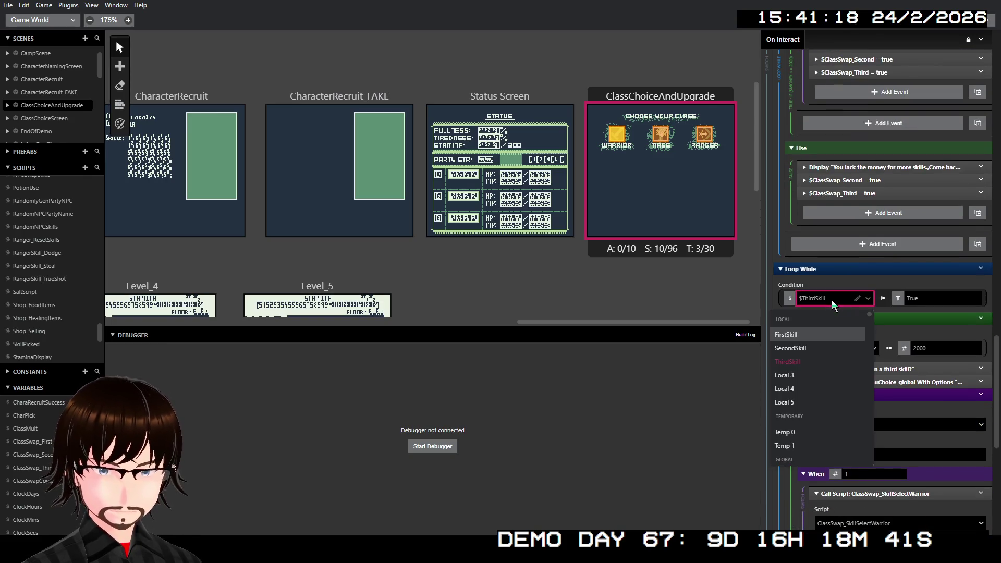
pyautogui.write('classs')
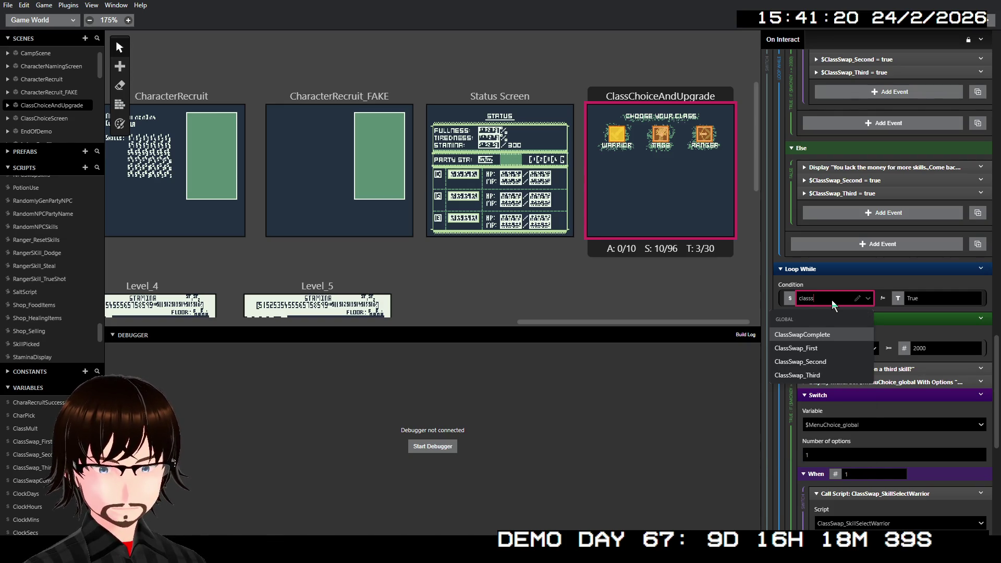
pyautogui.press('Down')
pyautogui.press('Down')
pyautogui.press('Down')
pyautogui.press('Return')
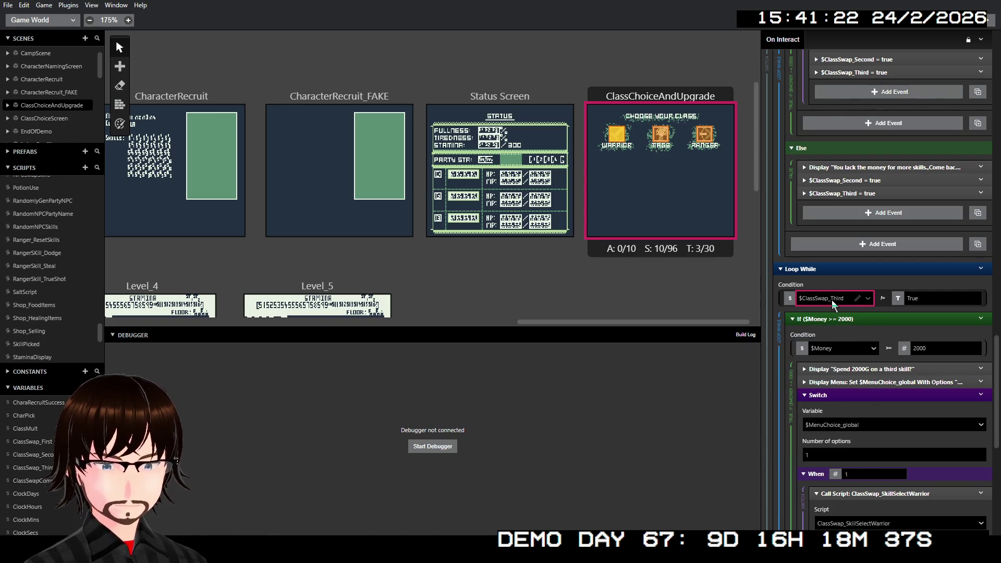
pyautogui.scroll(-3, 852, 355)
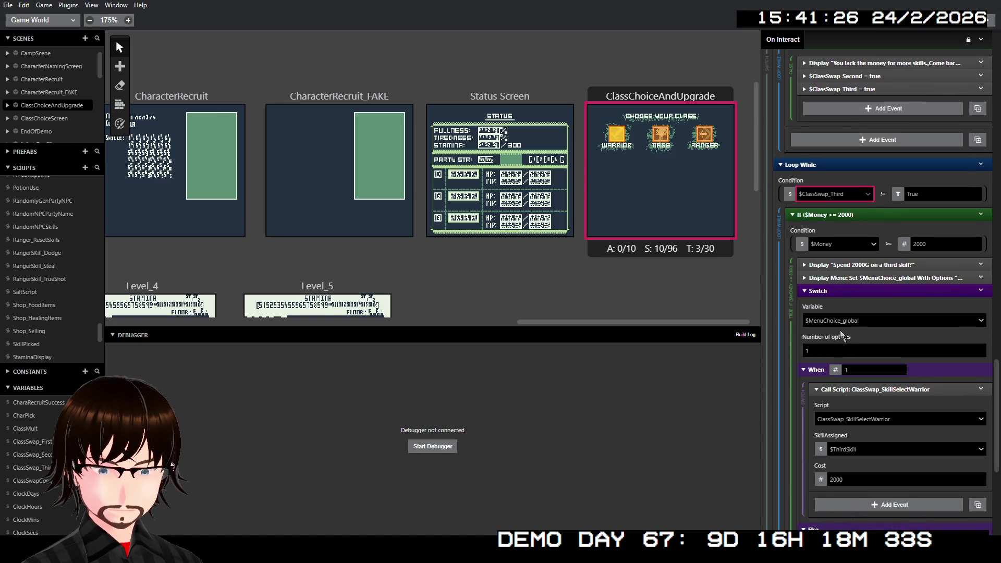
pyautogui.scroll(-2, 855, 365)
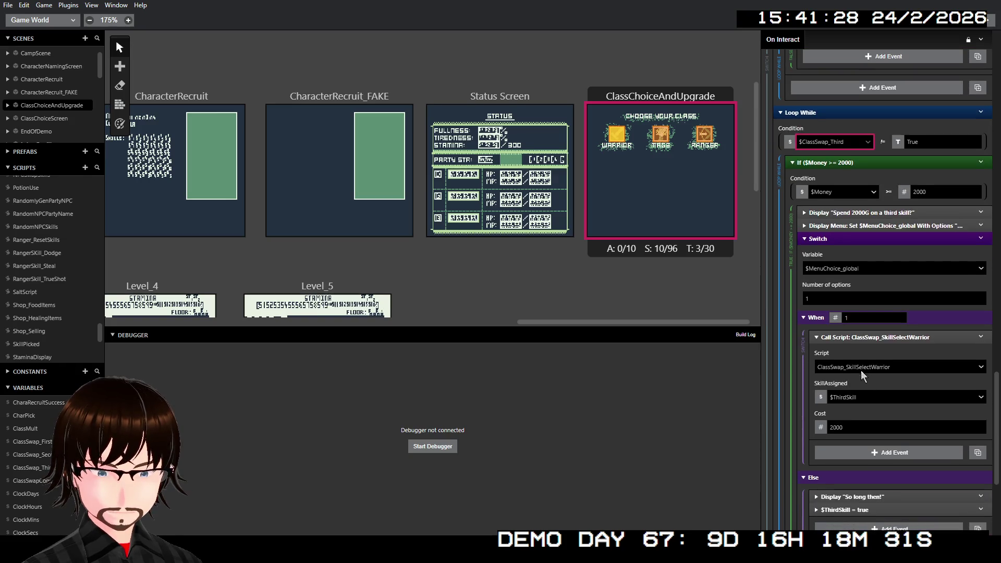
pyautogui.click(859, 394)
pyautogui.write('classs')
pyautogui.press('Down')
pyautogui.press('Down')
pyautogui.press('Down')
pyautogui.press('Return')
pyautogui.scroll(-6, 859, 395)
pyautogui.scroll(-2, 859, 394)
# - Change both Else-branch Set Variable events from $ThirdSkill to $ClassSwap_Third = true
pyautogui.click(862, 302)
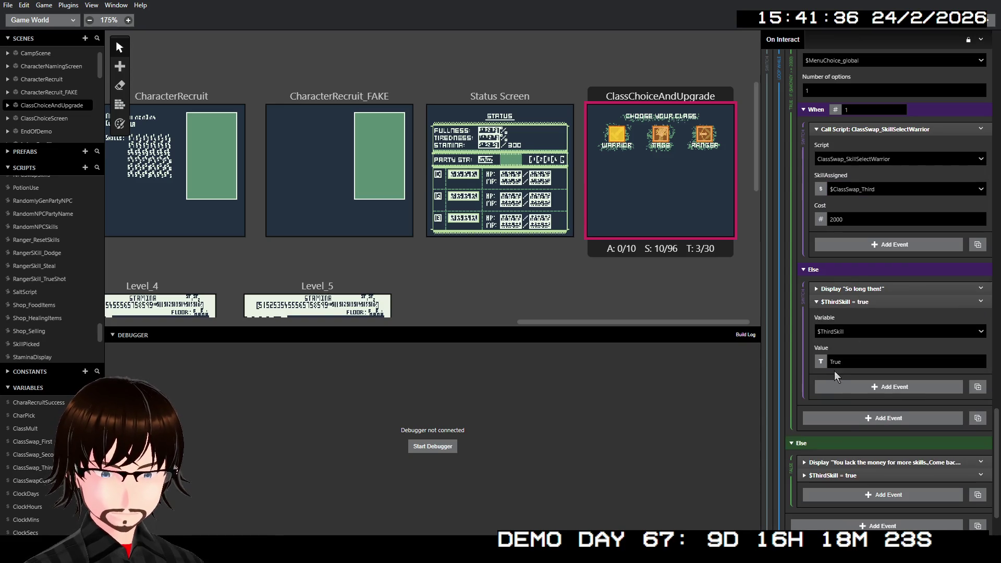
pyautogui.click(821, 361)
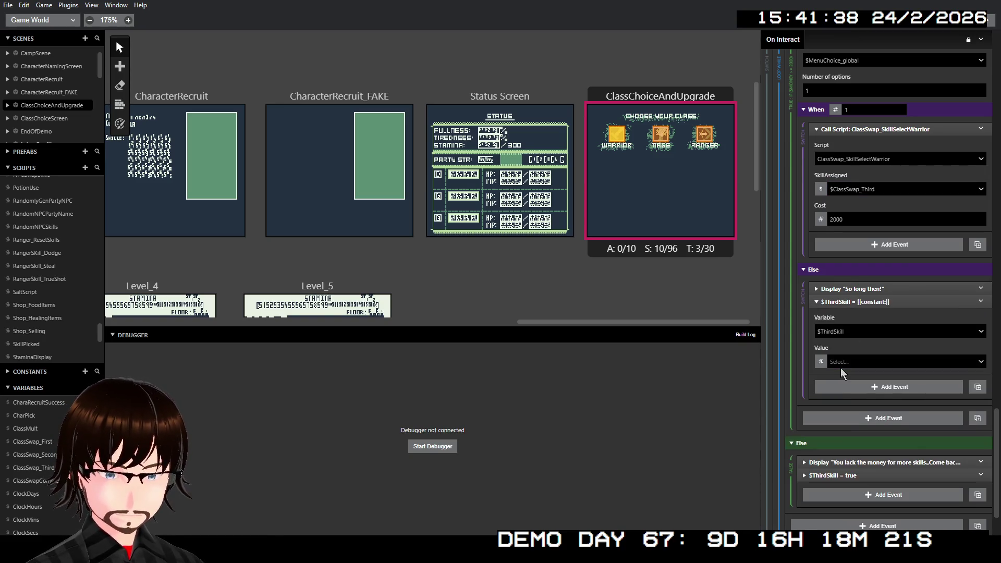
pyautogui.hotkey('ctrl', 'z')
pyautogui.click(849, 334)
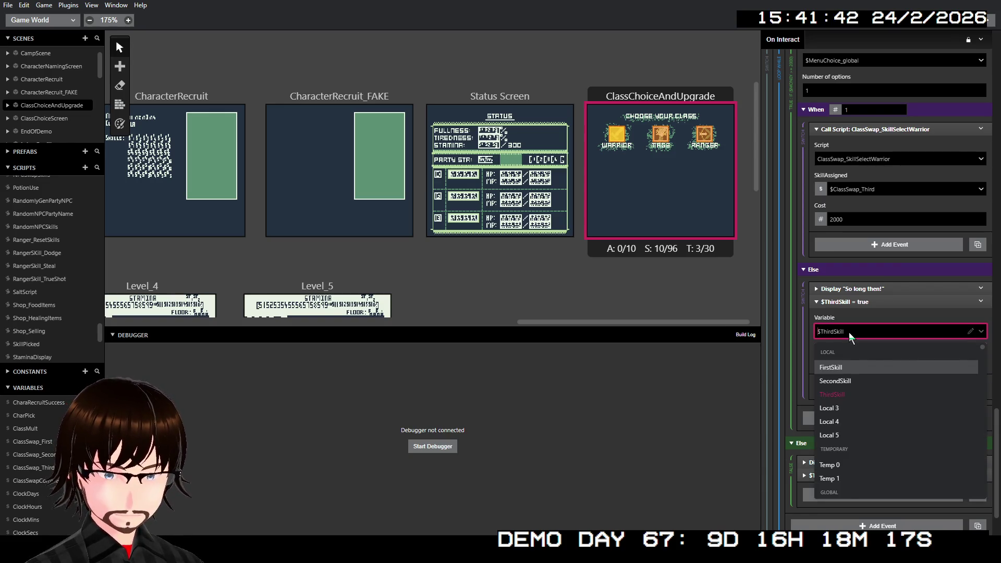
pyautogui.write('classs')
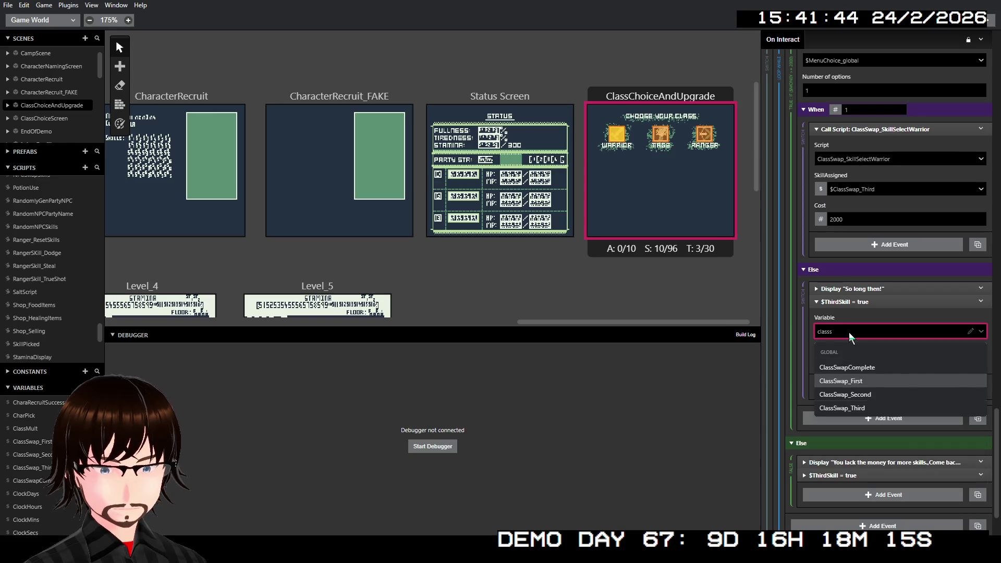
pyautogui.press('Down')
pyautogui.press('Down')
pyautogui.press('Return')
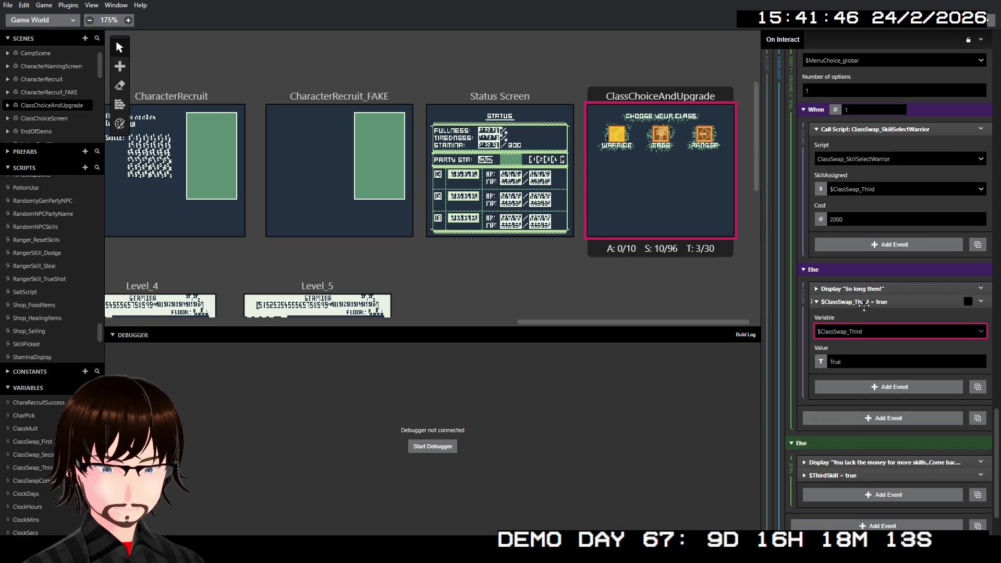
pyautogui.click(864, 303)
pyautogui.click(841, 410)
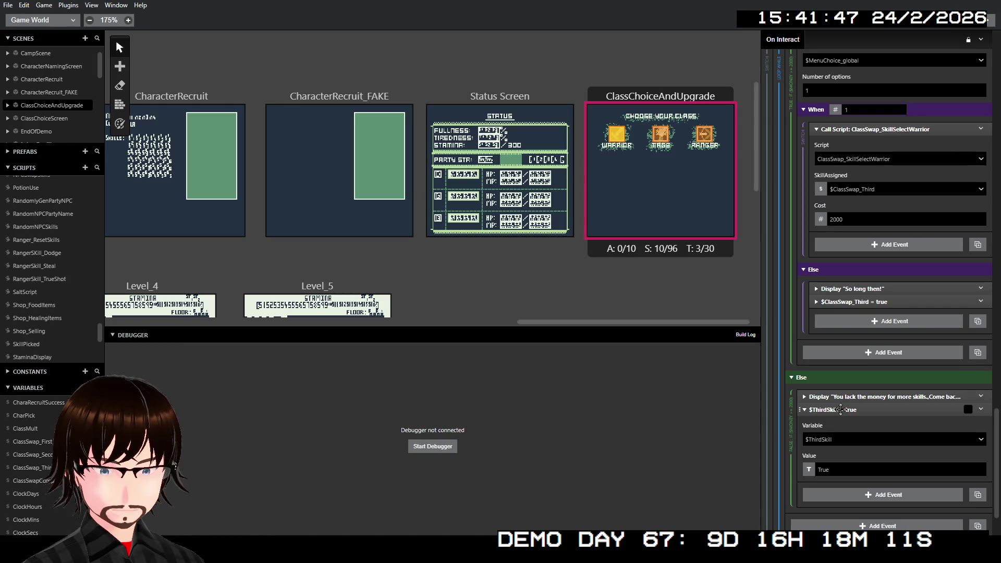
pyautogui.click(840, 439)
pyautogui.write('classs')
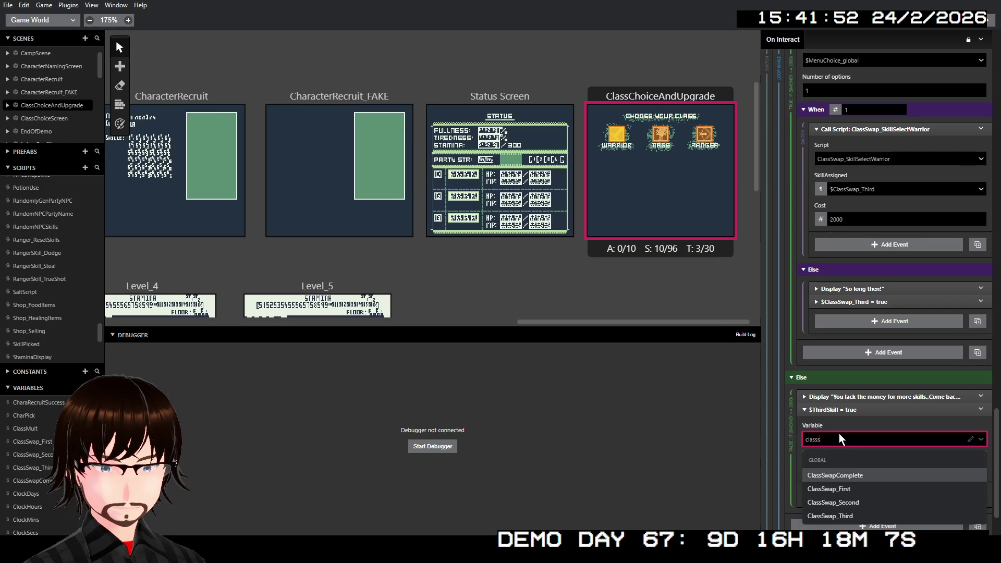
pyautogui.press('Return')
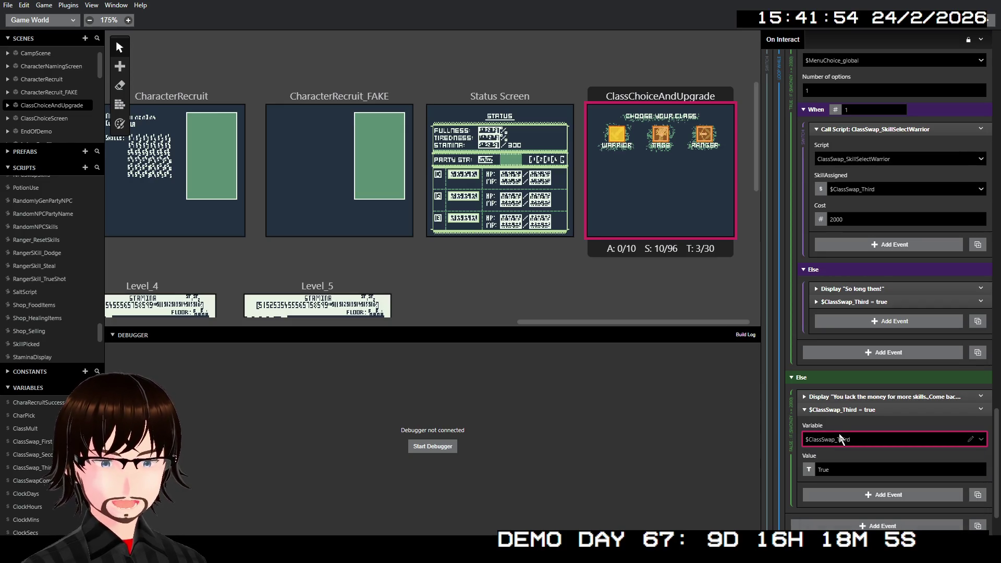
pyautogui.click(878, 412)
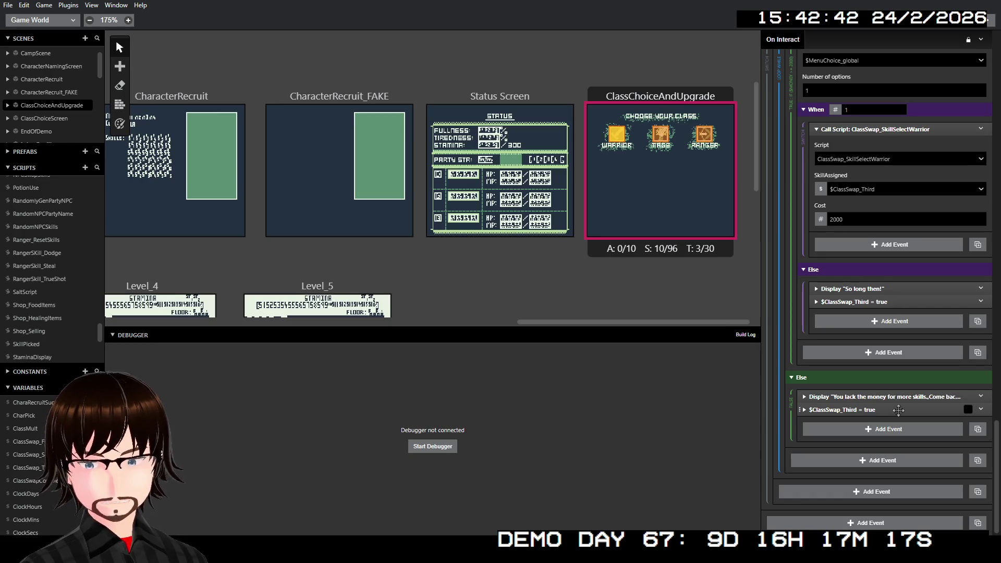
pyautogui.scroll(1, 876, 327)
# - Collapse and copy the Warrior trigger's text, Display Menu and Switch events
pyautogui.scroll(1, 876, 327)
pyautogui.click(893, 234)
pyautogui.scroll(2, 887, 246)
pyautogui.scroll(3, 866, 258)
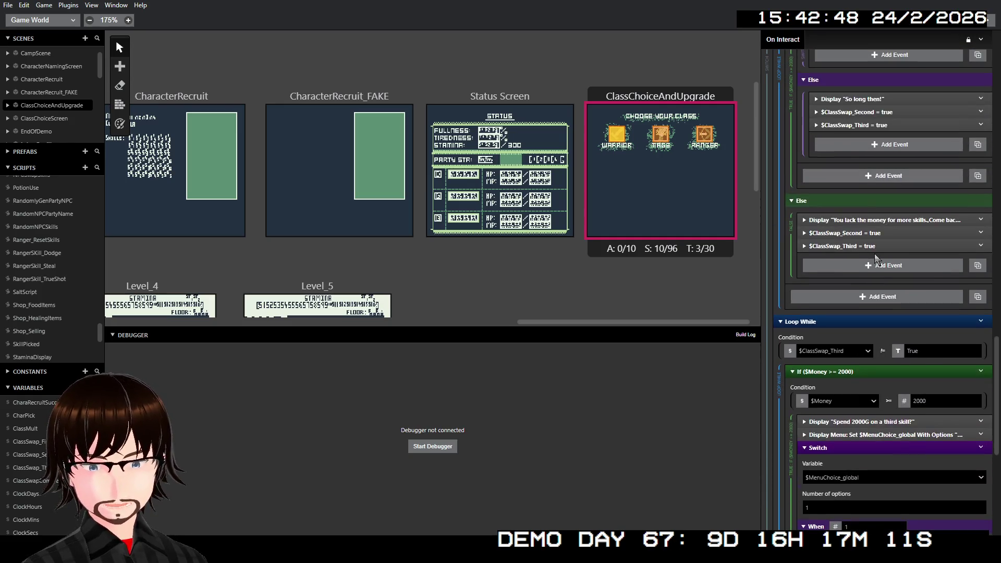
pyautogui.scroll(10, 862, 312)
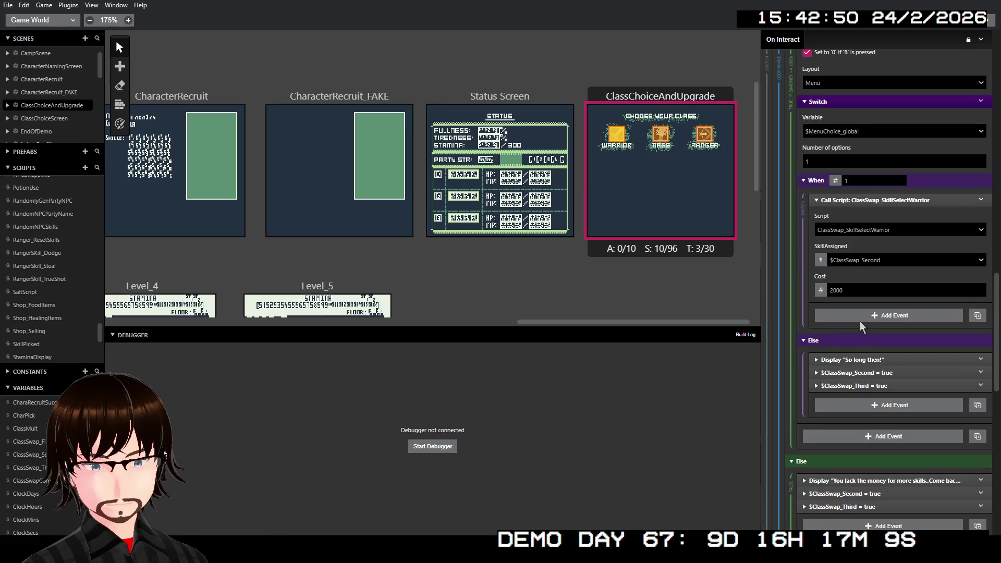
pyautogui.scroll(4, 862, 320)
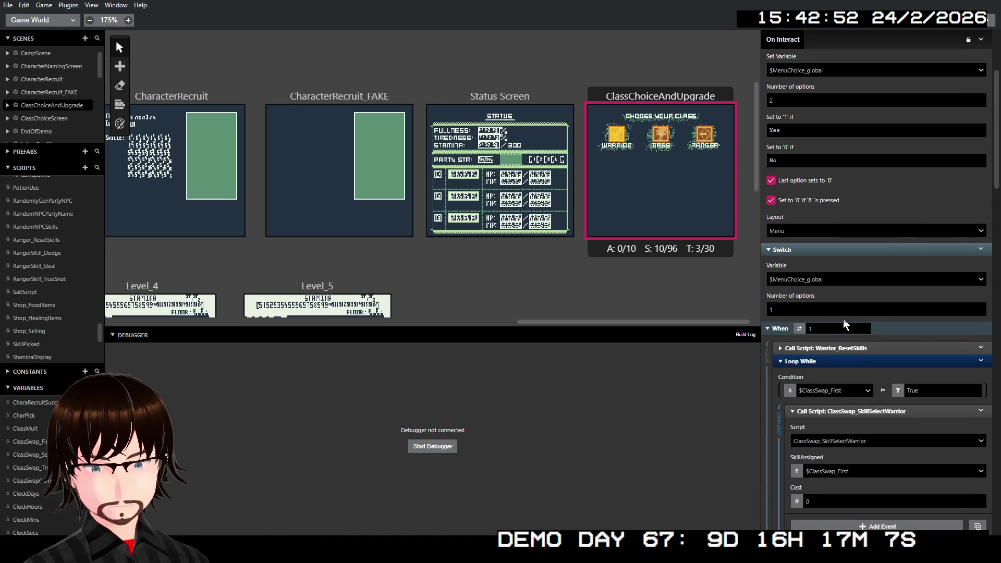
pyautogui.scroll(3, 846, 320)
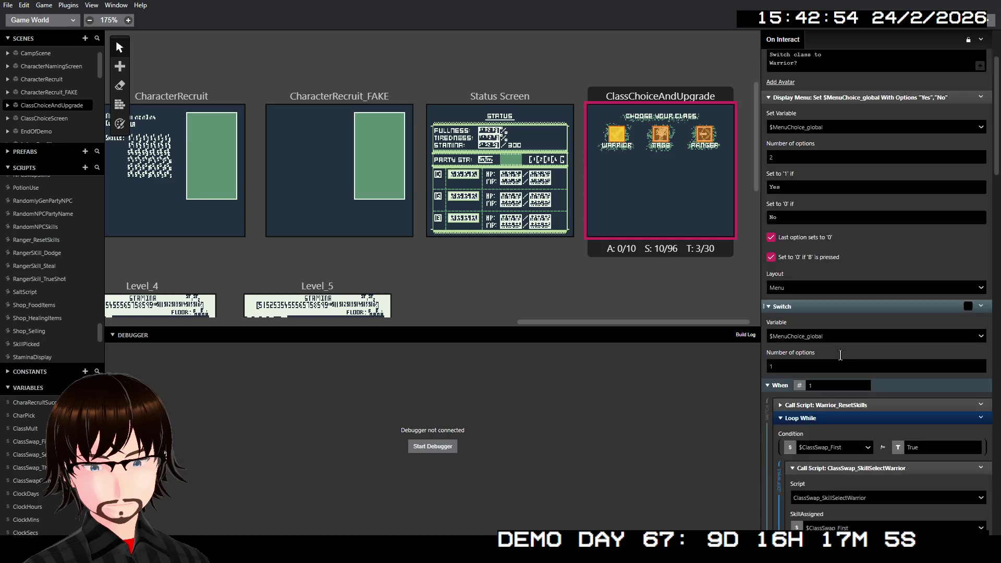
pyautogui.scroll(2, 849, 336)
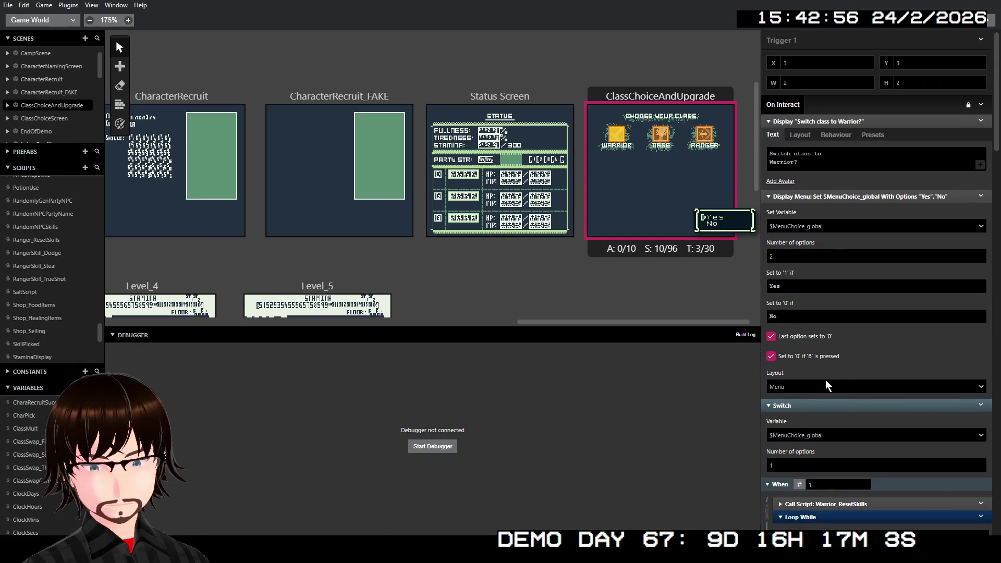
pyautogui.click(822, 405)
pyautogui.click(848, 197)
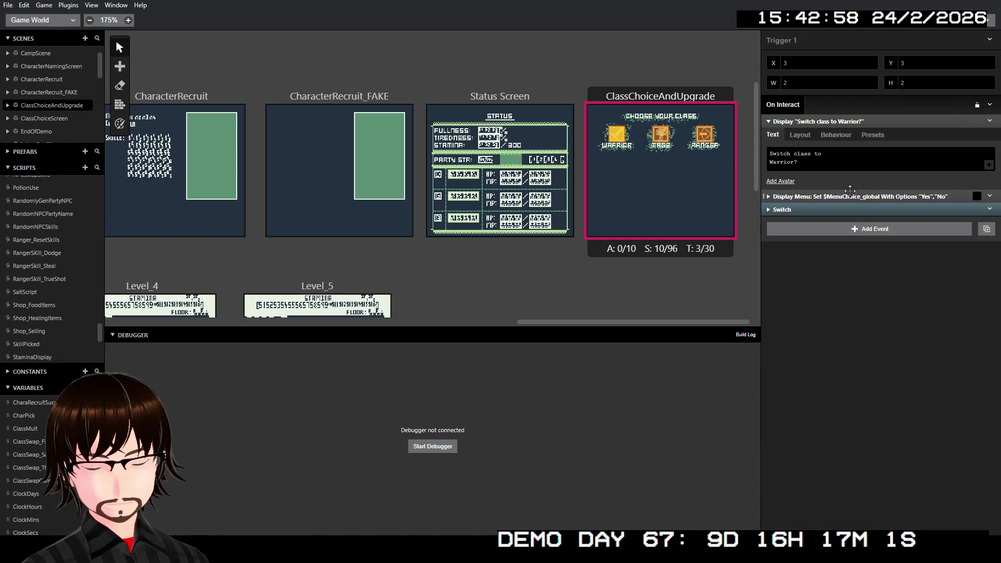
pyautogui.click(859, 121)
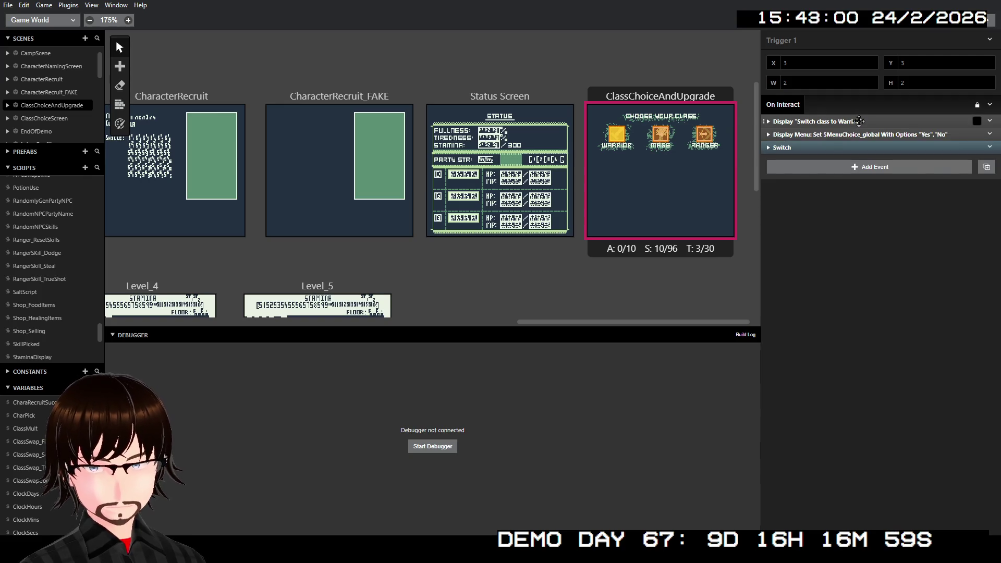
pyautogui.keyDown('shift'); pyautogui.click(859, 121); pyautogui.keyUp('shift')
pyautogui.keyDown('shift'); pyautogui.click(849, 135); pyautogui.keyUp('shift')
pyautogui.keyDown('shift'); pyautogui.click(846, 150); pyautogui.keyUp('shift')
pyautogui.rightClick(847, 151)
pyautogui.click(876, 249)
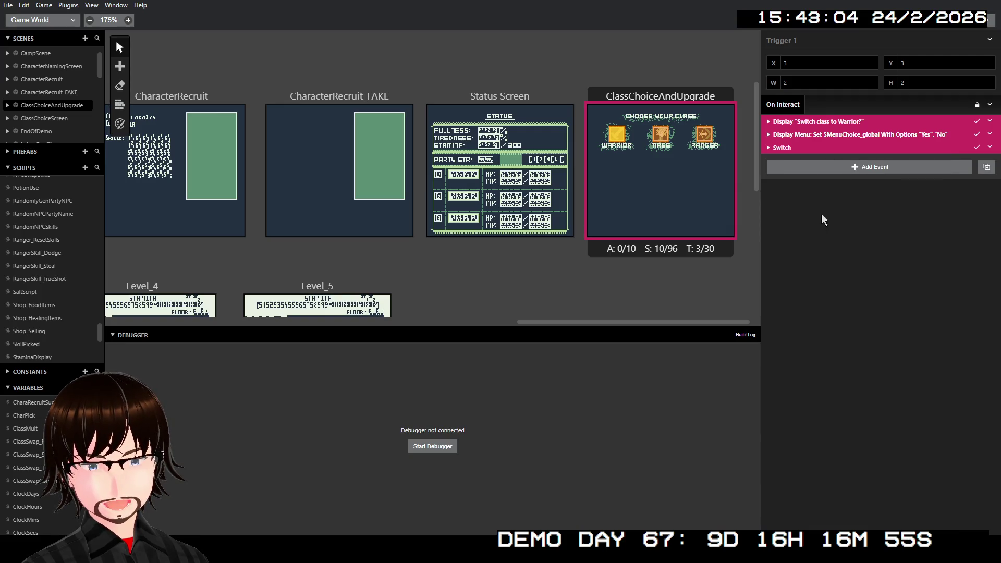
# - Replace the Ranger trigger's On Interact script with the copied events
pyautogui.click(706, 138)
pyautogui.click(981, 104)
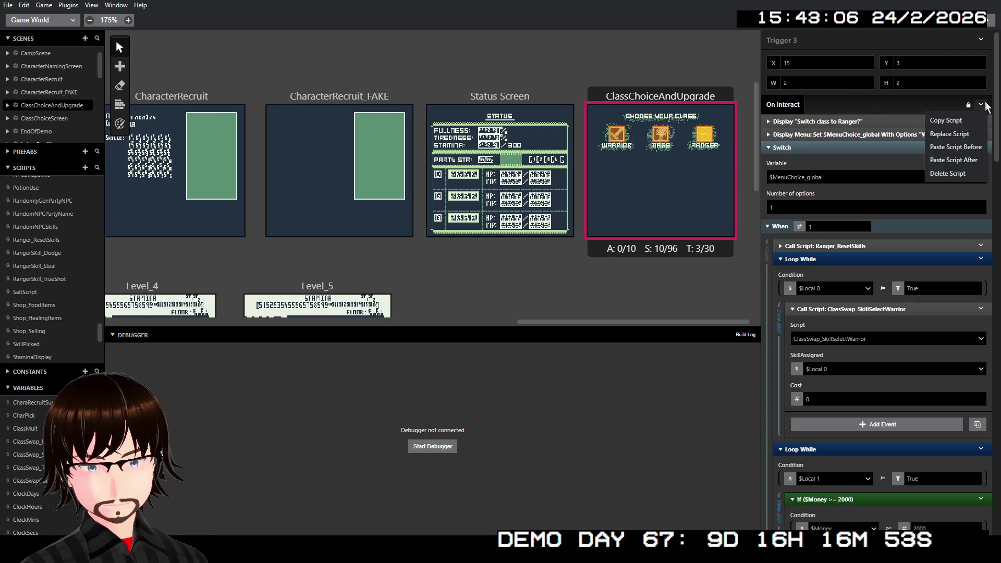
pyautogui.click(968, 133)
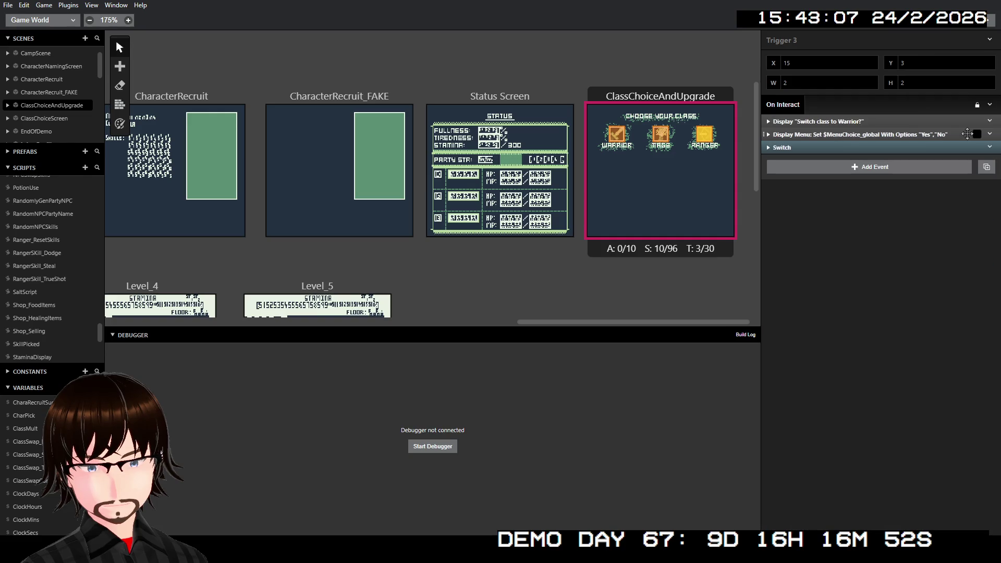
# - Change the dialogue to 'Switch class to Ranger?' and call Ranger_ResetSkills instead
pyautogui.click(847, 121)
pyautogui.click(835, 196)
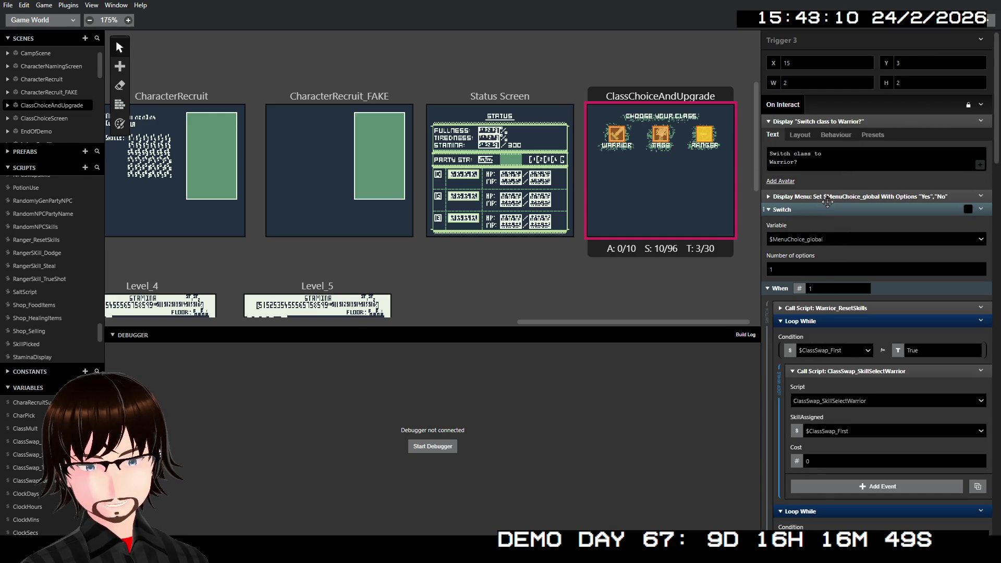
pyautogui.doubleClick(782, 162)
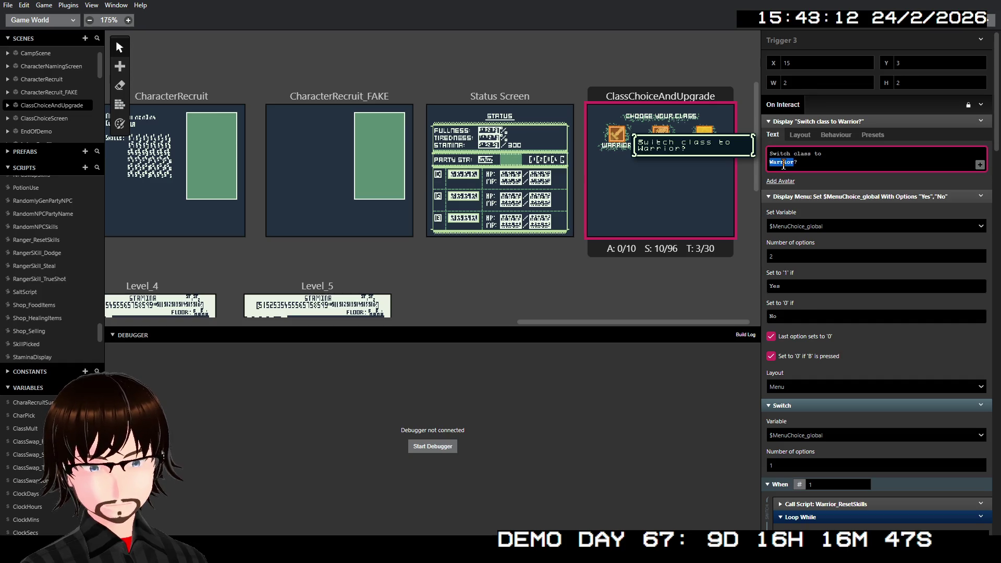
pyautogui.write('Rand?')
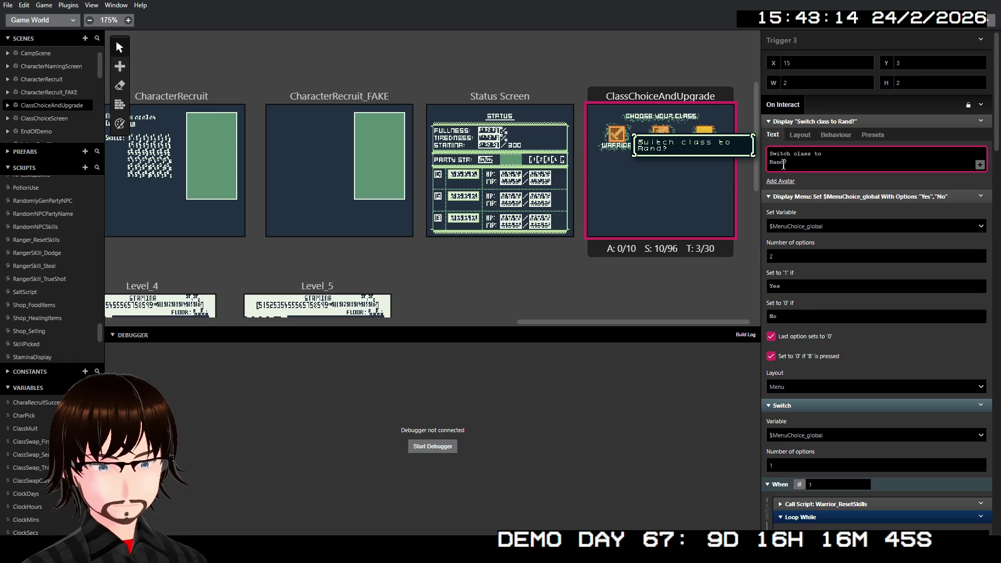
pyautogui.write('ger')
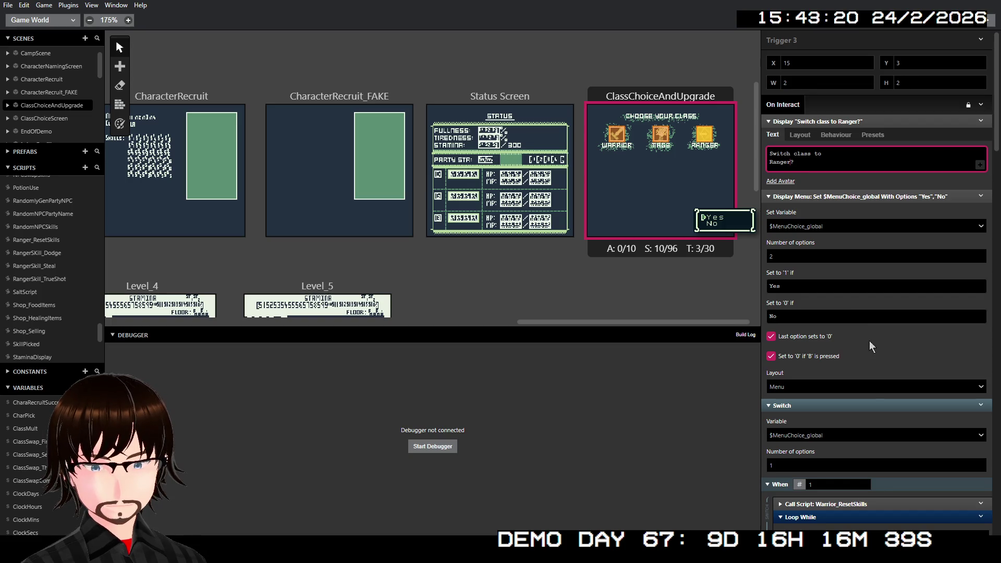
pyautogui.scroll(-2, 867, 365)
pyautogui.scroll(-1, 866, 400)
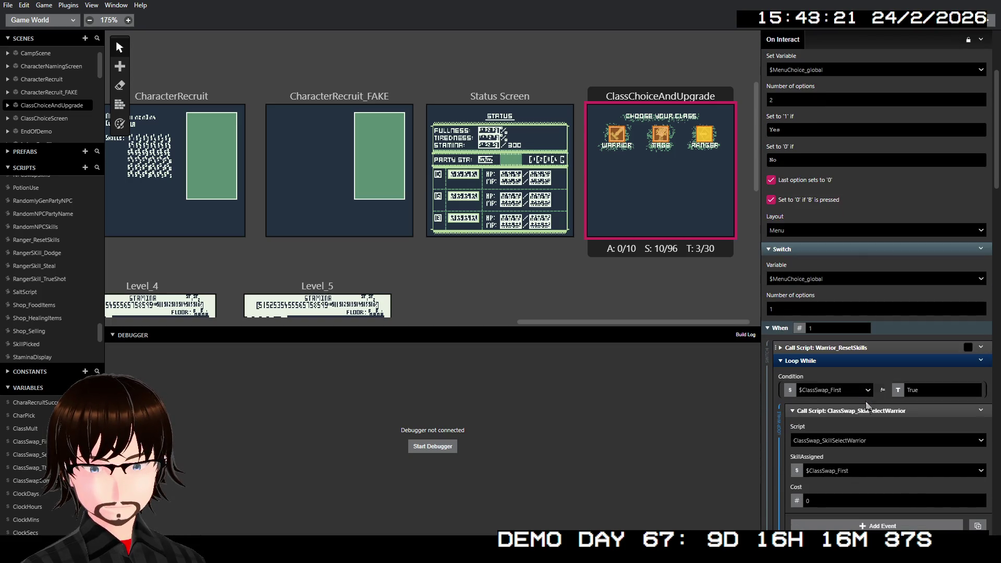
pyautogui.click(856, 348)
pyautogui.click(816, 378)
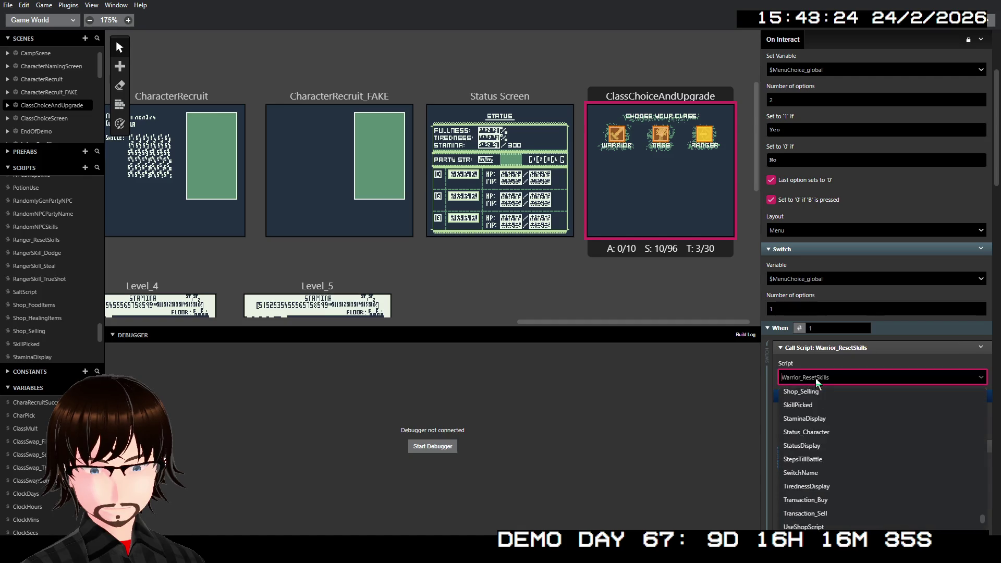
pyautogui.write('range')
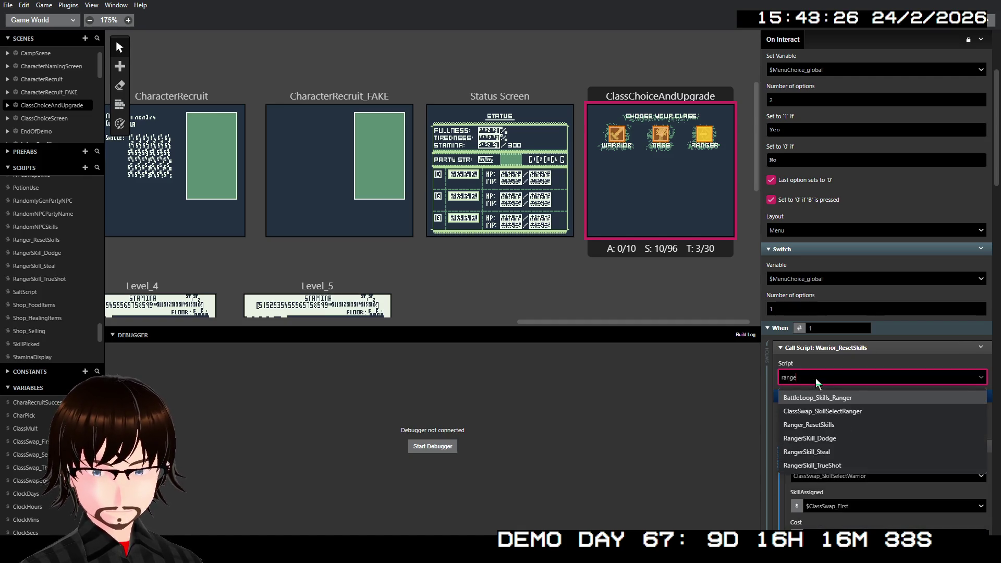
pyautogui.click(834, 424)
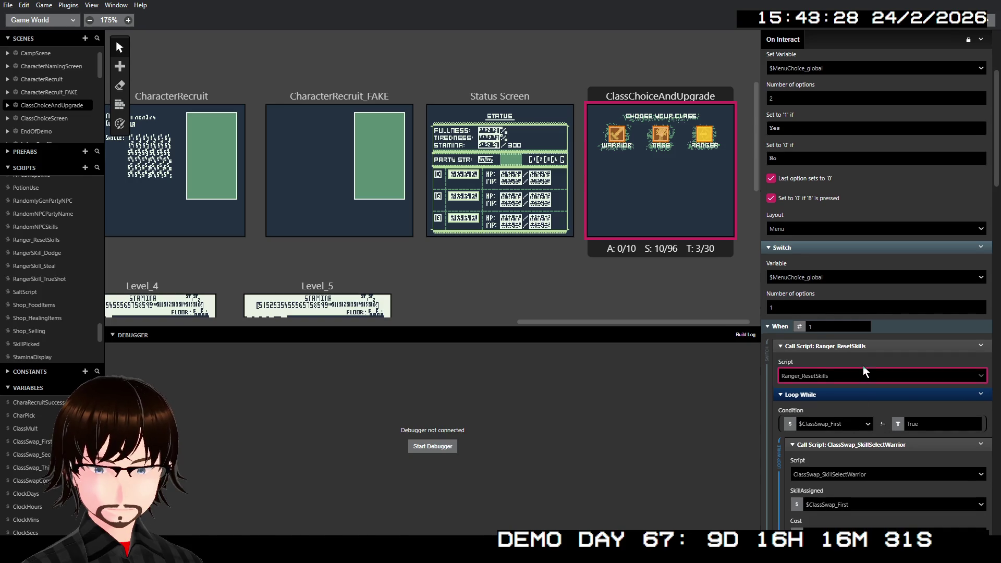
# - Call ClassSwap_SkillSelectRanger with SkillAssigned $ClassSwap_First and Cost as number 0
pyautogui.scroll(-3, 862, 365)
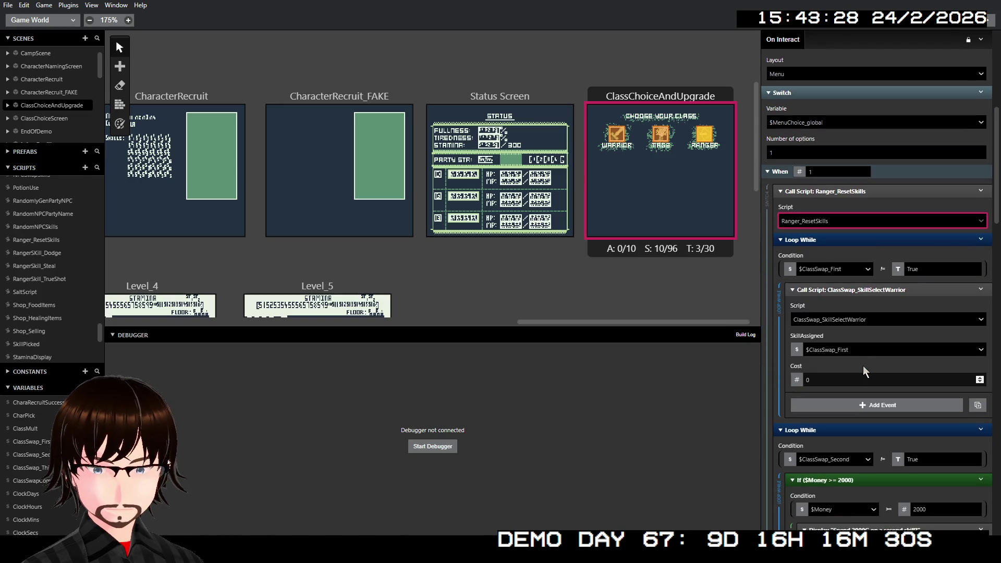
pyautogui.click(861, 319)
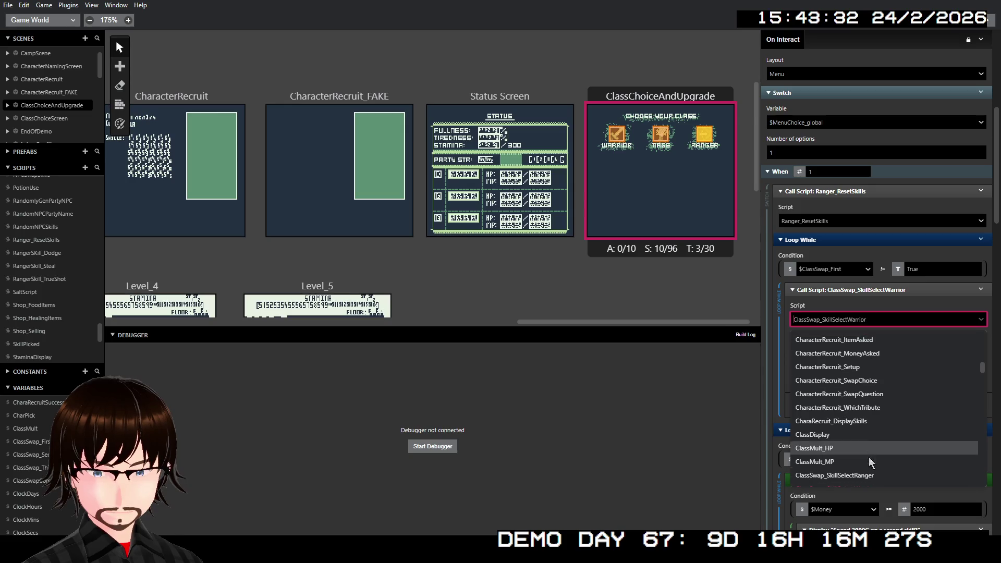
pyautogui.click(865, 475)
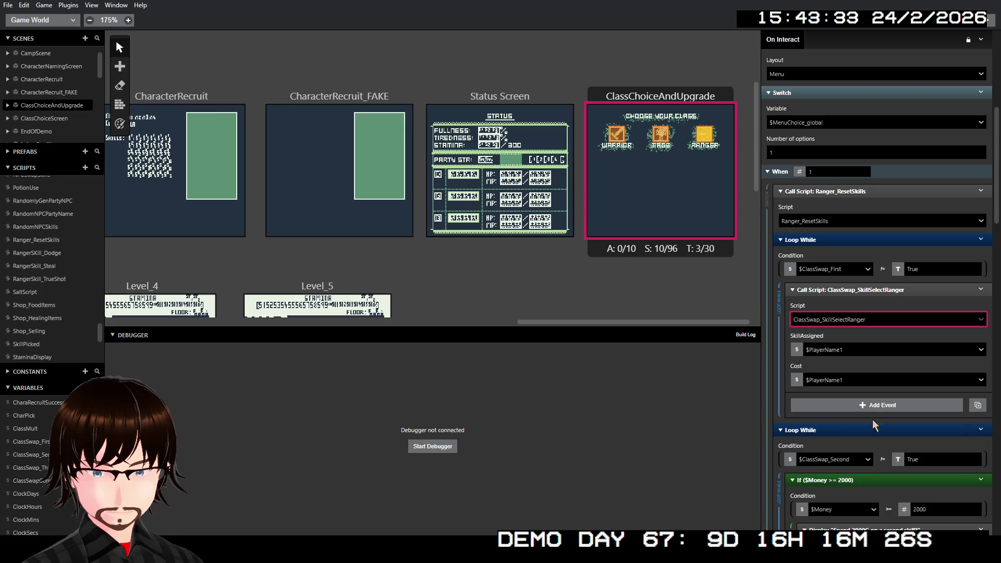
pyautogui.click(844, 354)
pyautogui.write('clas')
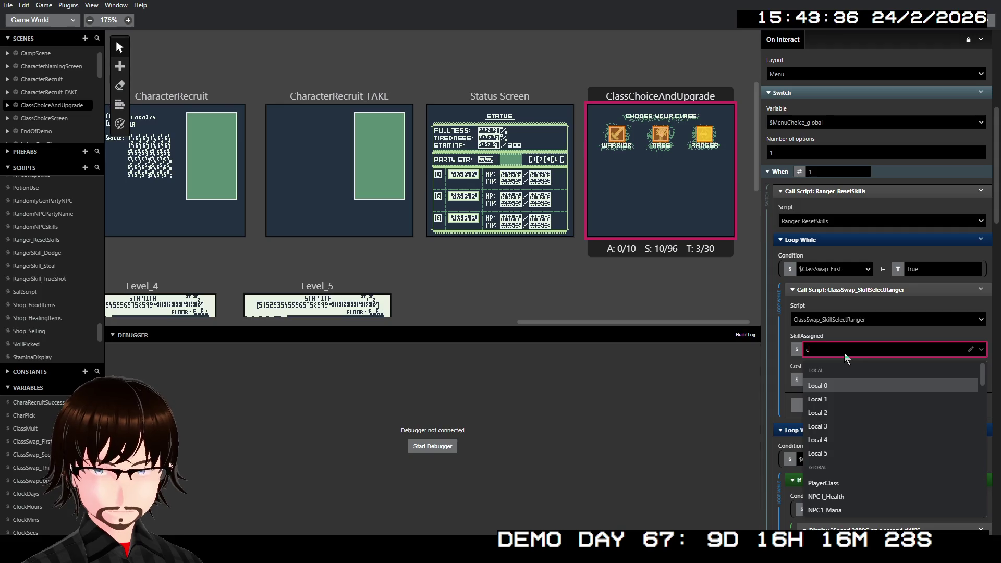
pyautogui.write('ss')
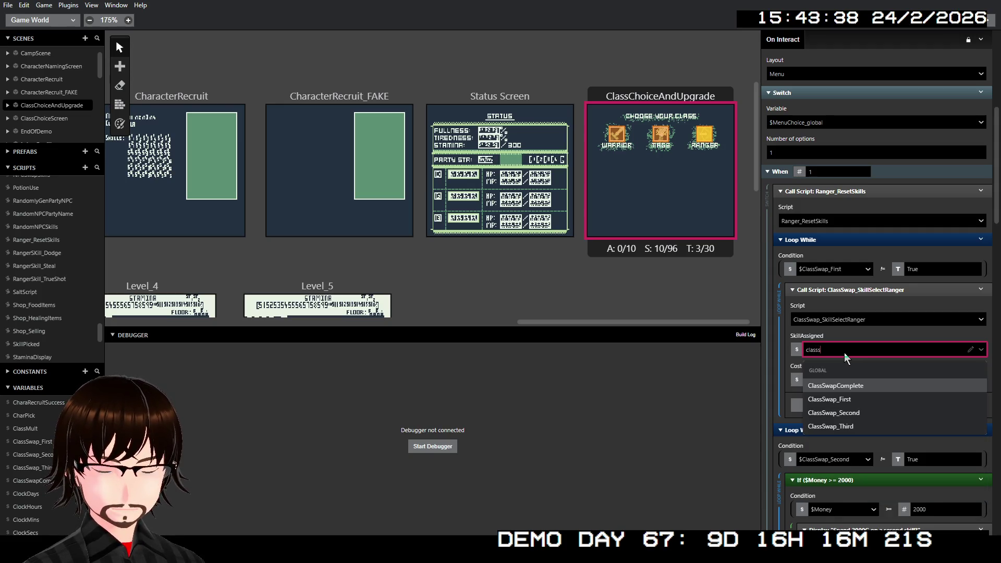
pyautogui.press('Down')
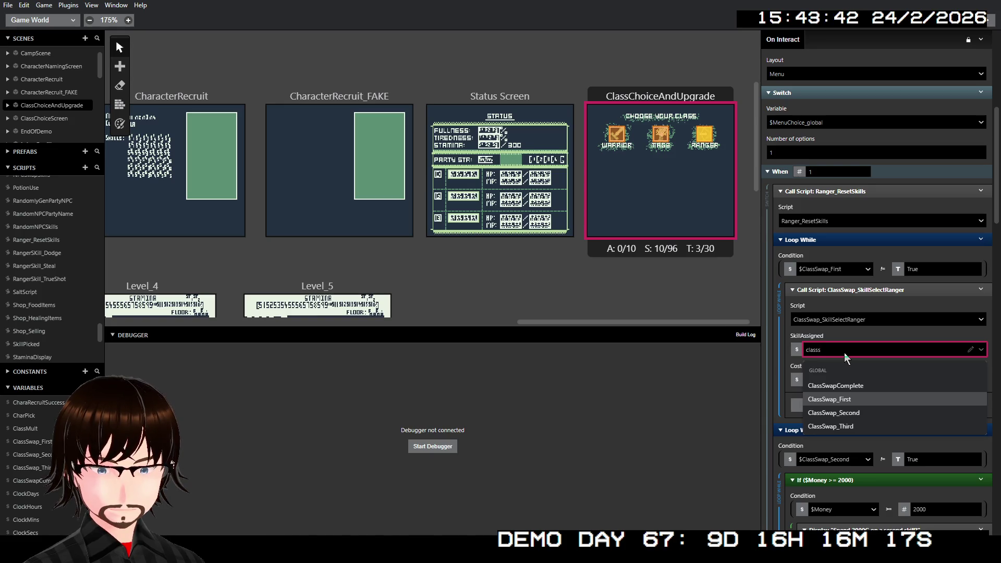
pyautogui.press('Return')
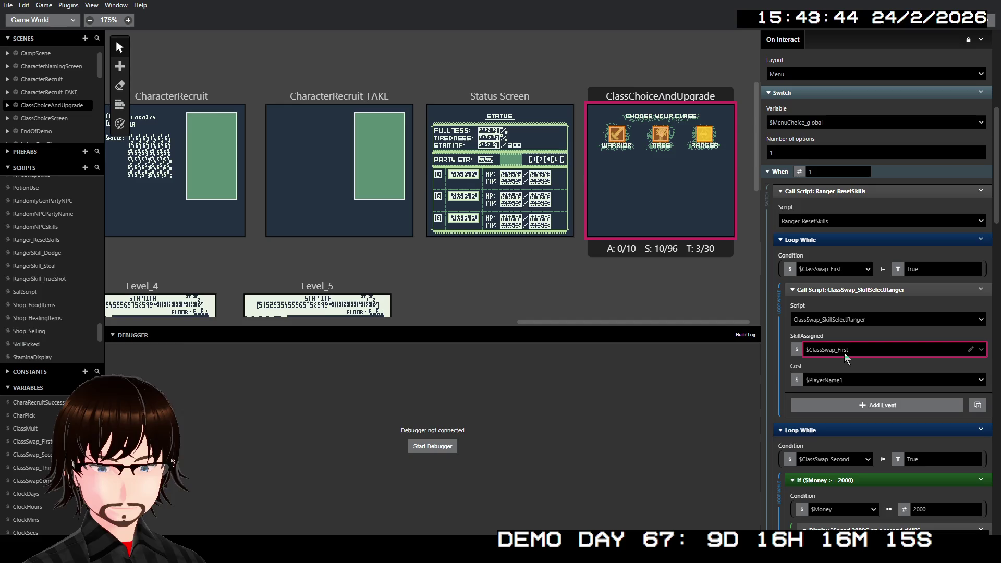
pyautogui.click(799, 378)
pyautogui.click(806, 380)
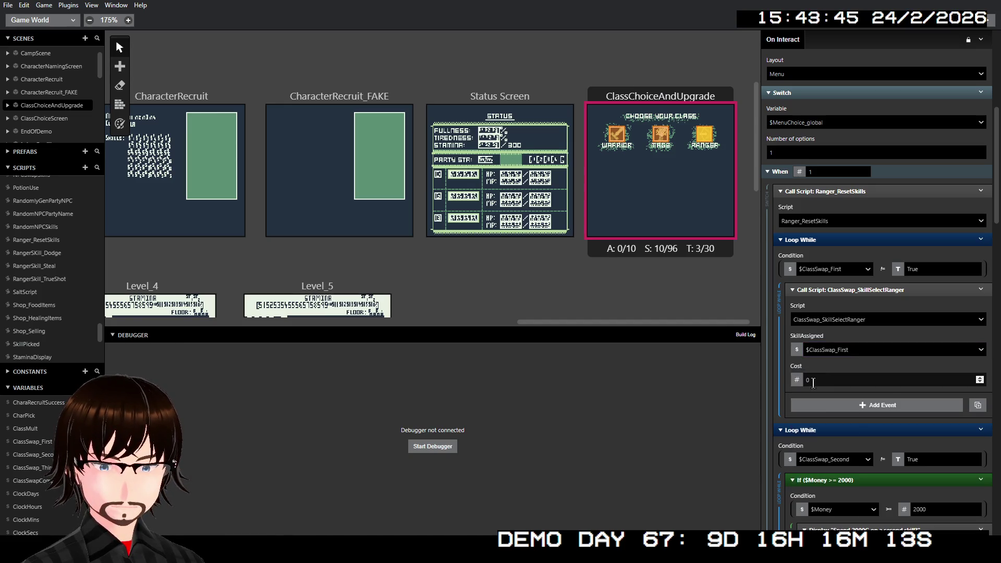
pyautogui.scroll(-3, 825, 385)
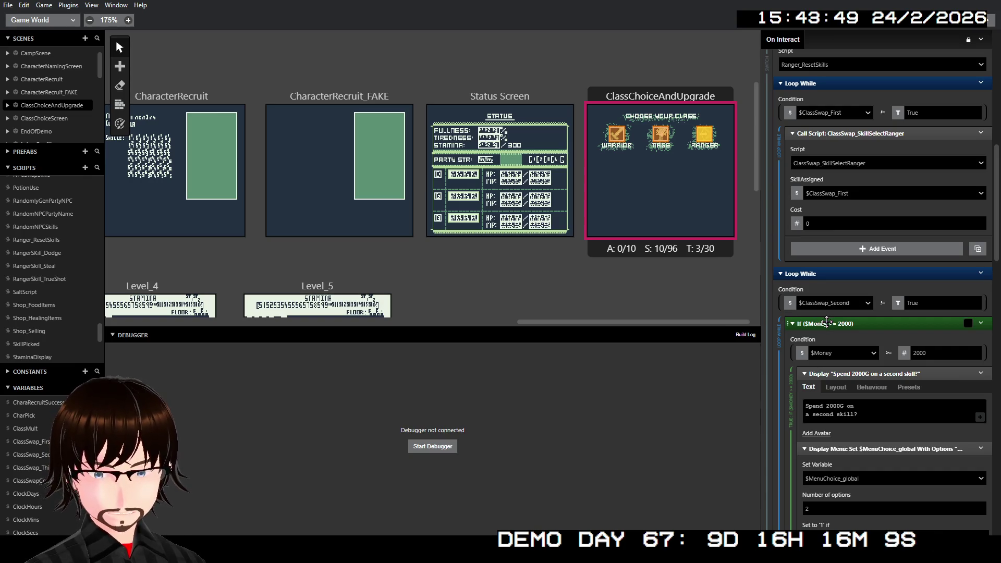
# - Point the second-skill call at ClassSwap_SkillSelectRanger with SkillAssigned $ClassSwap_Second
pyautogui.scroll(-3, 857, 332)
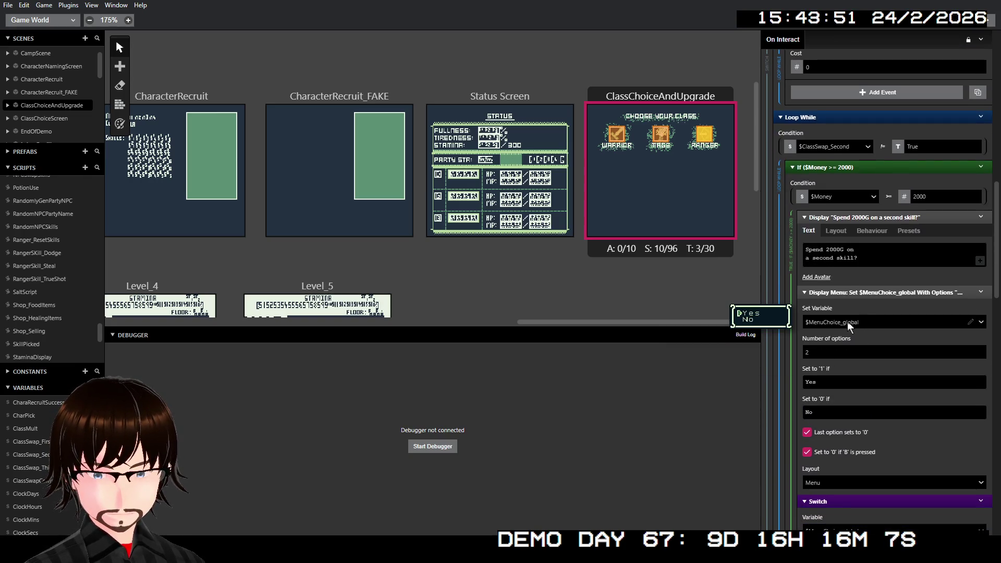
pyautogui.scroll(-1, 884, 299)
pyautogui.scroll(-3, 885, 299)
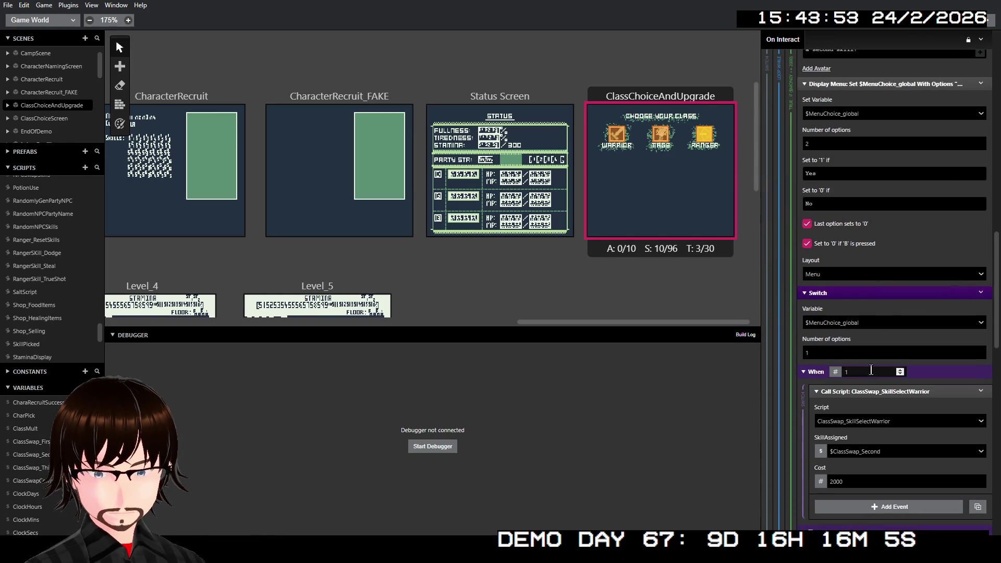
pyautogui.click(877, 421)
pyautogui.write('cla')
pyautogui.press('Up')
pyautogui.press('Return')
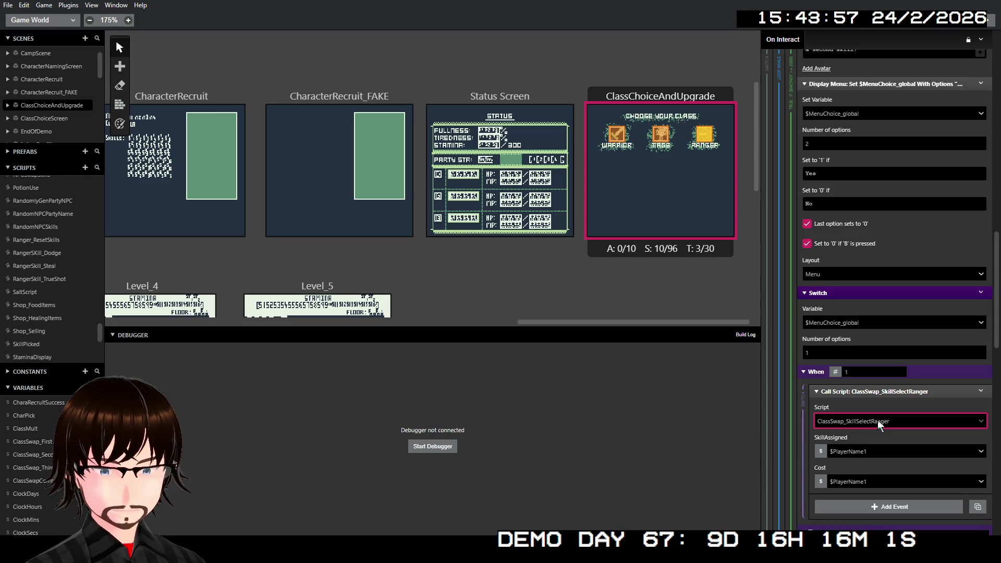
pyautogui.click(852, 451)
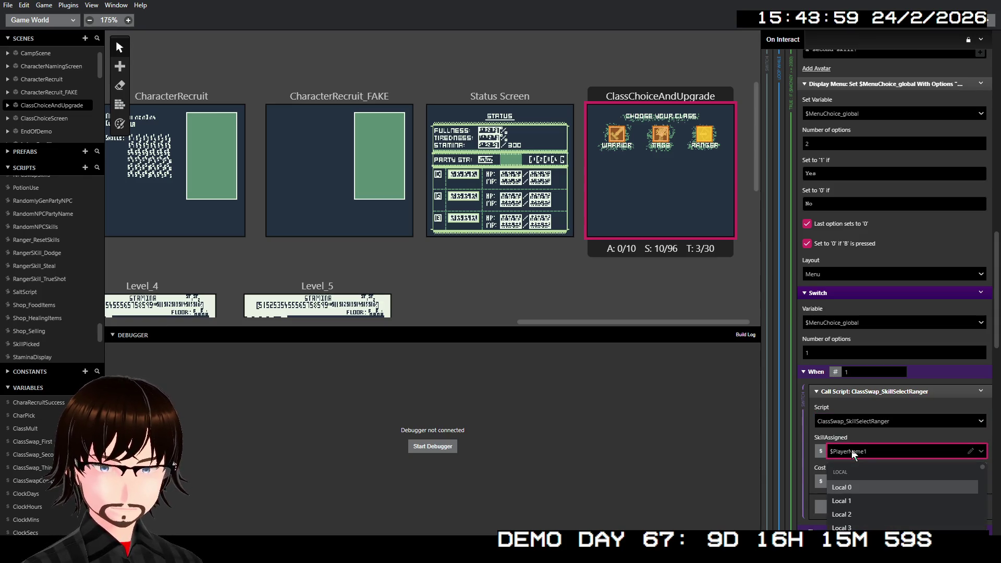
pyautogui.write('cla')
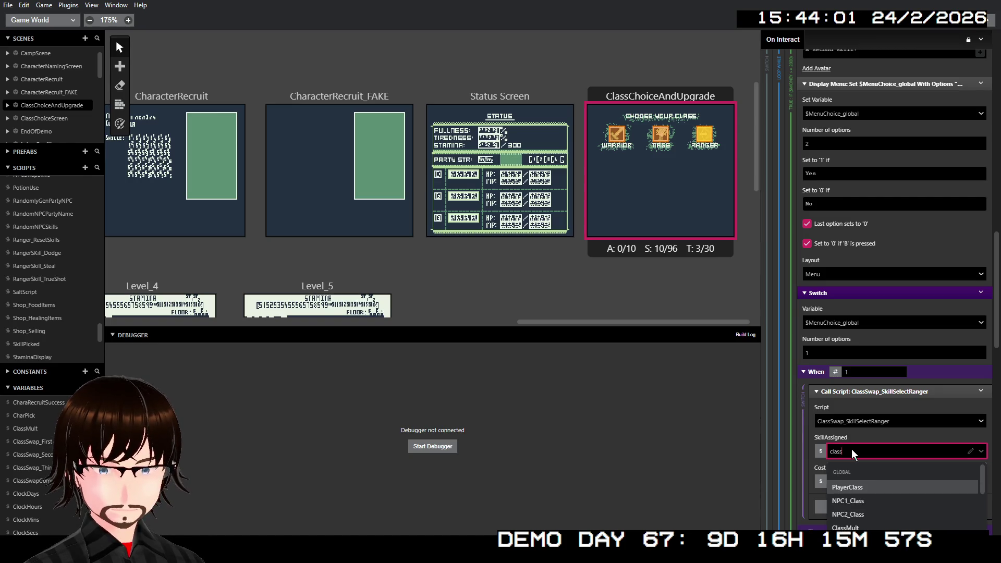
pyautogui.write('swap_s')
pyautogui.press('Return')
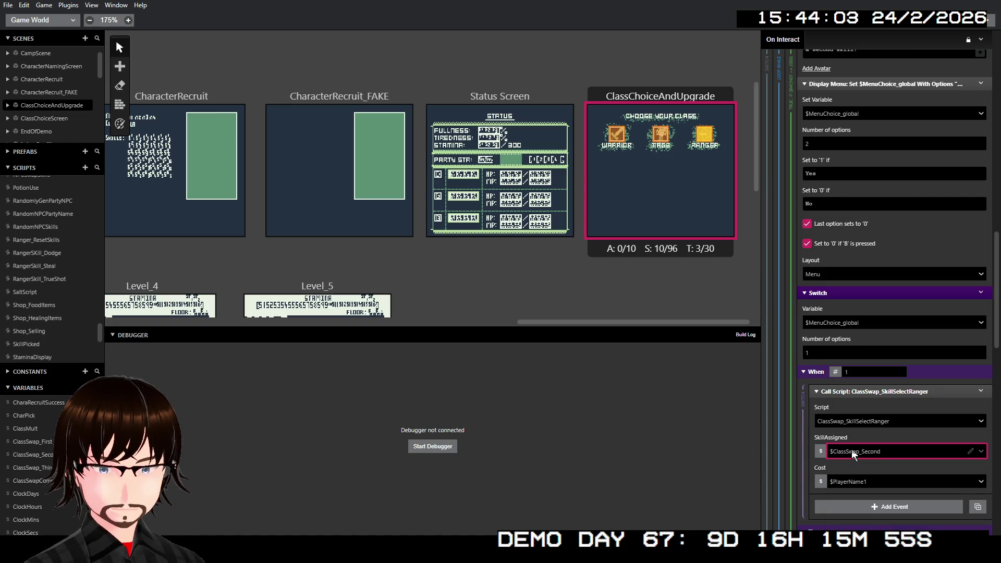
# - Set the second-skill call's Cost to the number 2000
pyautogui.click(820, 482)
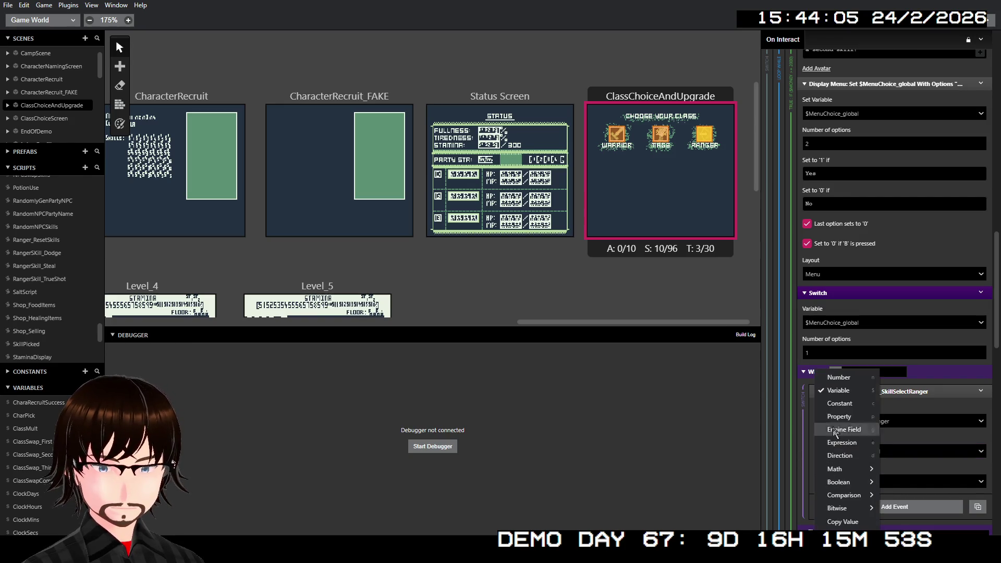
pyautogui.click(835, 378)
pyautogui.click(847, 483)
pyautogui.write('2000')
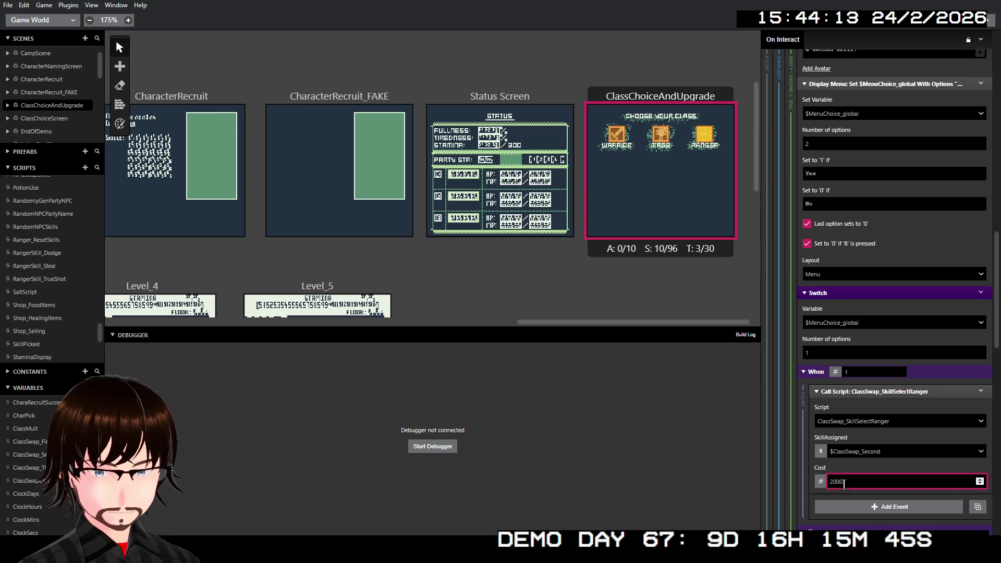
pyautogui.click(870, 470)
pyautogui.scroll(-5, 871, 470)
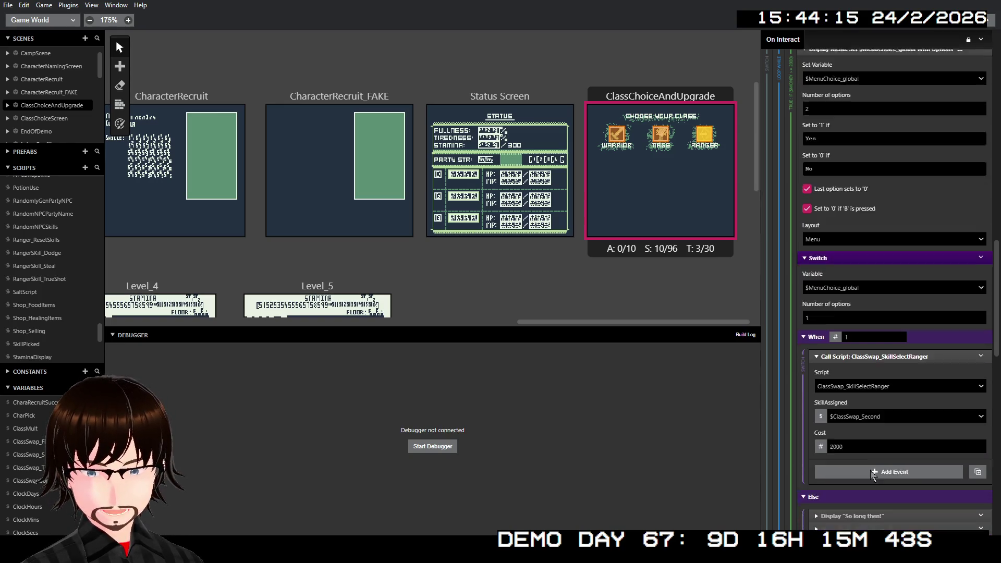
pyautogui.scroll(-3, 874, 442)
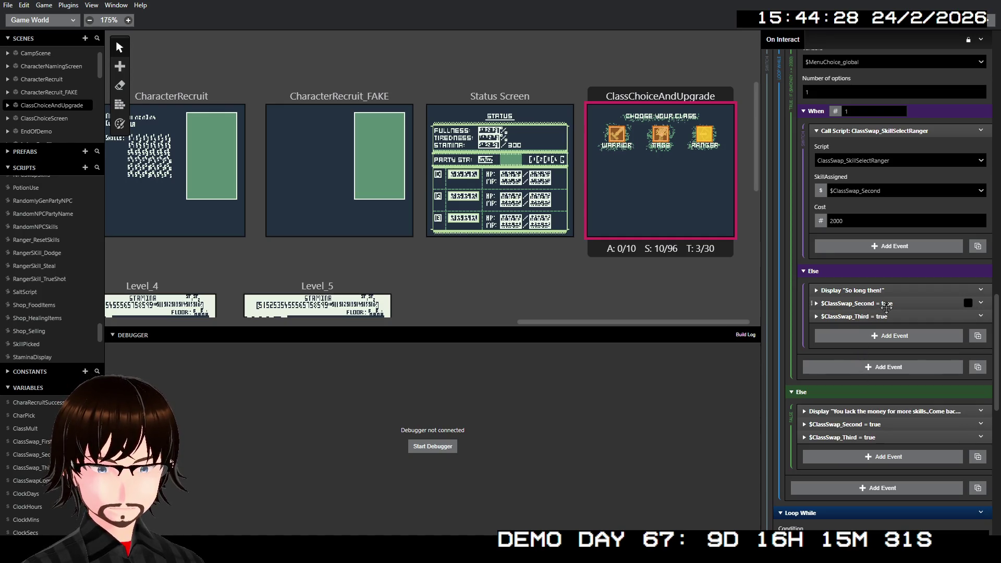
pyautogui.scroll(-3, 912, 359)
# - Point the third-skill call at ClassSwap_SkillSelectRanger with SkillAssigned $ClassSwap_Third
pyautogui.scroll(-5, 912, 356)
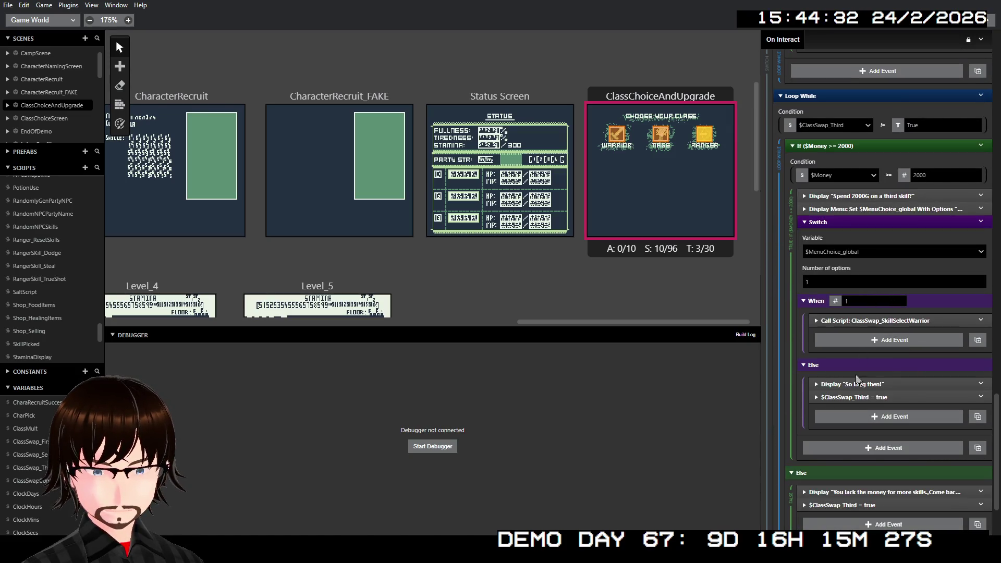
pyautogui.click(870, 321)
pyautogui.click(860, 353)
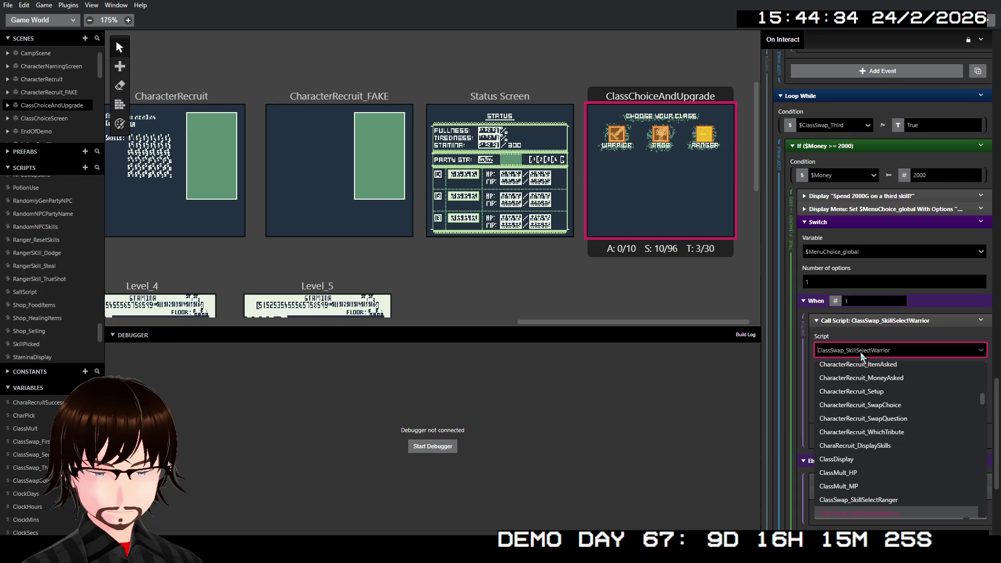
pyautogui.write('cl')
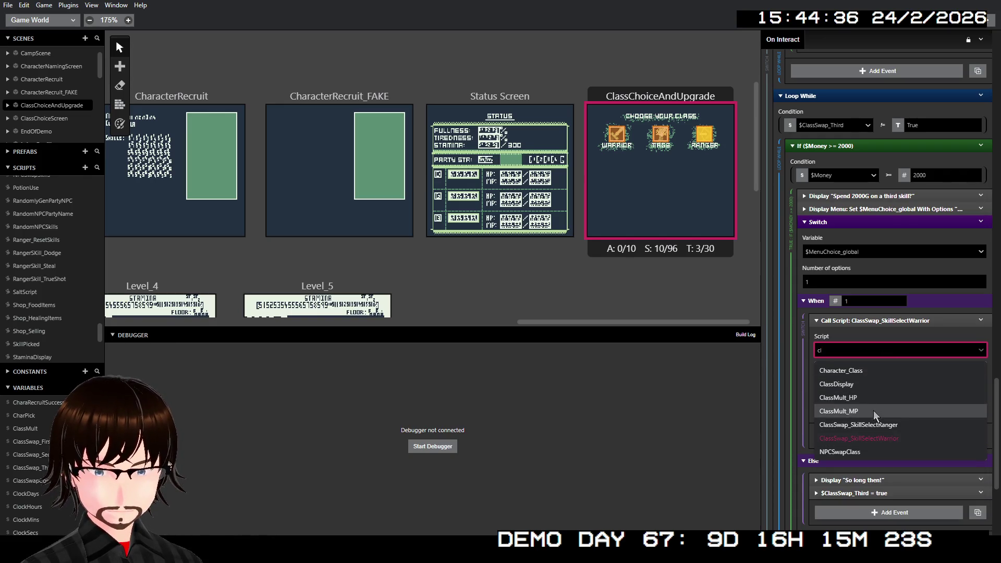
pyautogui.click(883, 425)
pyautogui.click(879, 386)
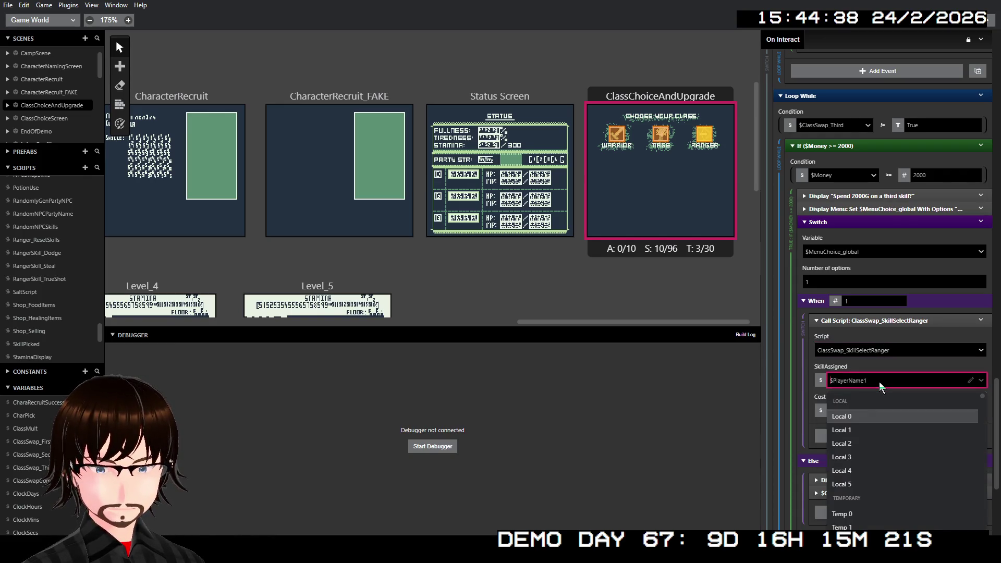
pyautogui.write('c')
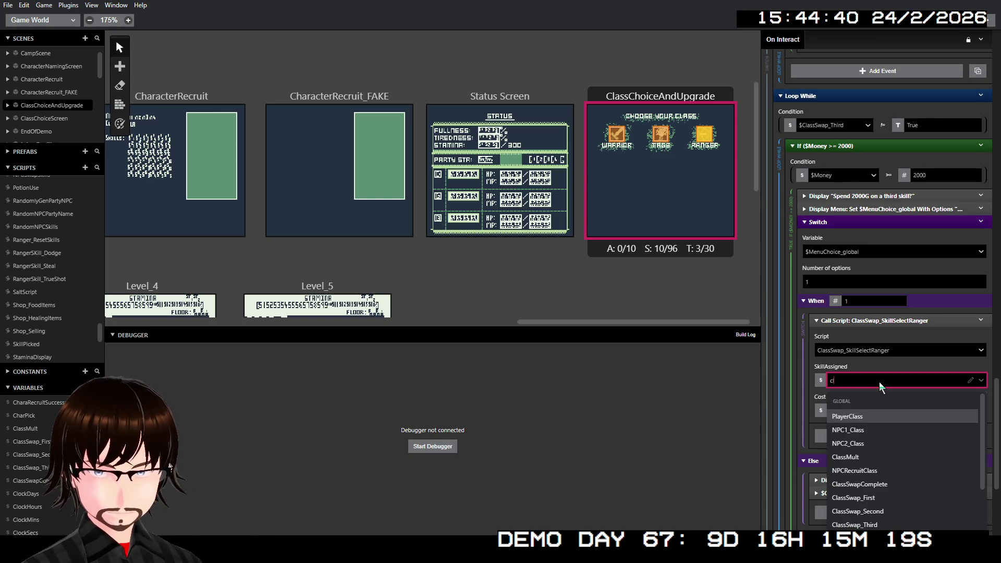
pyautogui.write('lassswap')
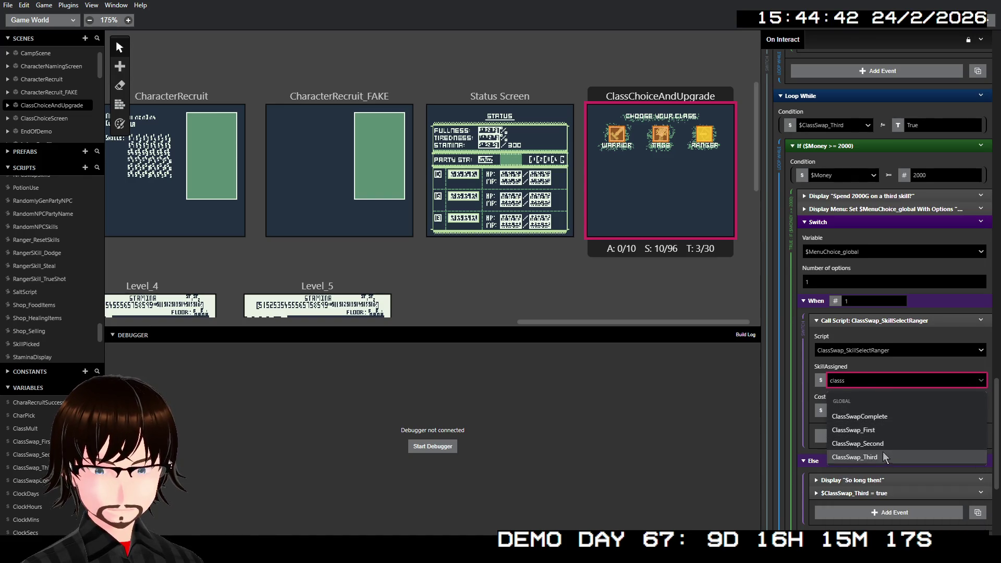
pyautogui.click(881, 451)
# - Set the third-skill call's Cost to the number 2000 and collapse the event
pyautogui.click(821, 411)
pyautogui.click(846, 380)
pyautogui.click(853, 411)
pyautogui.doubleClick(853, 411)
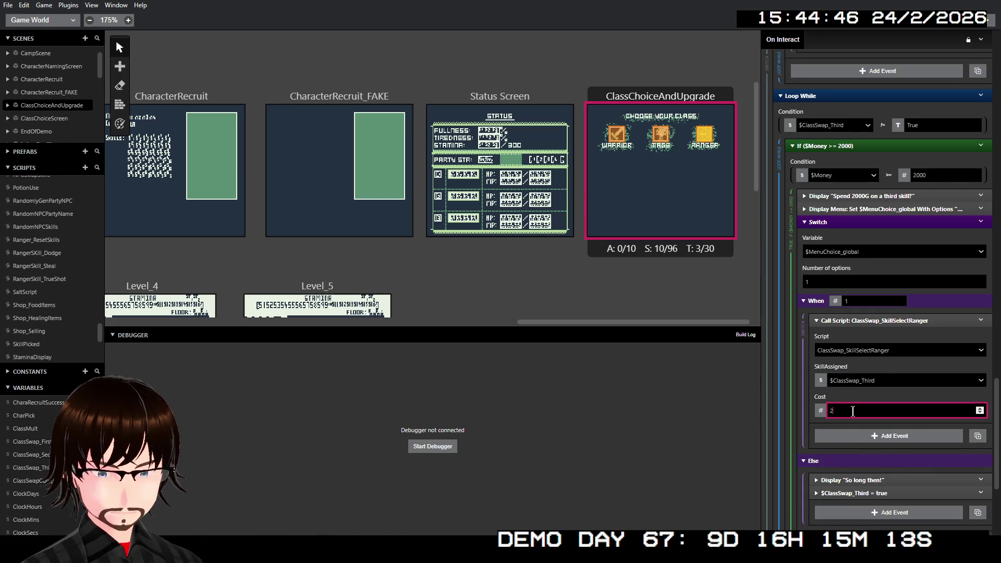
pyautogui.write('000')
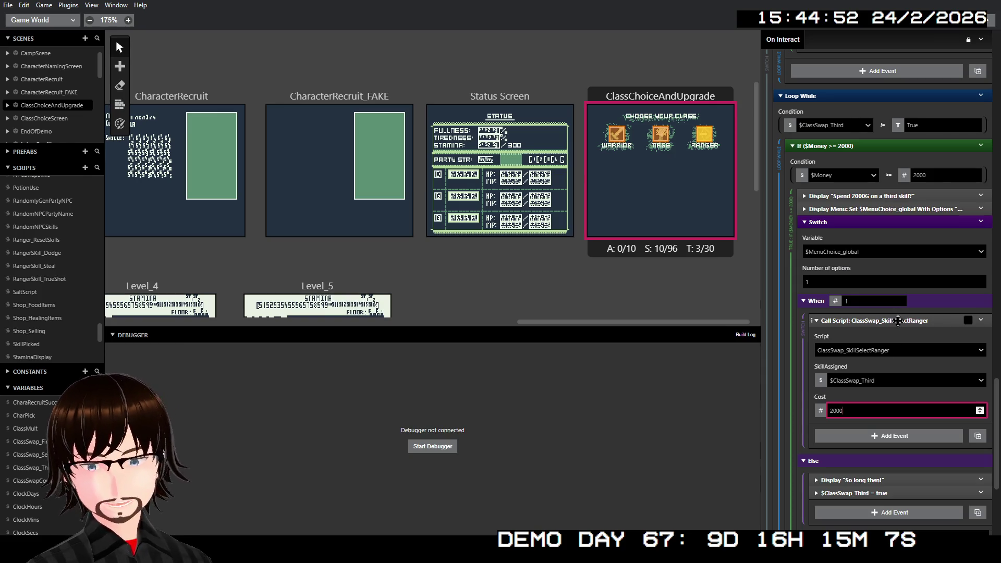
pyautogui.click(898, 320)
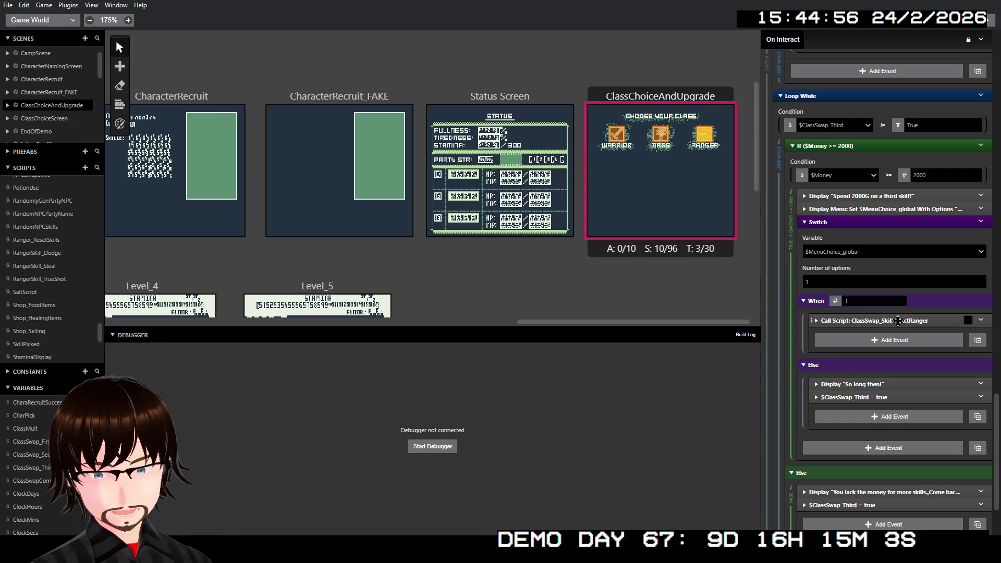
pyautogui.scroll(-3, 890, 371)
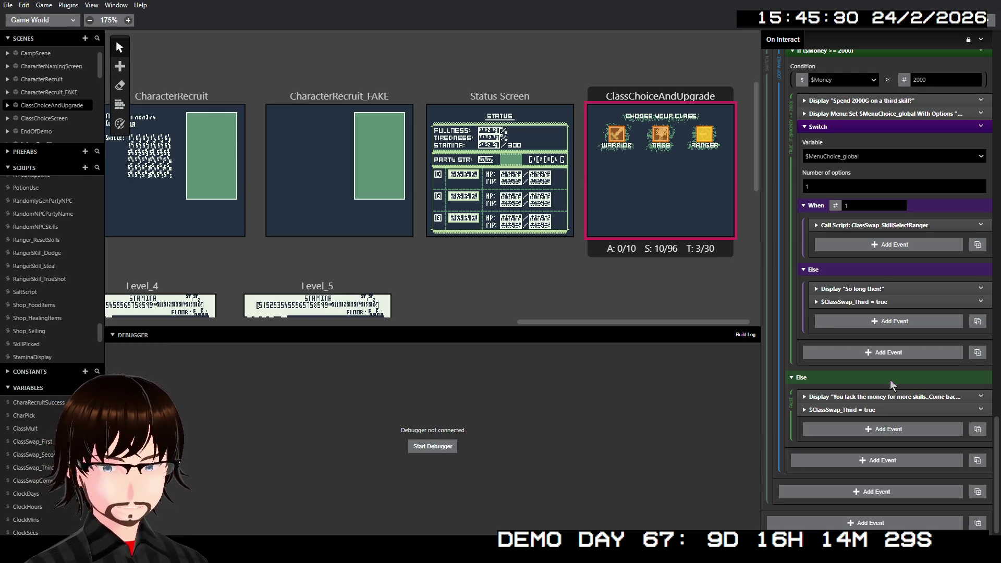
pyautogui.scroll(5, 890, 380)
pyautogui.scroll(-3, 890, 379)
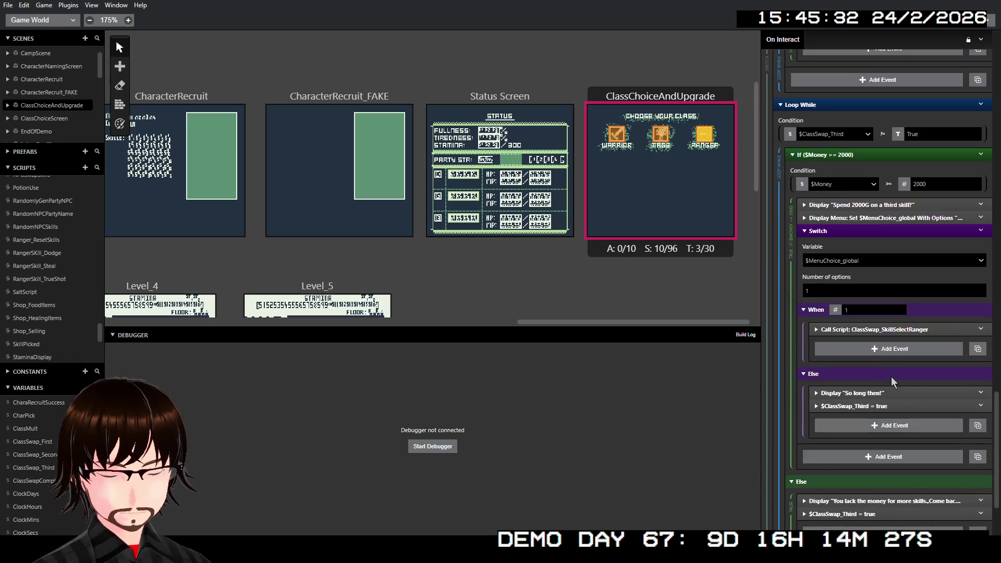
pyautogui.scroll(-3, 894, 367)
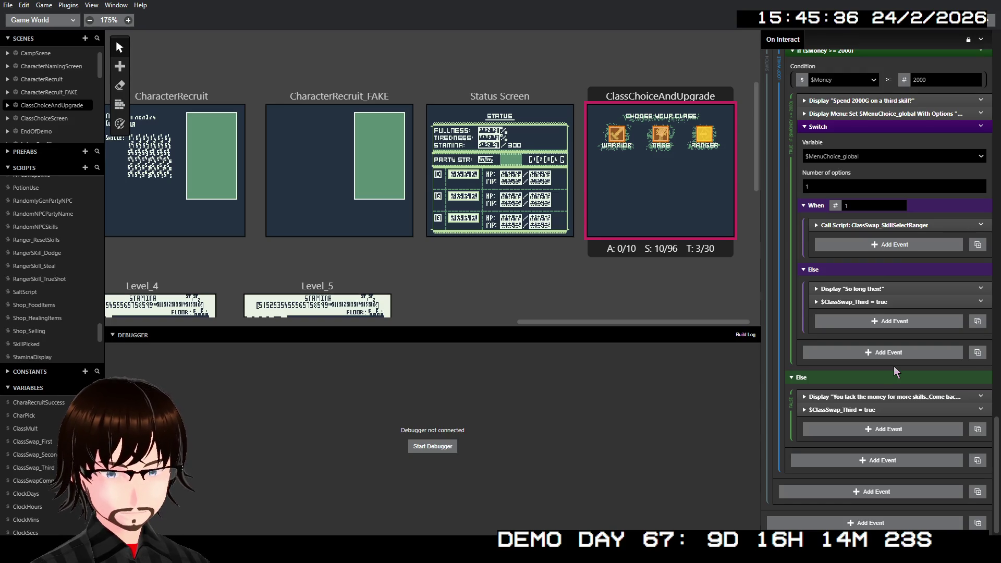
pyautogui.scroll(1, 894, 367)
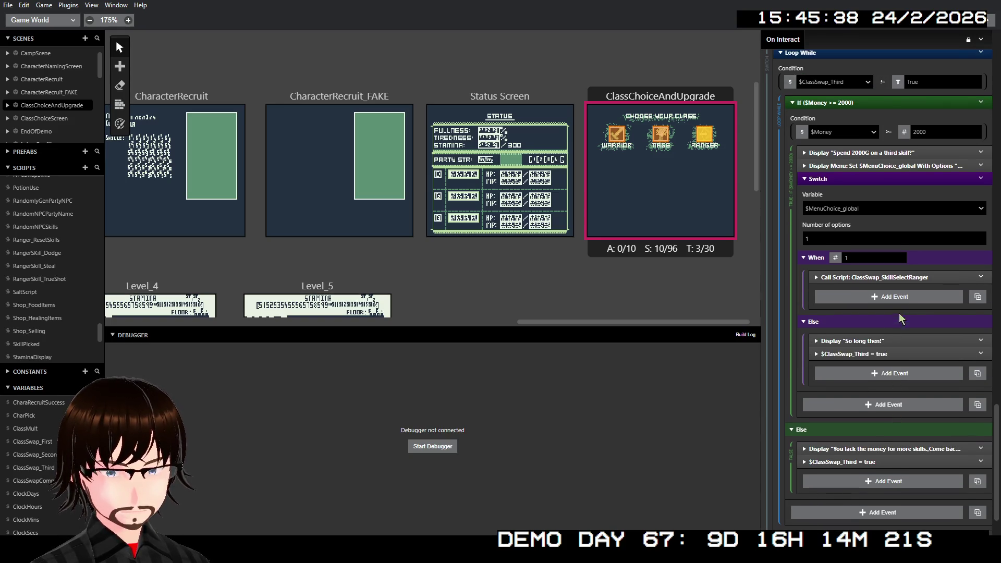
pyautogui.scroll(2, 915, 302)
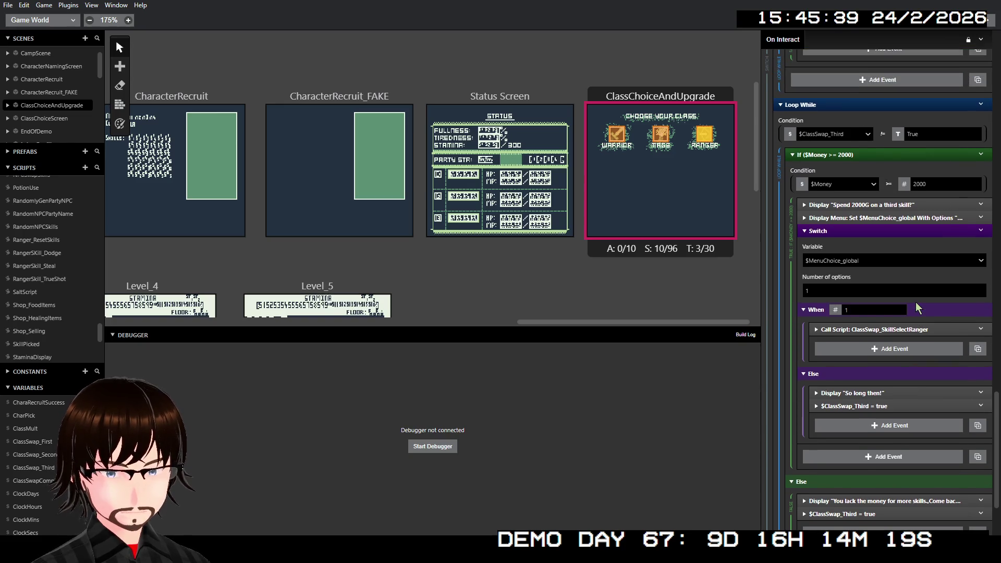
pyautogui.scroll(4, 915, 296)
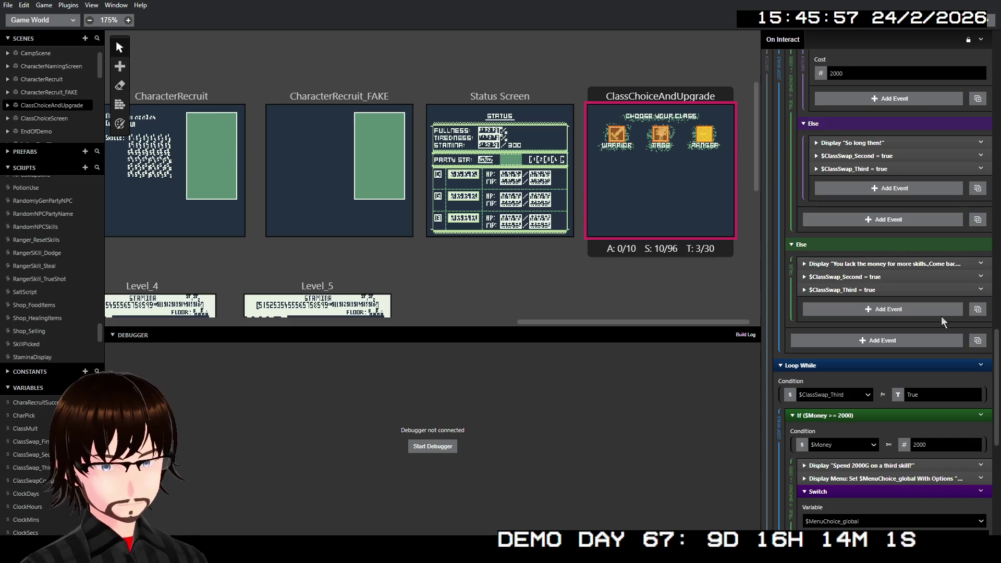
pyautogui.scroll(7, 941, 316)
pyautogui.scroll(6, 900, 271)
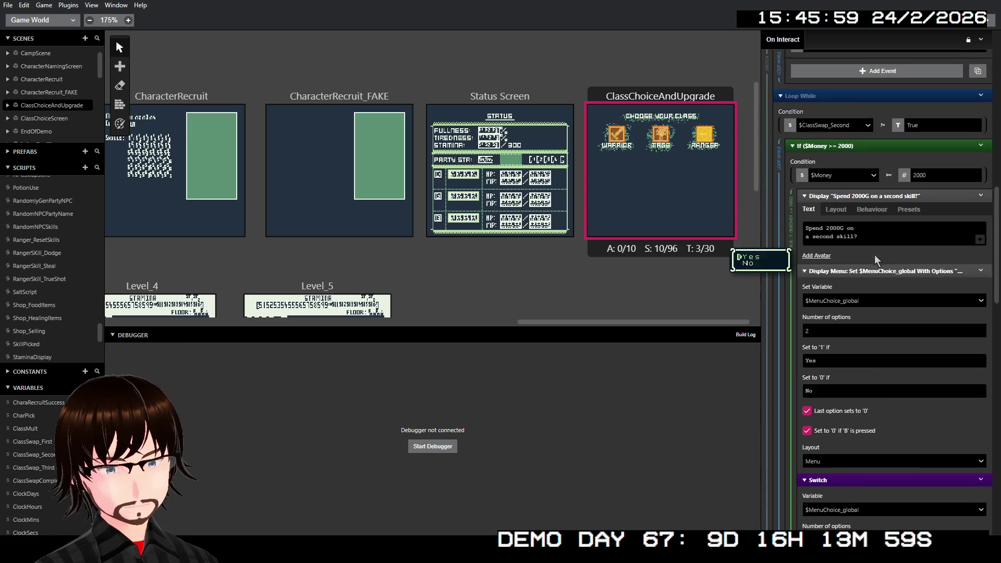
pyautogui.scroll(1, 871, 238)
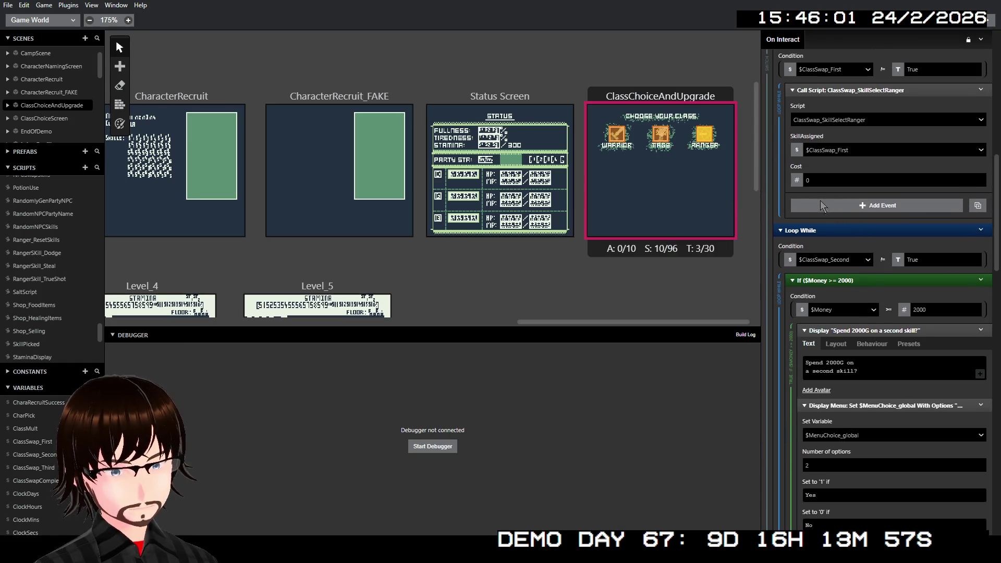
pyautogui.scroll(-9, 838, 245)
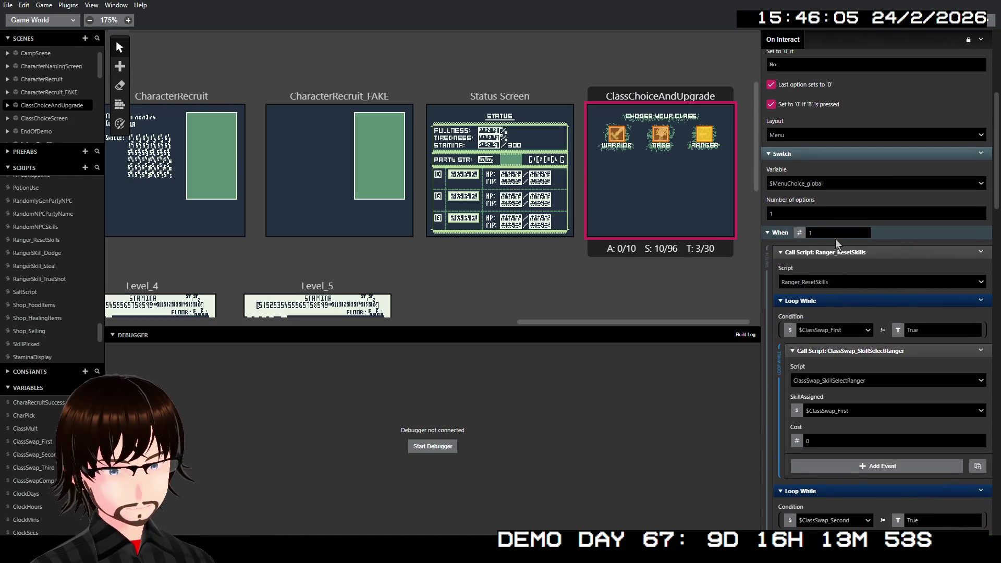
pyautogui.scroll(3, 834, 237)
pyautogui.scroll(1, 838, 232)
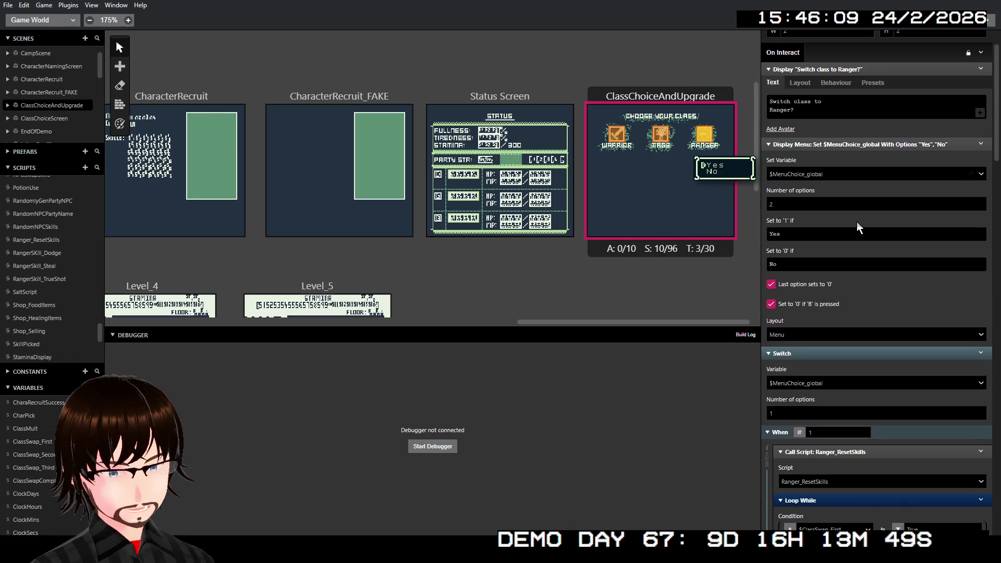
pyautogui.scroll(-2, 856, 223)
pyautogui.scroll(3, 850, 221)
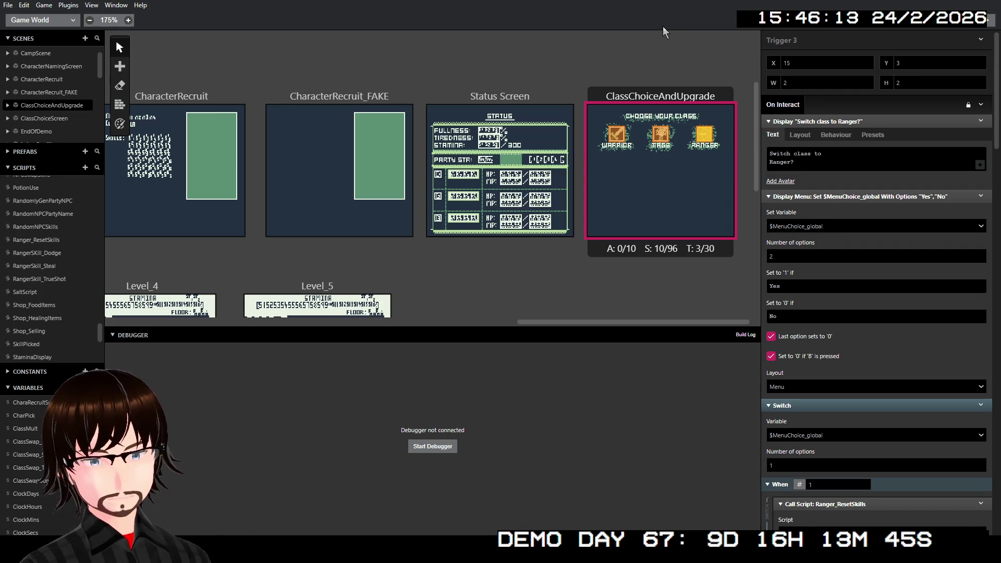
pyautogui.scroll(-5, 890, 299)
pyautogui.scroll(-4, 890, 299)
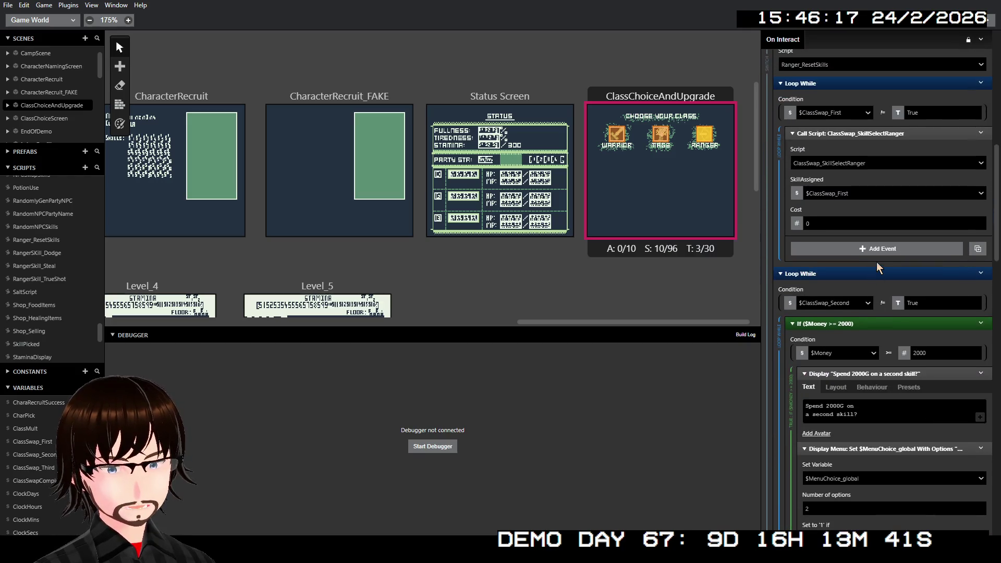
pyautogui.scroll(-10, 881, 245)
pyautogui.scroll(-4, 886, 223)
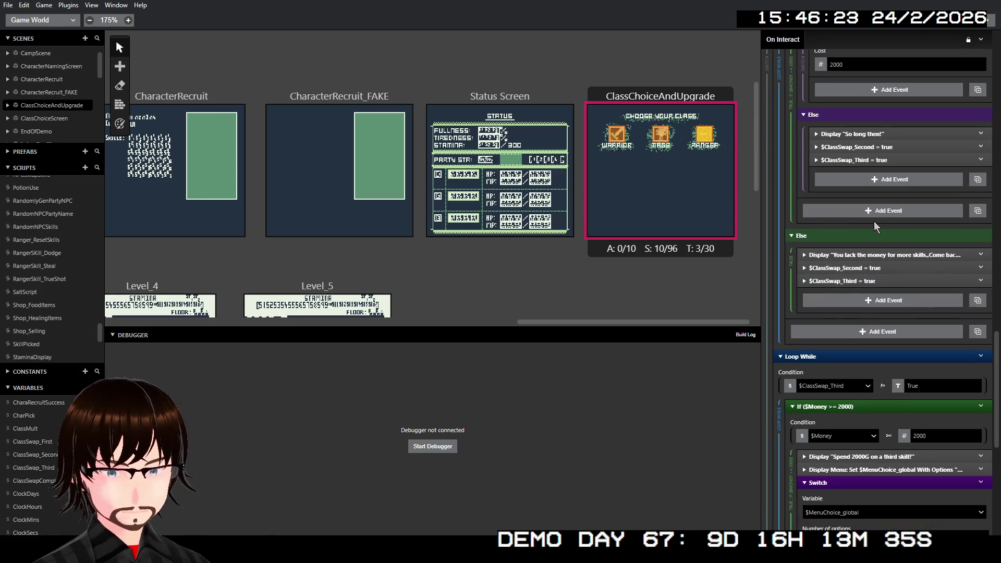
pyautogui.scroll(-5, 874, 223)
pyautogui.scroll(-3, 874, 223)
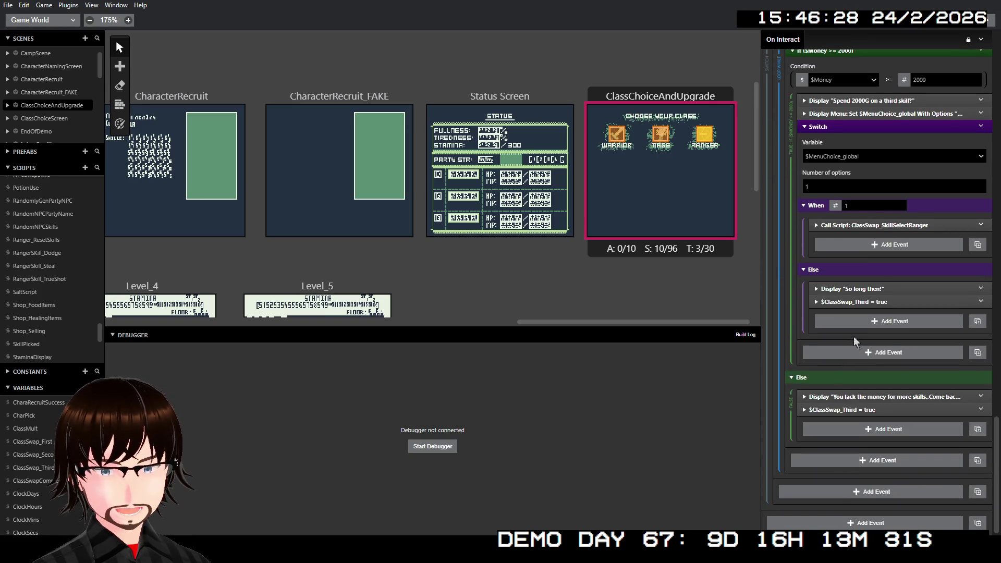
pyautogui.scroll(3, 877, 259)
pyautogui.scroll(10, 875, 253)
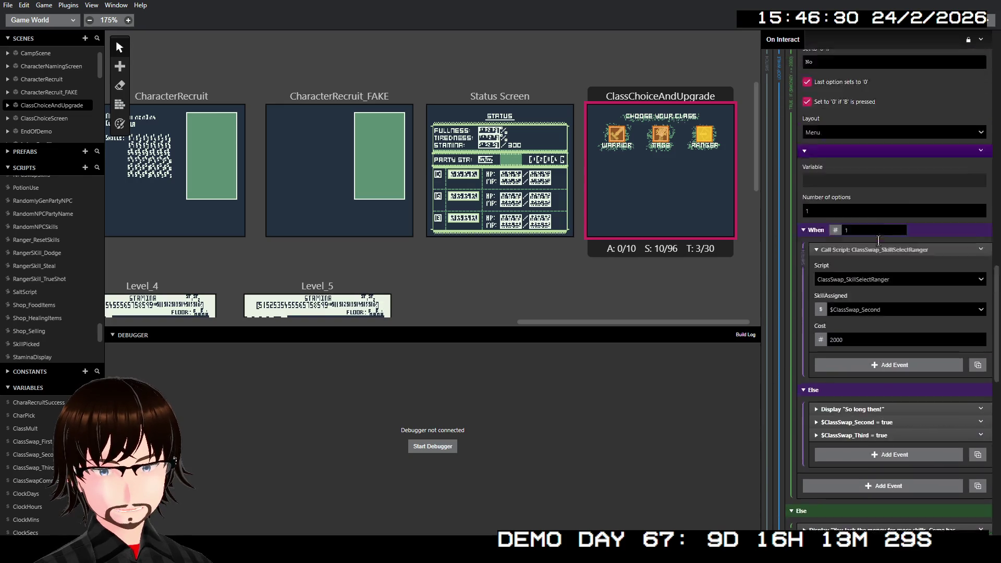
pyautogui.scroll(2, 874, 240)
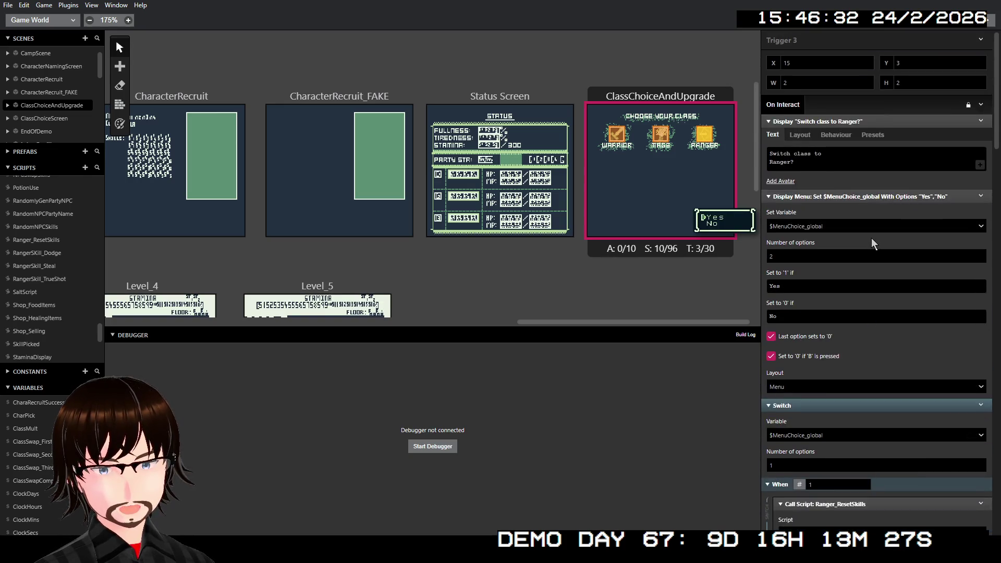
pyautogui.hotkey('ctrl', 'z')
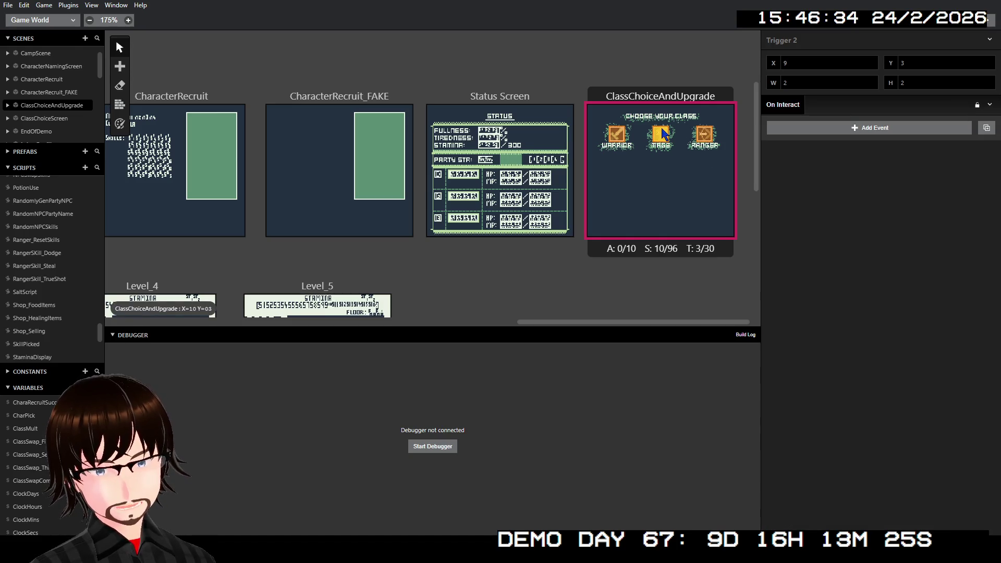
pyautogui.hotkey('ctrl', 'z')
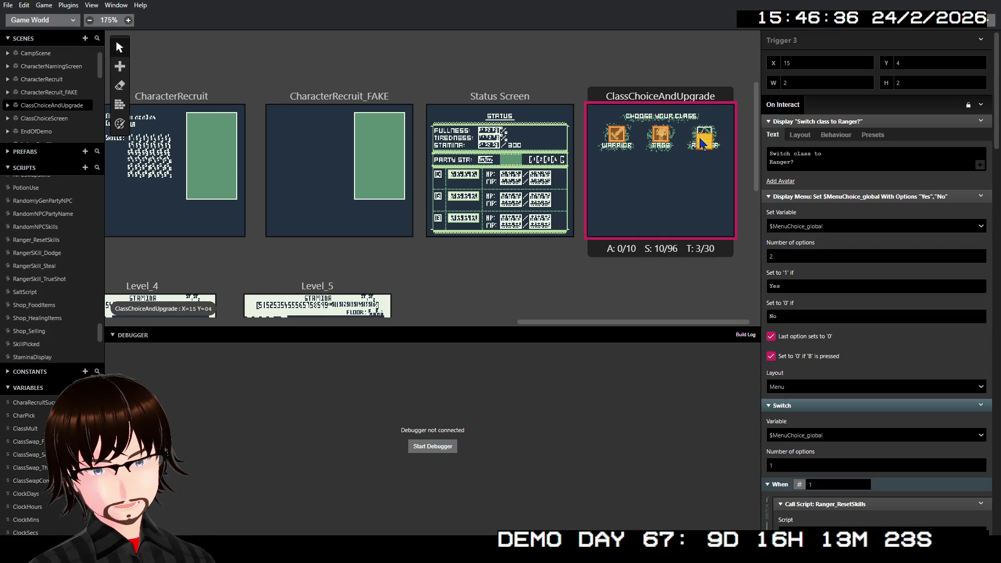
pyautogui.hotkey('ctrl', 'z')
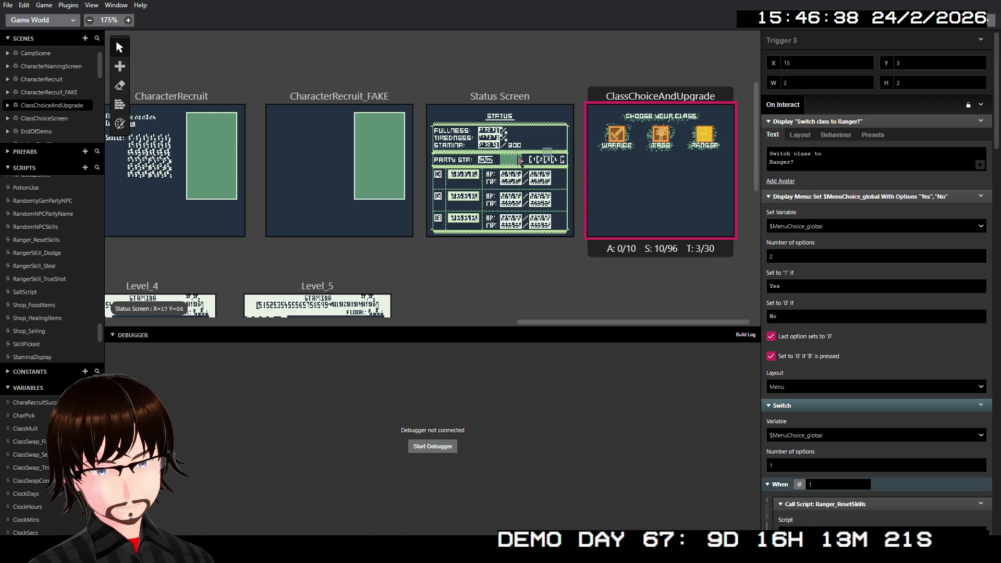
pyautogui.scroll(5, 64, 218)
pyautogui.scroll(10, 52, 213)
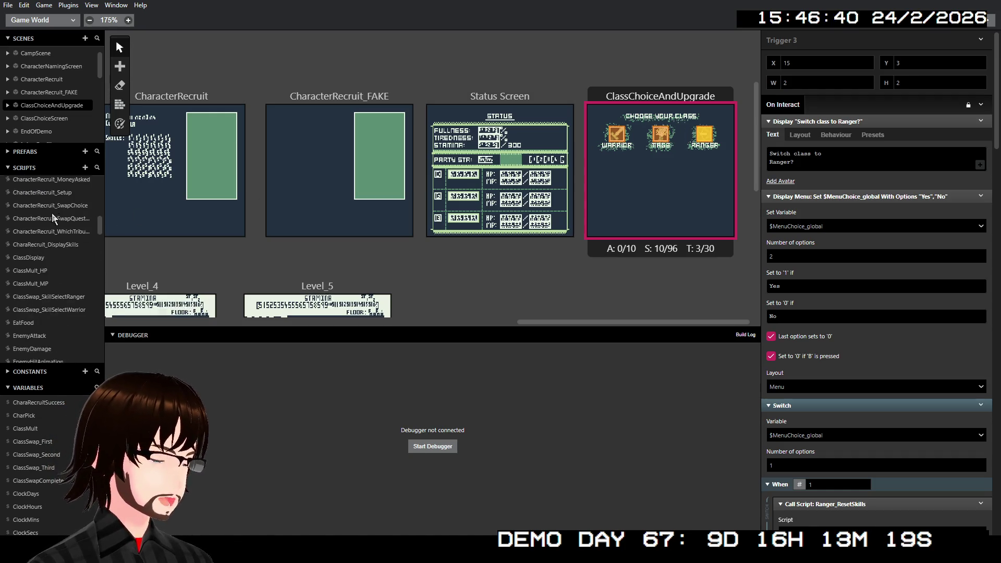
pyautogui.scroll(-5, 52, 211)
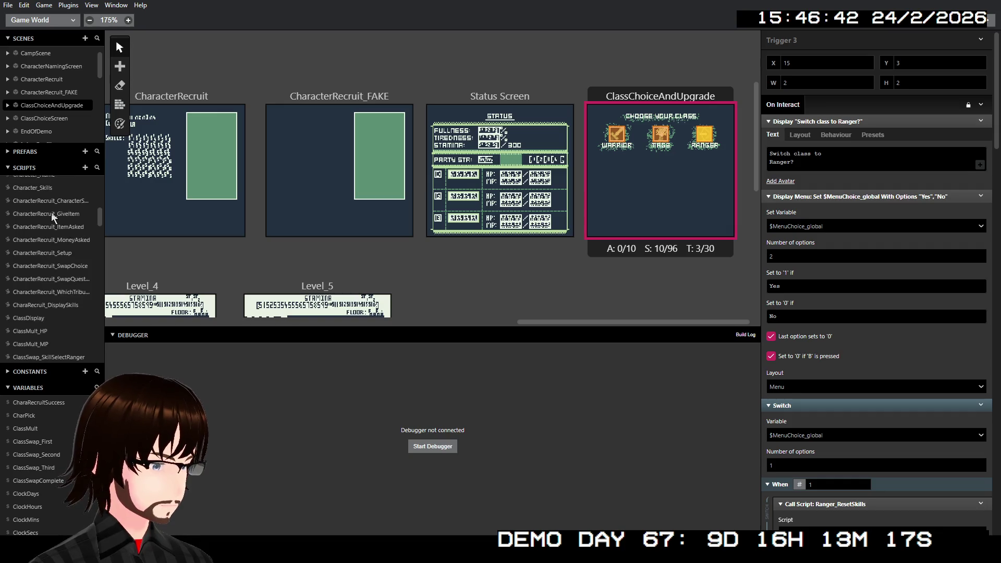
# - Create a new custom script named ClassSwap_SkillSelectMage
pyautogui.click(73, 254)
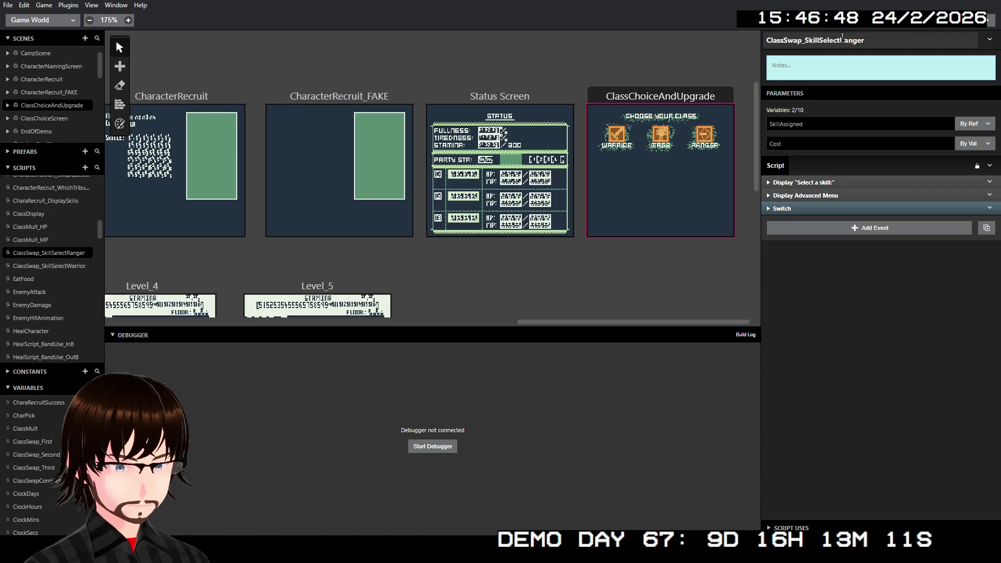
pyautogui.moveTo(841, 40); pyautogui.dragTo(756, 39)
pyautogui.hotkey('ctrl', 'c')
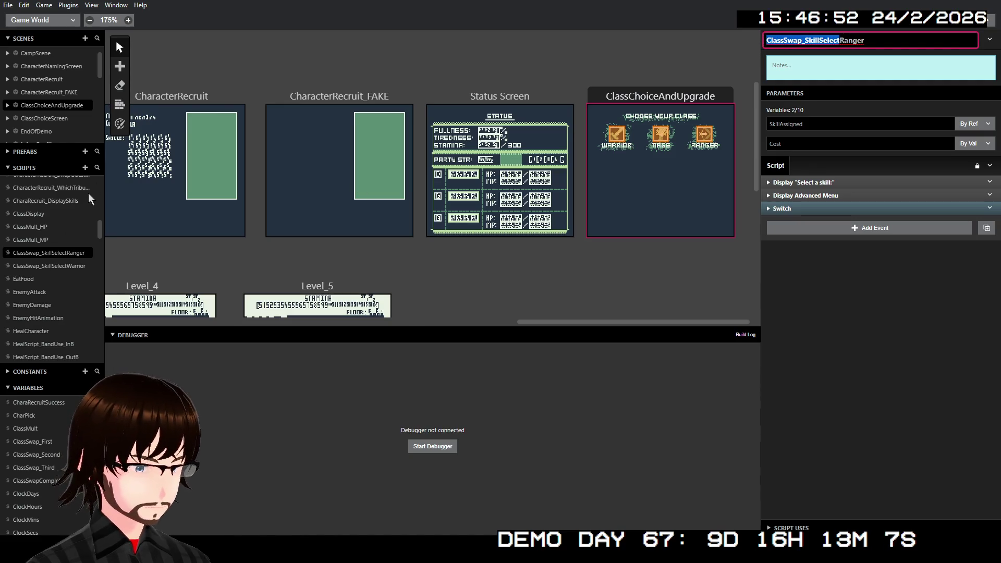
pyautogui.click(85, 167)
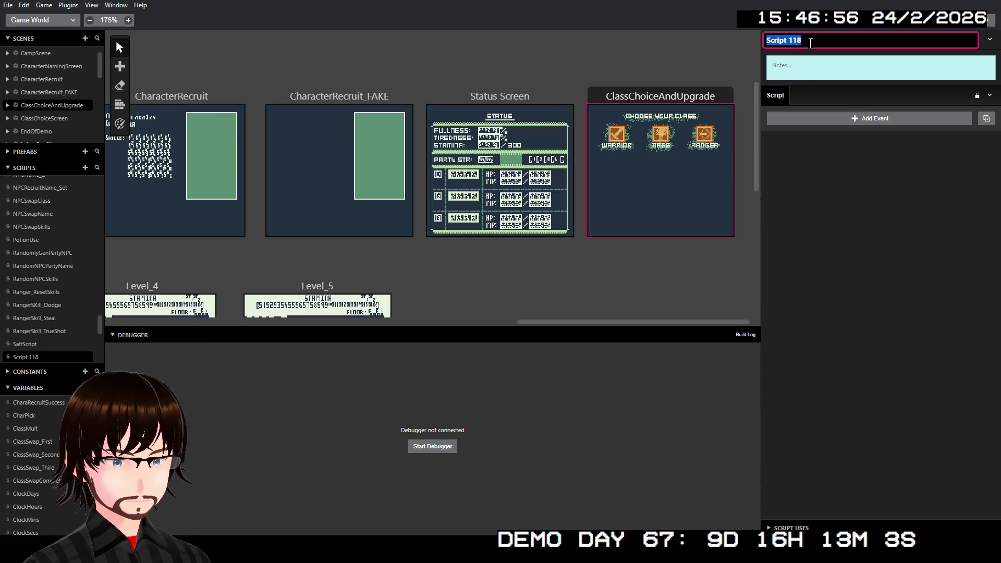
pyautogui.hotkey('ctrl', 'v')
pyautogui.write('Mag')
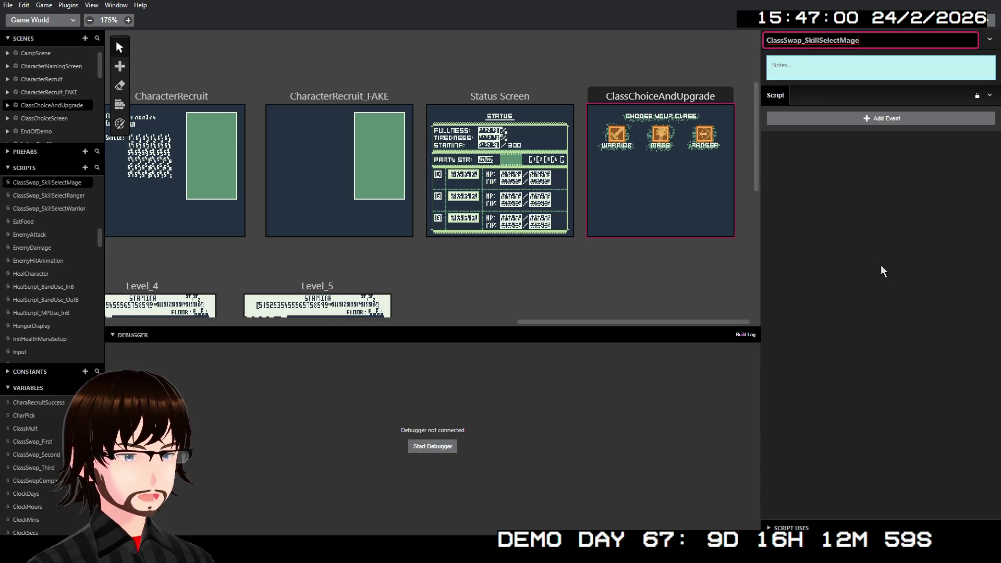
pyautogui.click(868, 255)
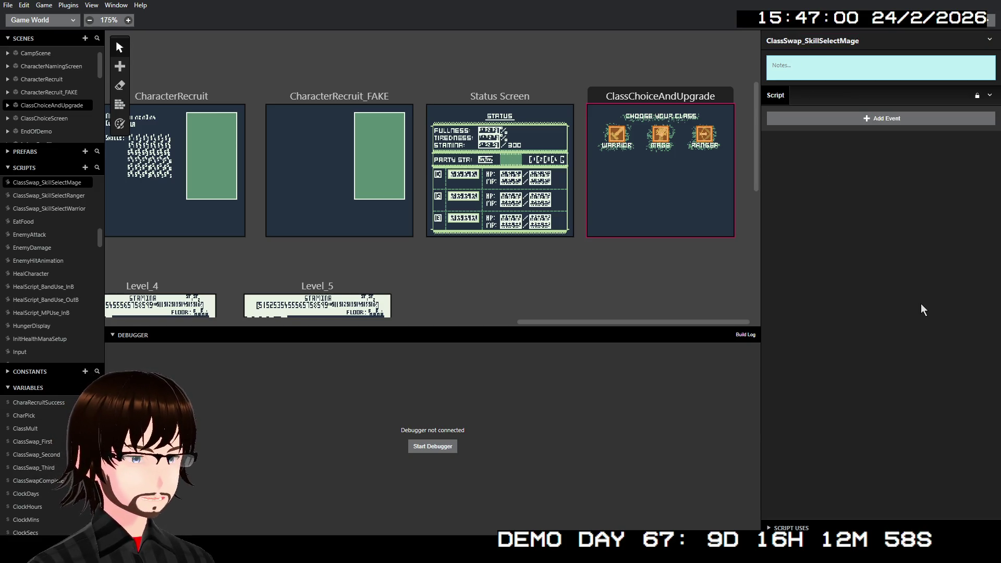
# - Copy the three events from ClassSwap_SkillSelectWarrior
pyautogui.click(61, 197)
pyautogui.click(68, 209)
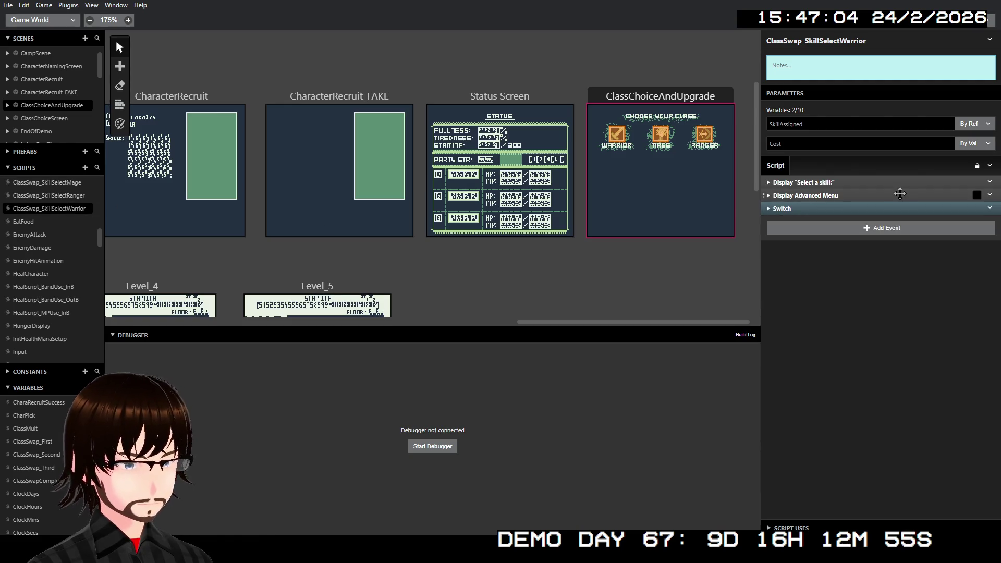
pyautogui.click(877, 182)
pyautogui.keyDown('shift'); pyautogui.click(880, 196); pyautogui.keyUp('shift')
pyautogui.keyDown('shift'); pyautogui.click(889, 207); pyautogui.keyUp('shift')
pyautogui.rightClick(889, 207)
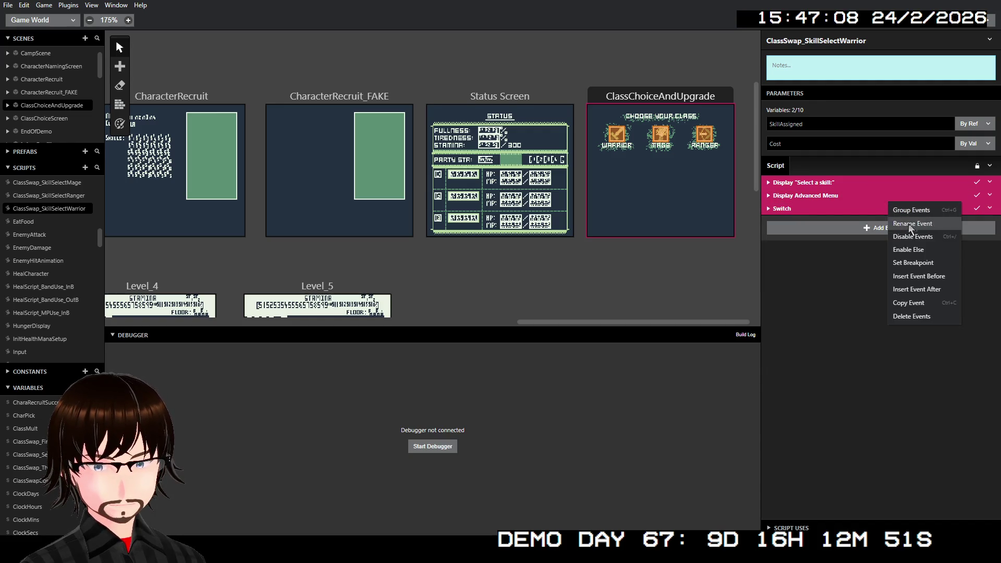
pyautogui.click(915, 302)
# - Paste the copied events into ClassSwap_SkillSelectMage
pyautogui.click(65, 182)
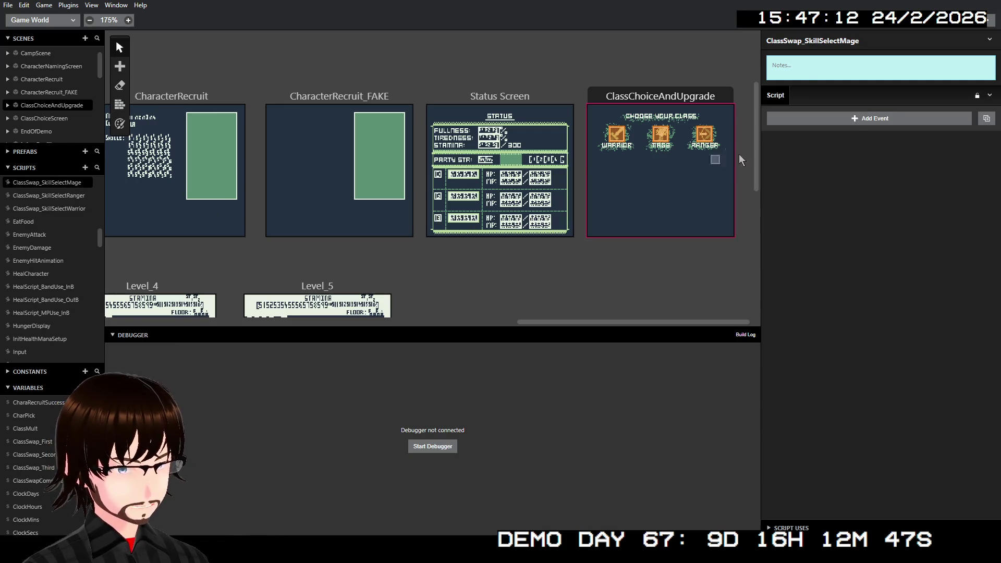
pyautogui.click(991, 99)
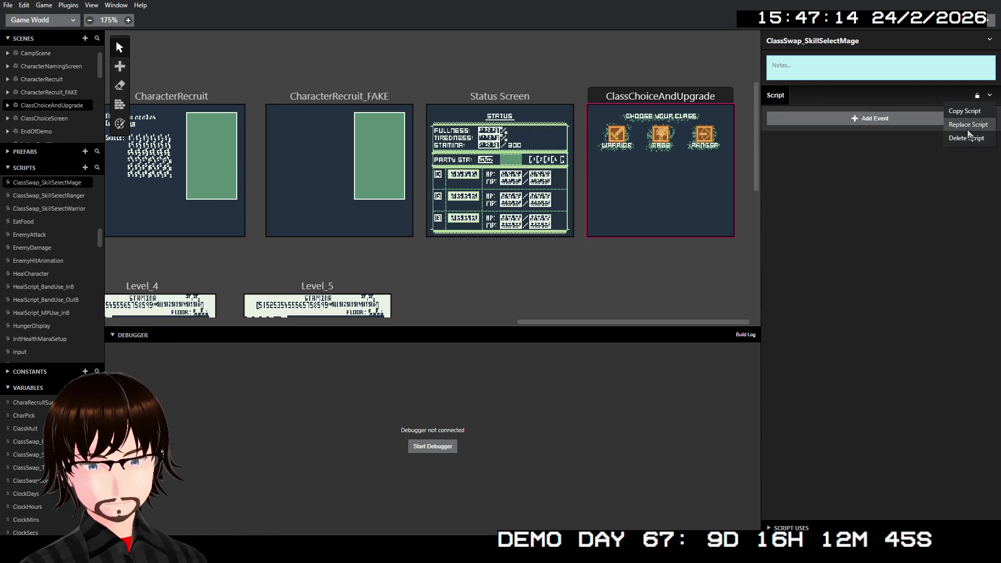
pyautogui.click(967, 129)
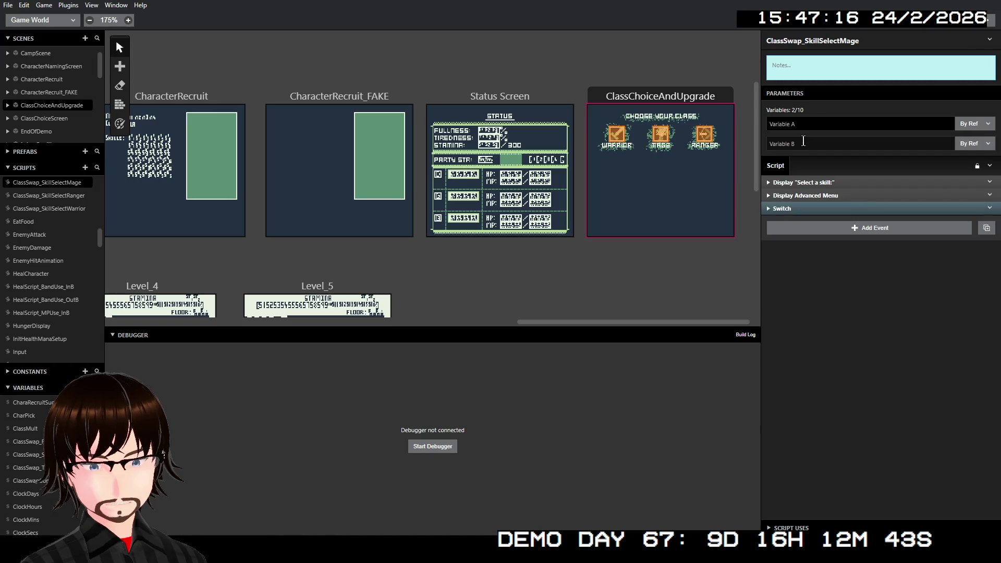
# - Name the Mage script's parameters SkillAssigned and Cost, passing Cost by value
pyautogui.click(812, 125)
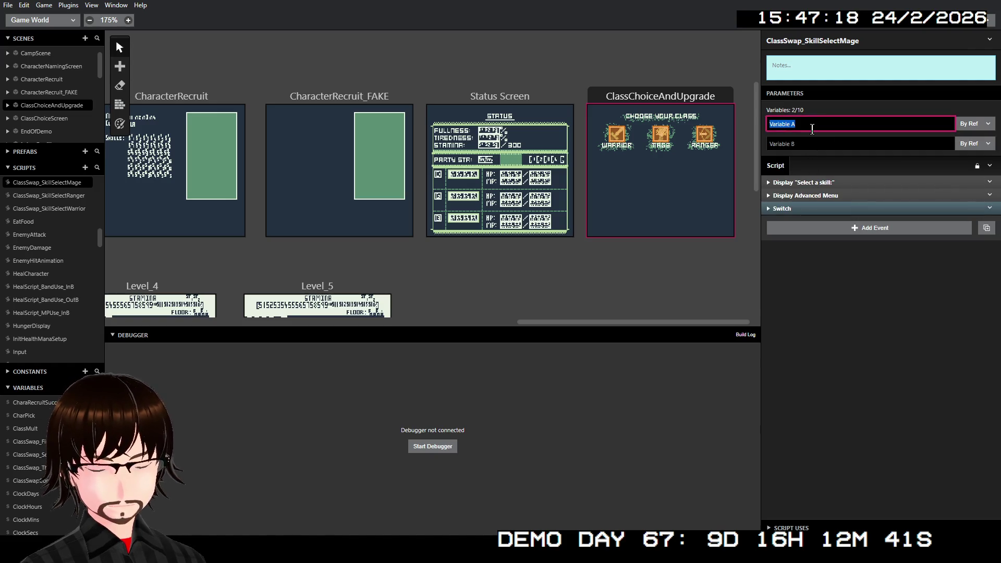
pyautogui.write('Skil')
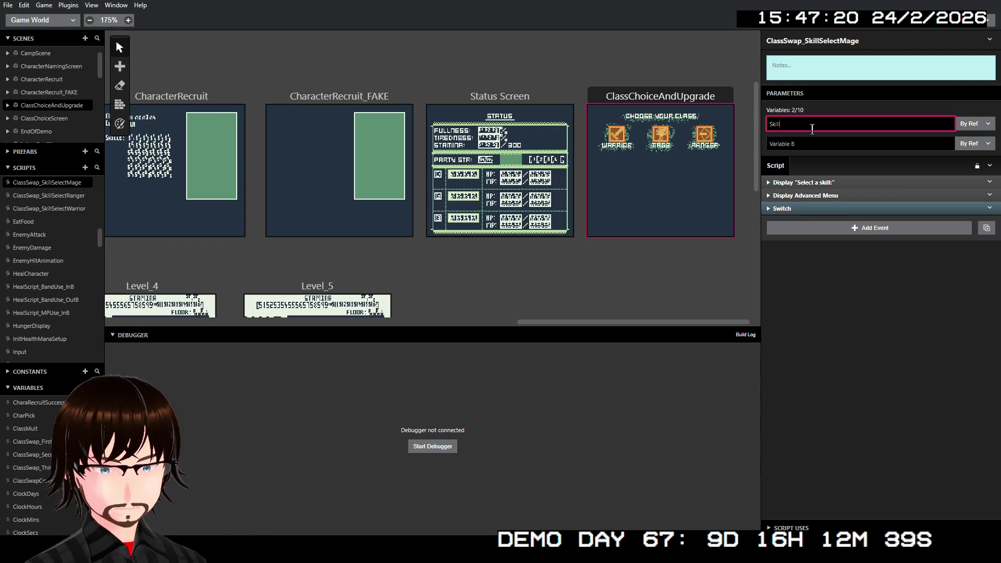
pyautogui.write('lAssigned')
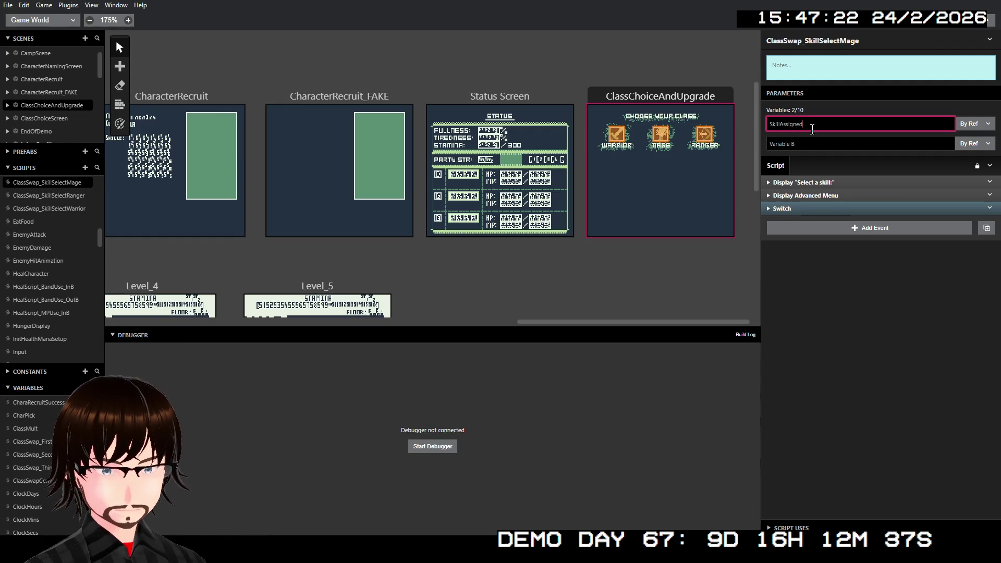
pyautogui.press('Tab')
pyautogui.press('Tab')
pyautogui.write('Cos')
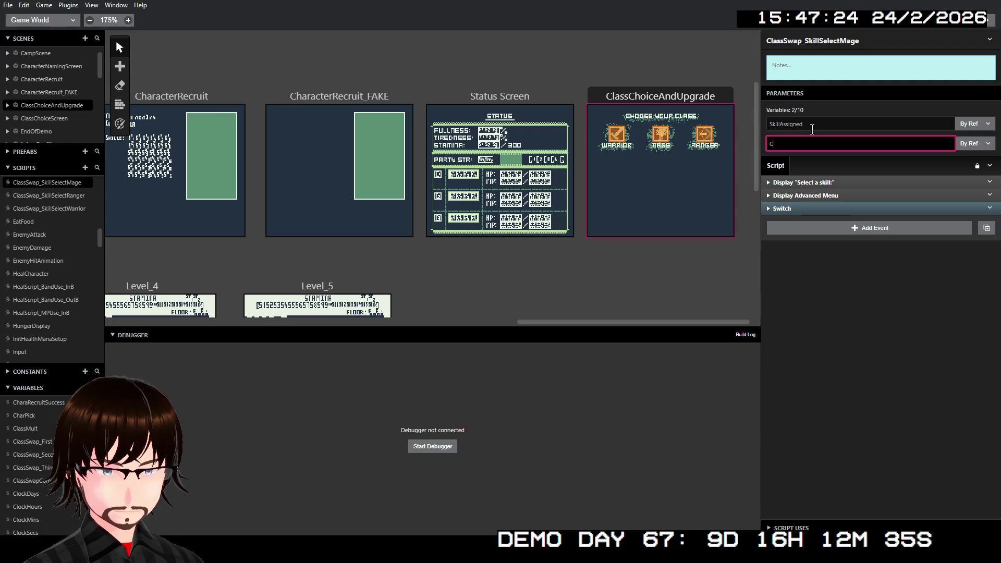
pyautogui.click(983, 144)
pyautogui.click(968, 158)
# - Set the Switch event's number of options to 6
pyautogui.click(812, 209)
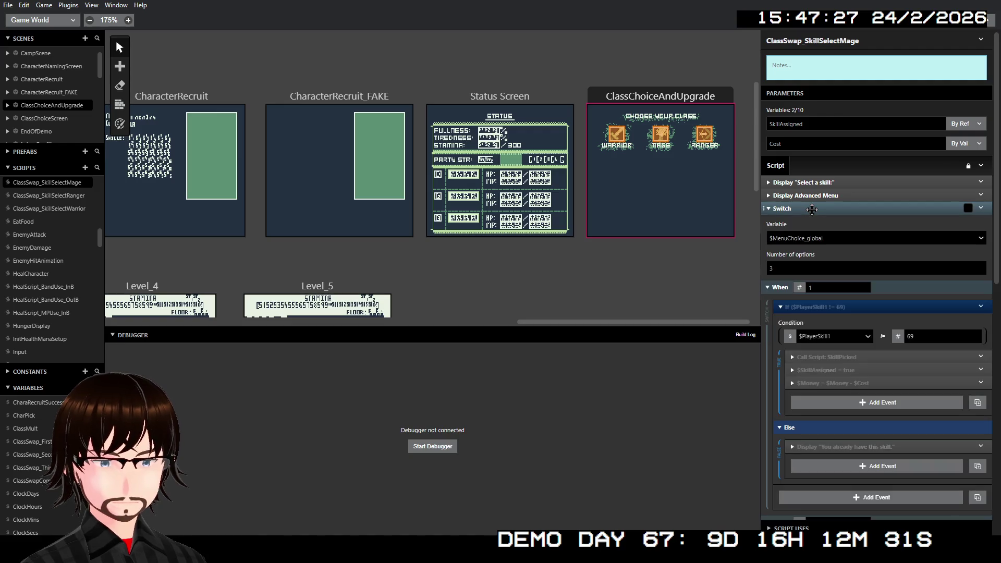
pyautogui.click(817, 263)
pyautogui.write('6')
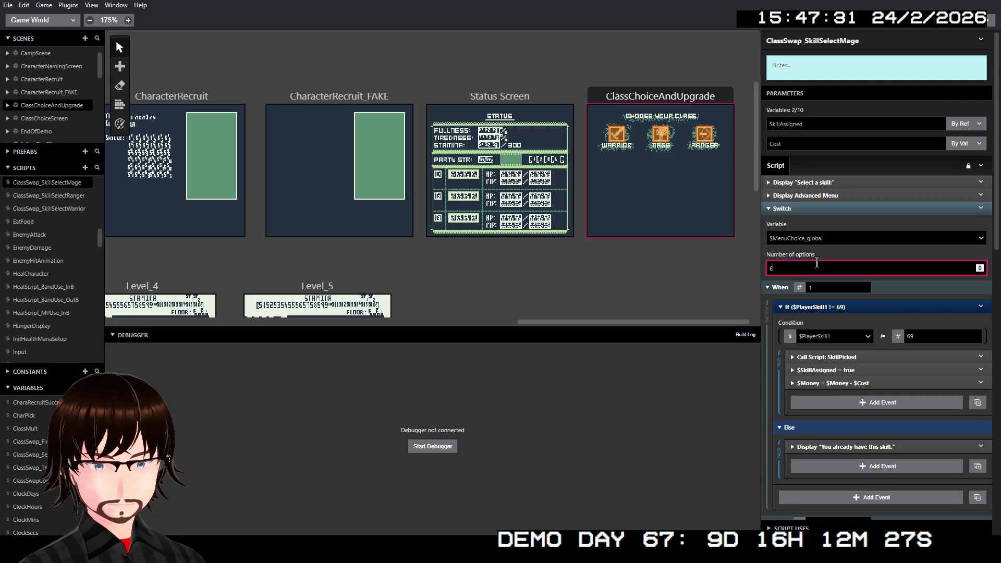
pyautogui.scroll(-10, 835, 287)
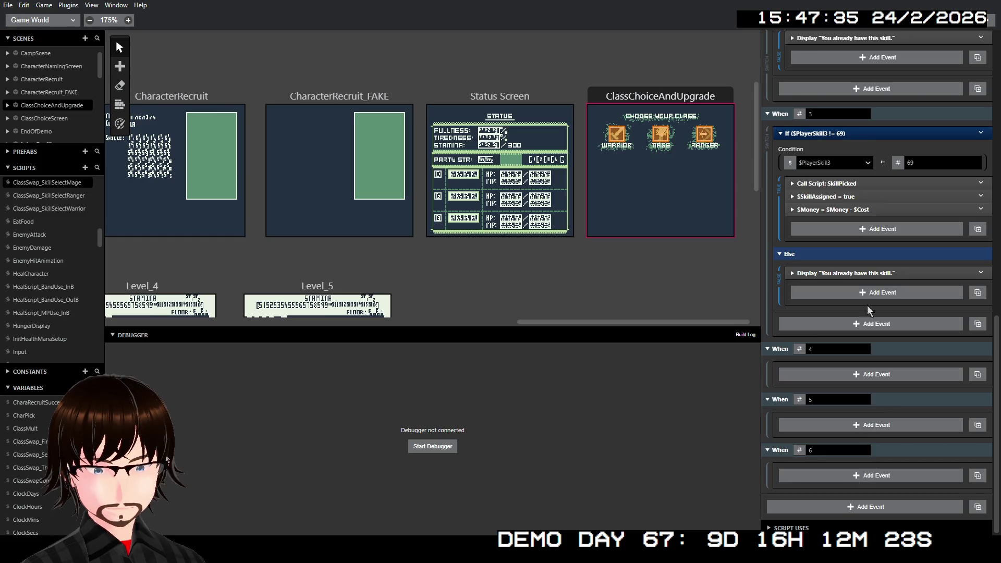
pyautogui.scroll(10, 876, 375)
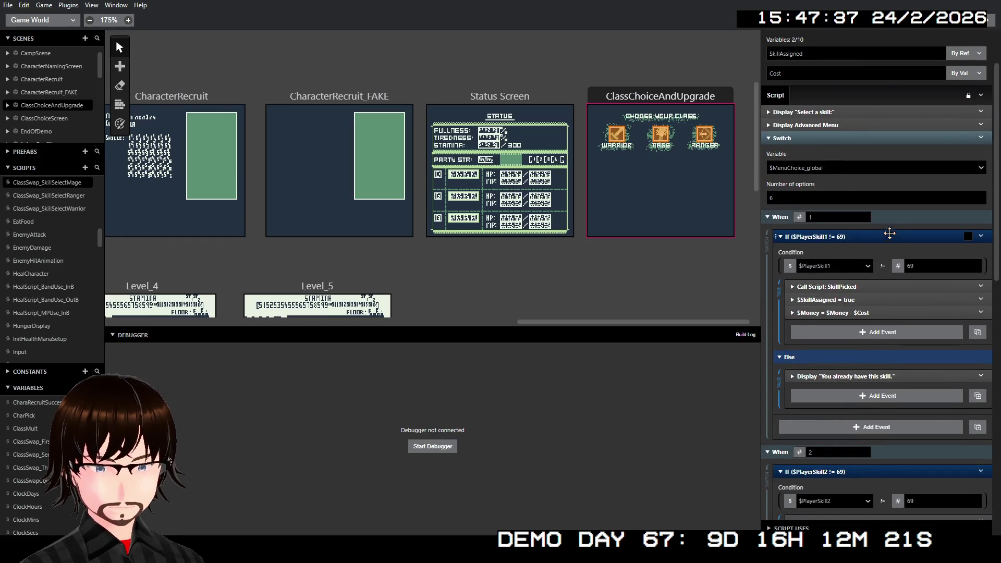
# - Expand the Display Advanced Menu event and set its number of options to 12
pyautogui.click(830, 125)
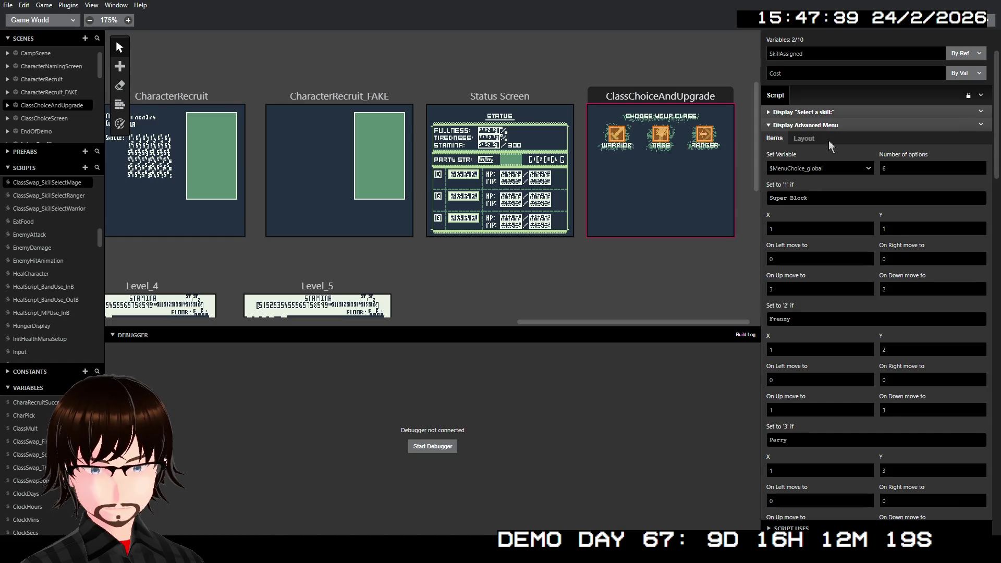
pyautogui.click(926, 168)
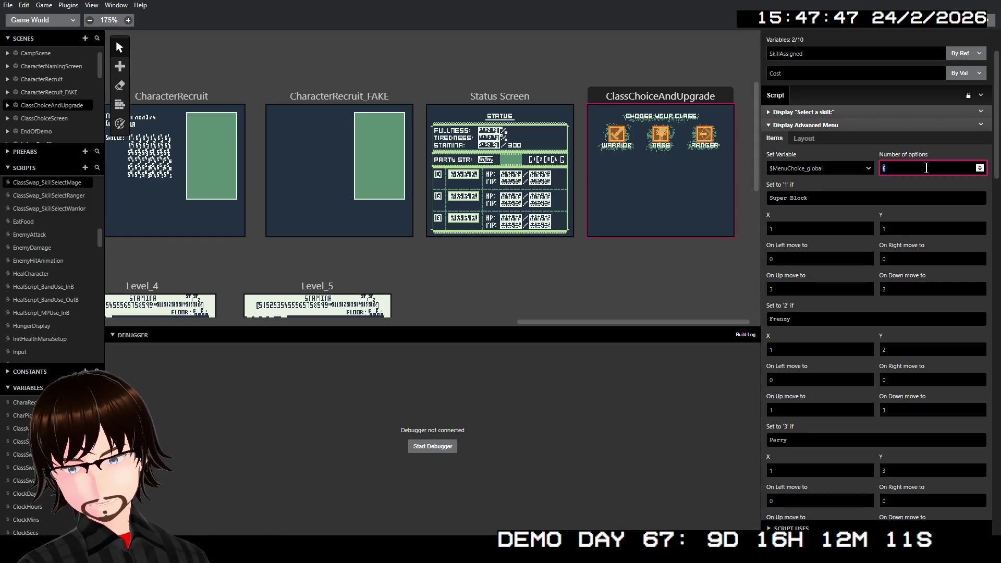
pyautogui.write('12')
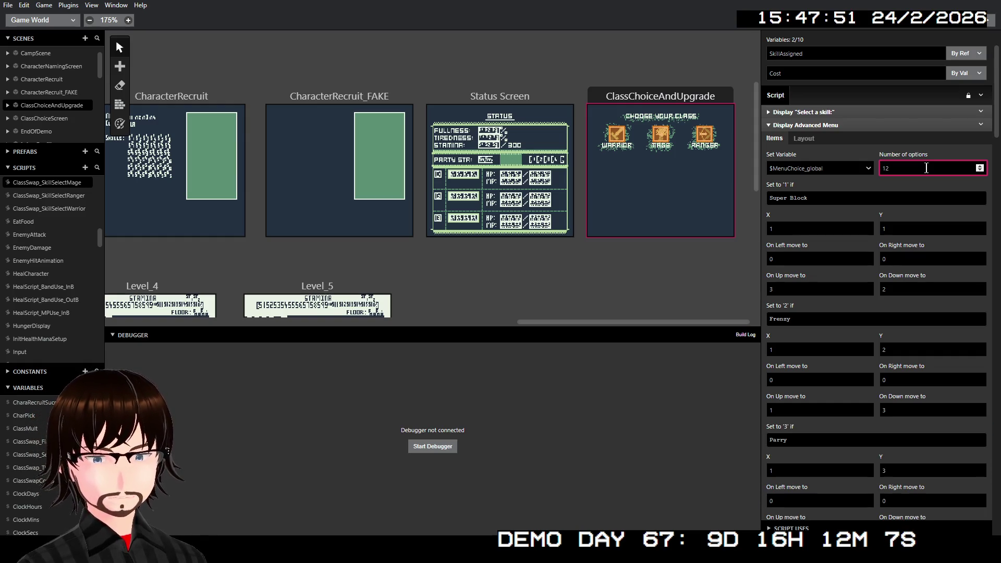
# - Clear the label text of menu items 4, 5 and 6
pyautogui.scroll(-5, 834, 194)
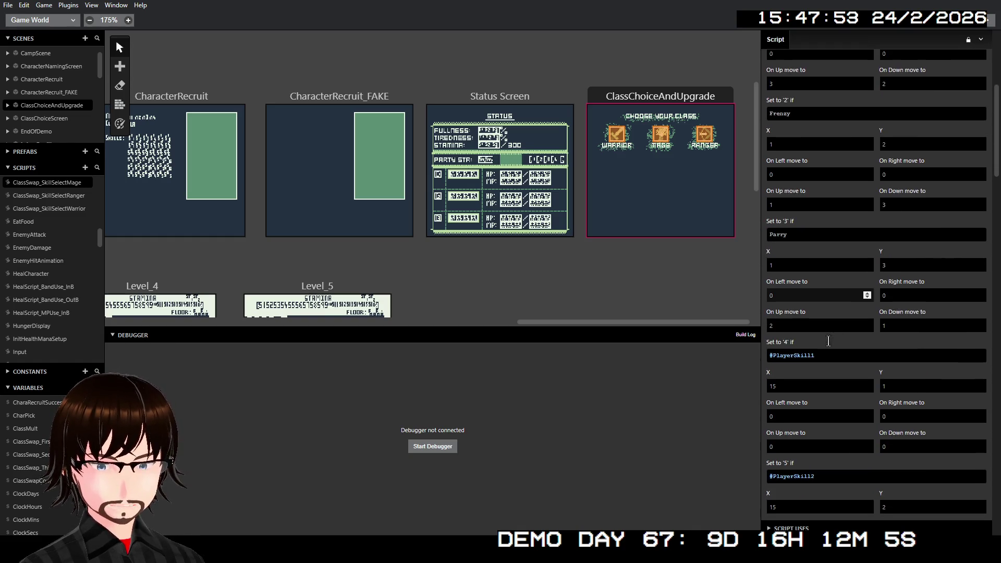
pyautogui.click(828, 351)
pyautogui.press('BackSpace')
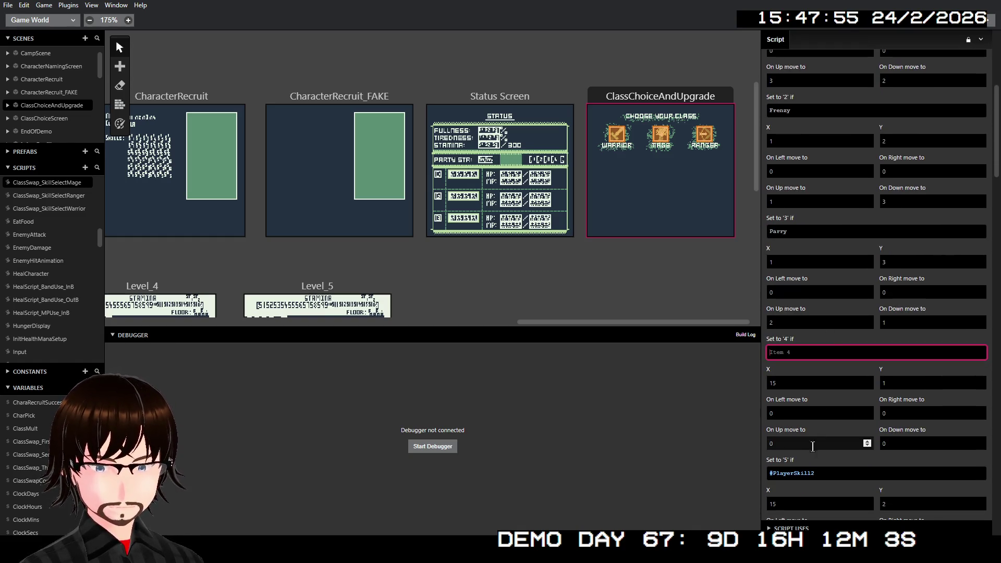
pyautogui.click(823, 471)
pyautogui.press('BackSpace')
pyautogui.scroll(-4, 822, 459)
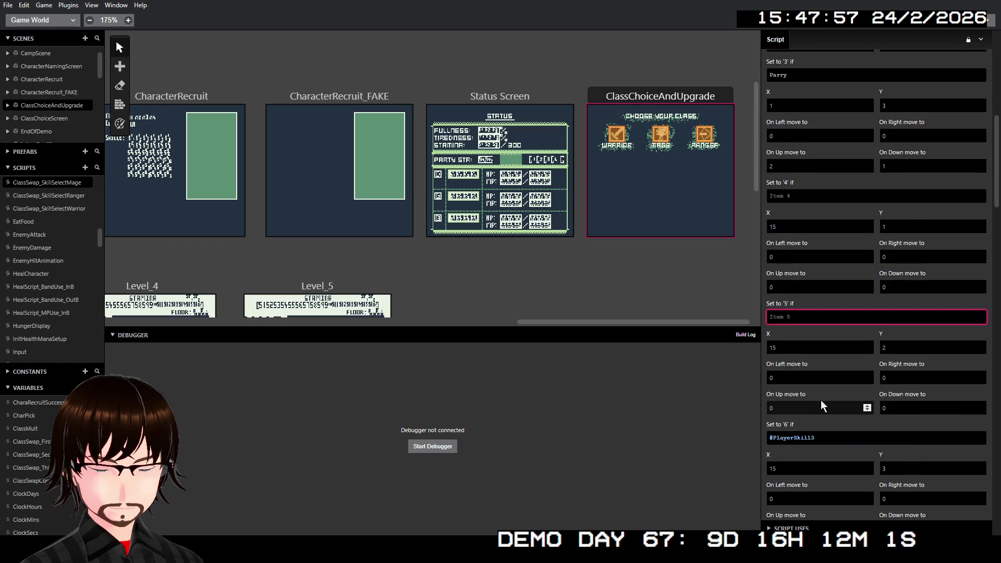
pyautogui.click(820, 445)
pyautogui.press('BackSpace')
pyautogui.scroll(-15, 839, 437)
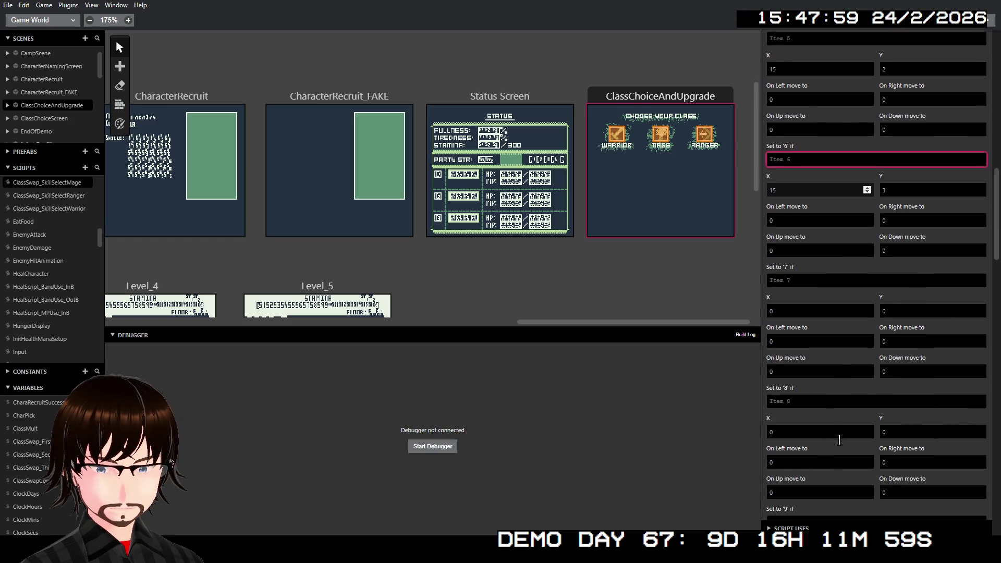
pyautogui.scroll(-5, 840, 437)
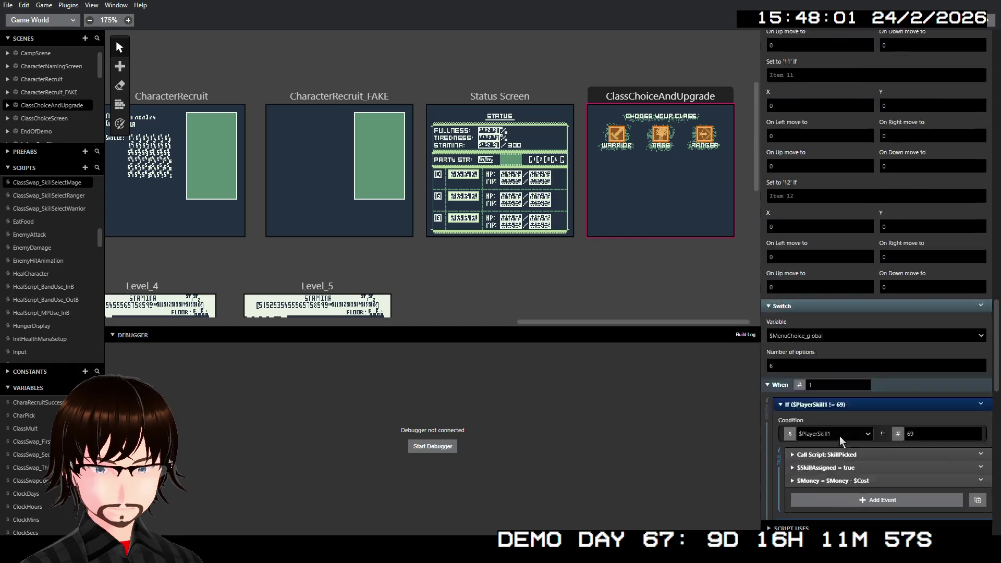
# - Clear the Super Block, Frenzy and Parry labels from menu items 1 to 3
pyautogui.scroll(20, 837, 436)
pyautogui.scroll(10, 833, 437)
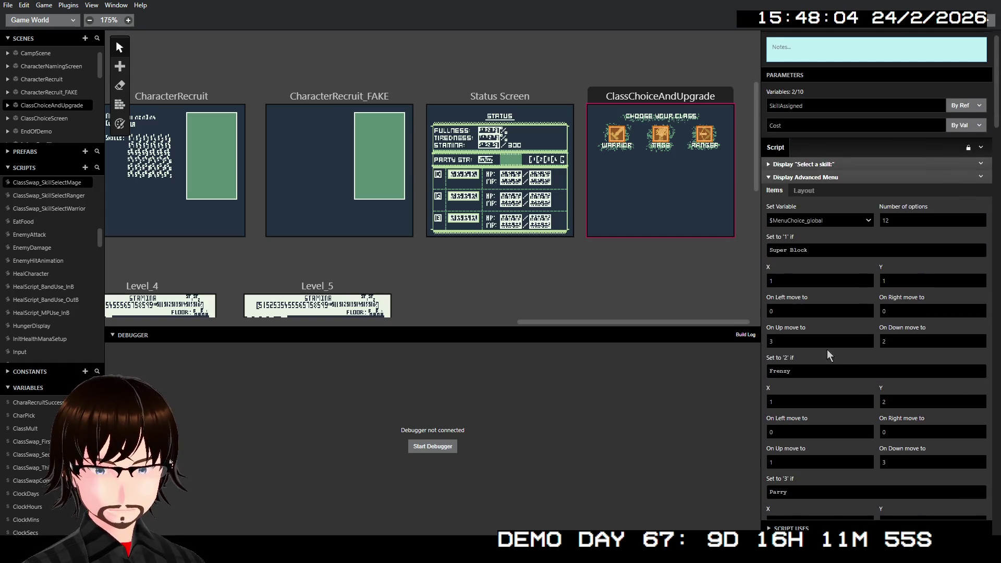
pyautogui.click(806, 269)
pyautogui.hotkey('ctrl', 'a')
pyautogui.press('BackSpace')
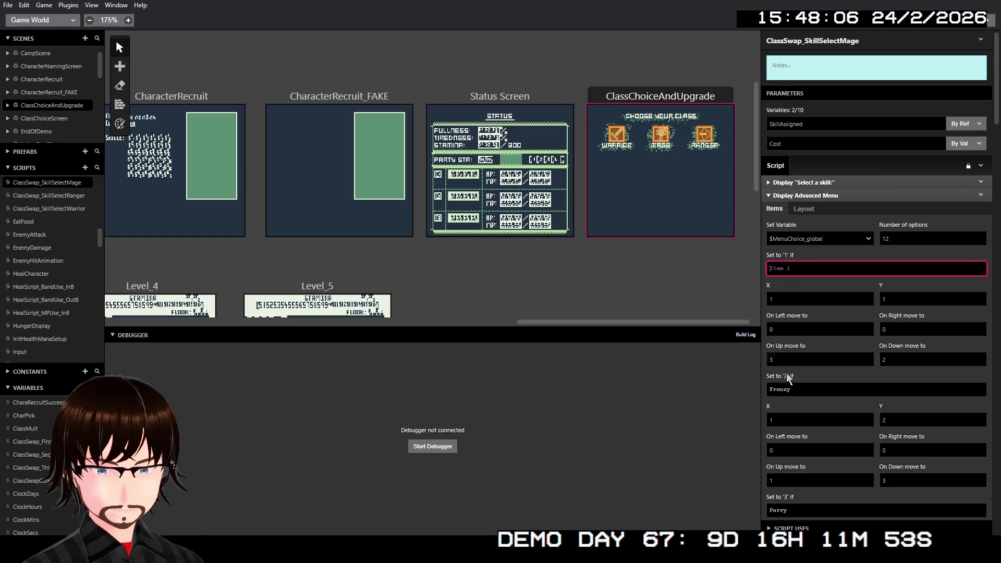
pyautogui.click(795, 391)
pyautogui.hotkey('ctrl', 'a')
pyautogui.press('BackSpace')
pyautogui.scroll(-5, 814, 307)
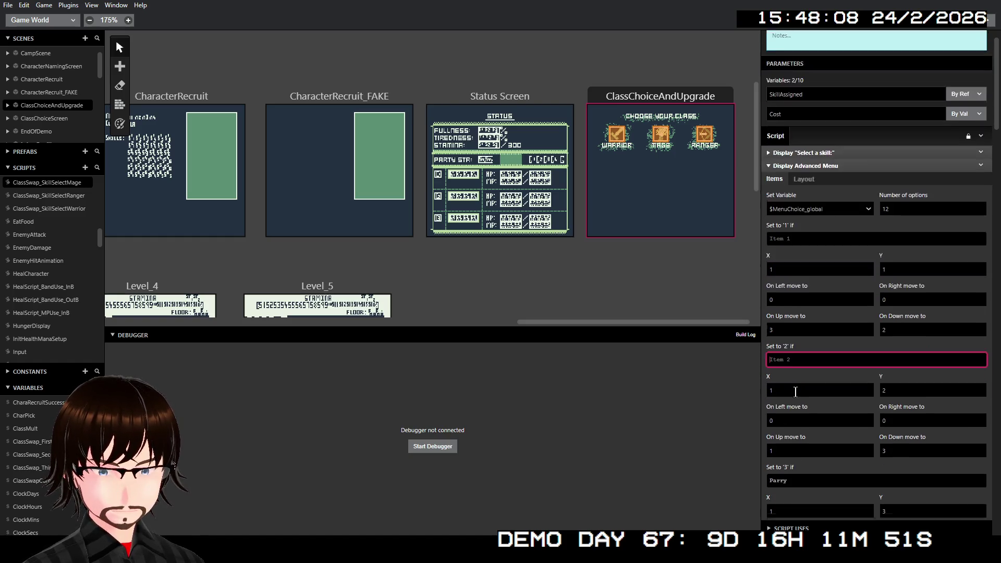
pyautogui.click(814, 307)
pyautogui.hotkey('ctrl', 'a')
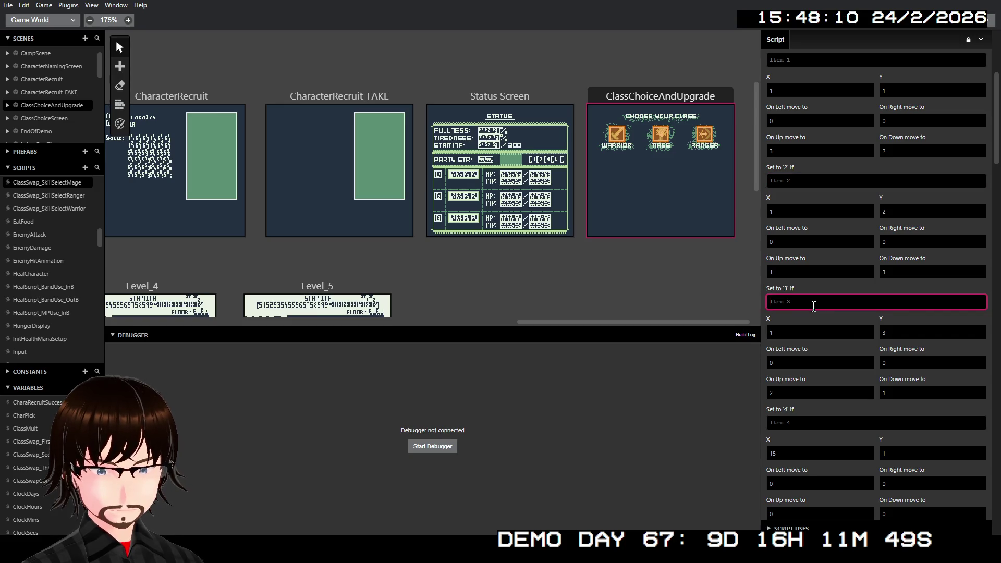
pyautogui.scroll(-1, 813, 339)
pyautogui.click(809, 402)
pyautogui.hotkey('ctrl', 'a')
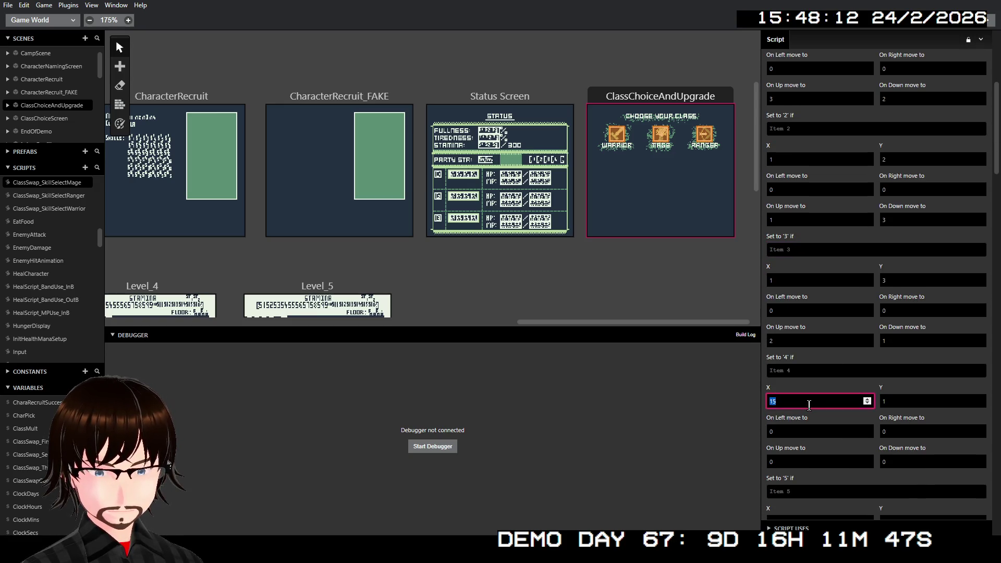
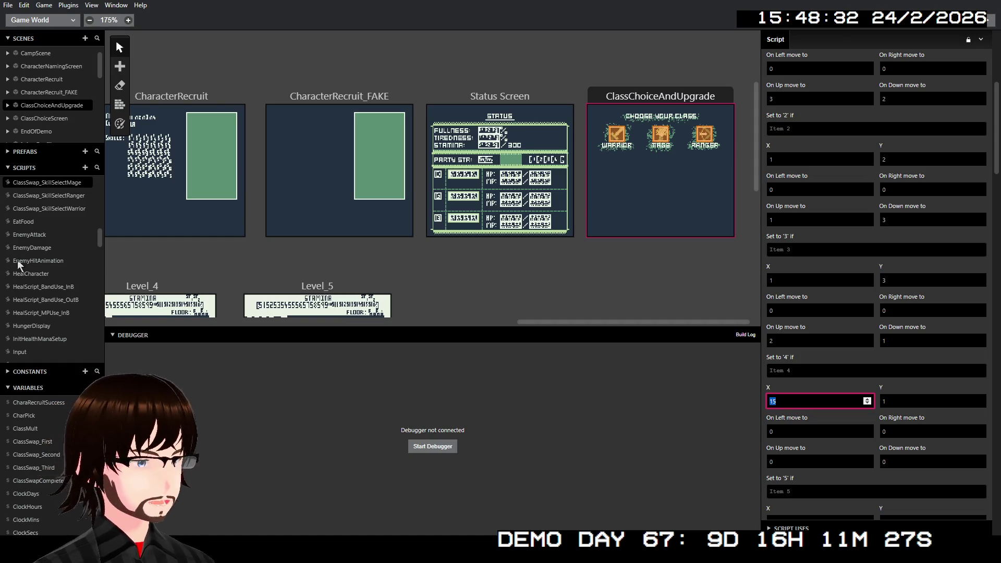
# - Open the BattleLoop_Skills_Mage script and expand its Display Advanced Menu event
pyautogui.scroll(5, 28, 233)
pyautogui.scroll(2, 48, 234)
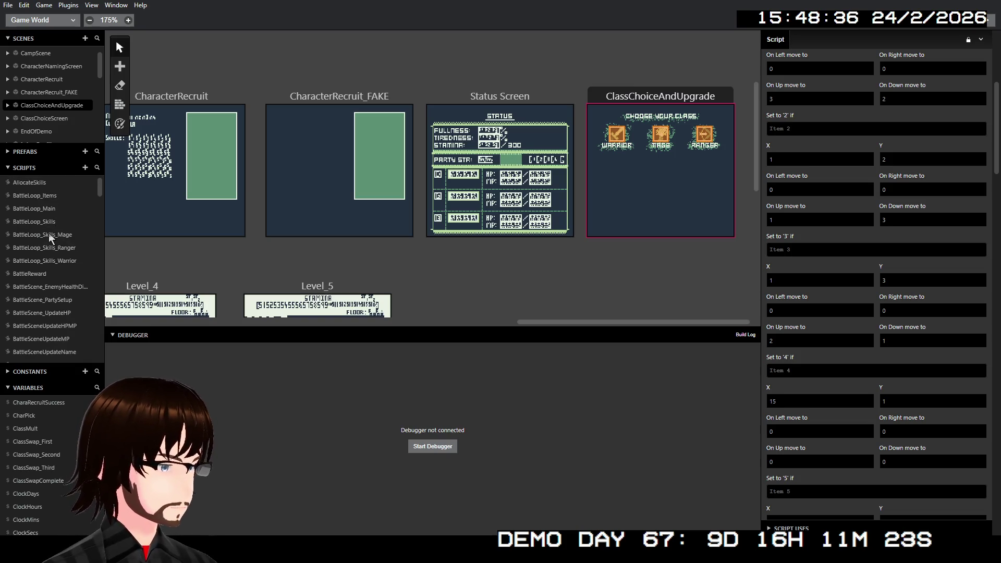
pyautogui.click(62, 238)
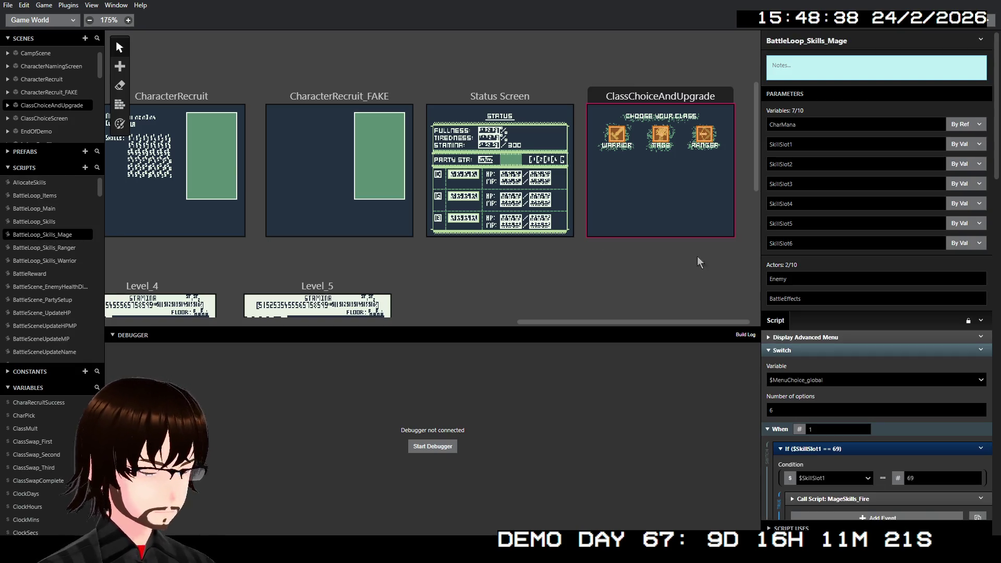
pyautogui.scroll(-3, 843, 268)
pyautogui.click(838, 181)
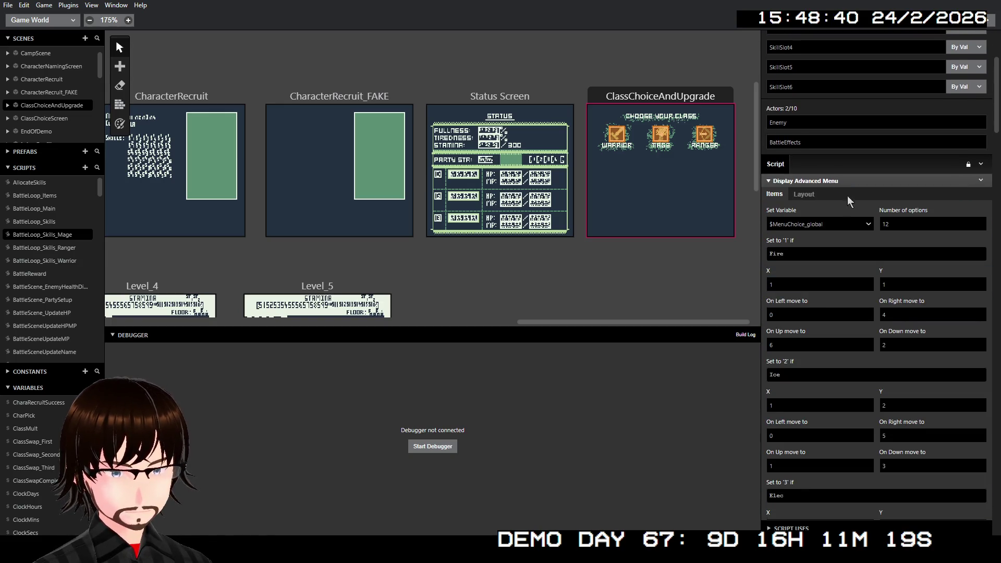
pyautogui.scroll(-17, 847, 203)
pyautogui.scroll(-3, 850, 213)
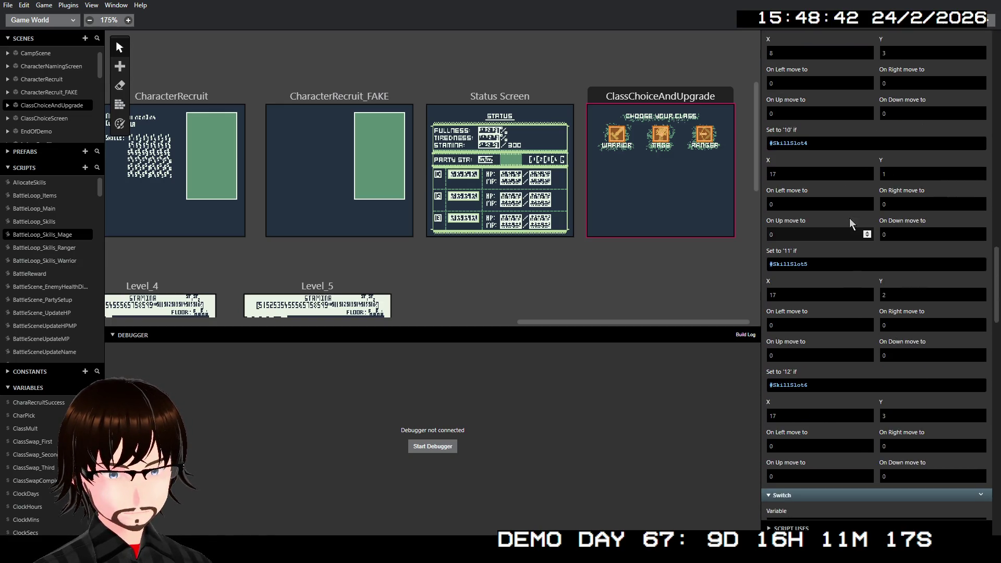
pyautogui.scroll(20, 847, 217)
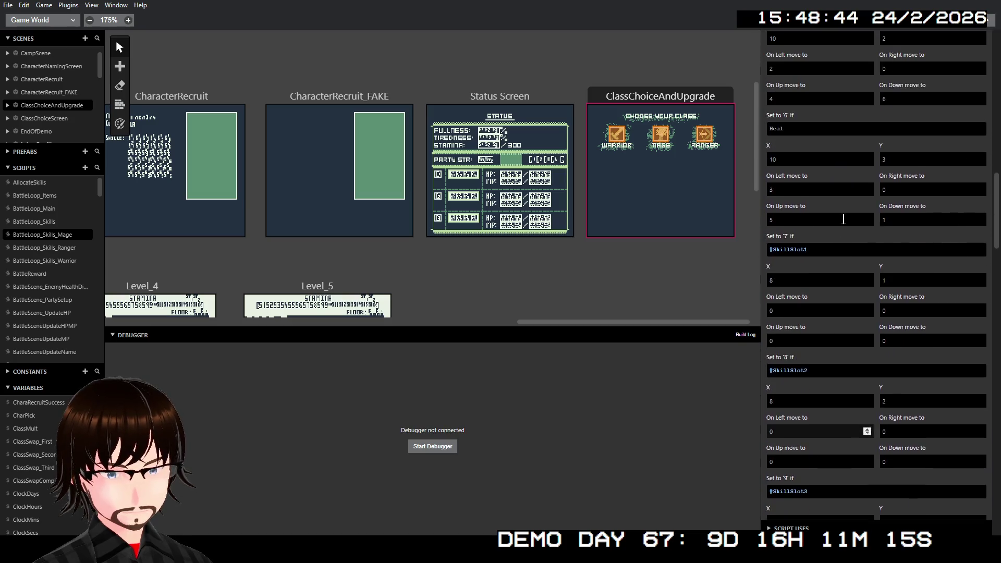
pyautogui.scroll(-1, 846, 324)
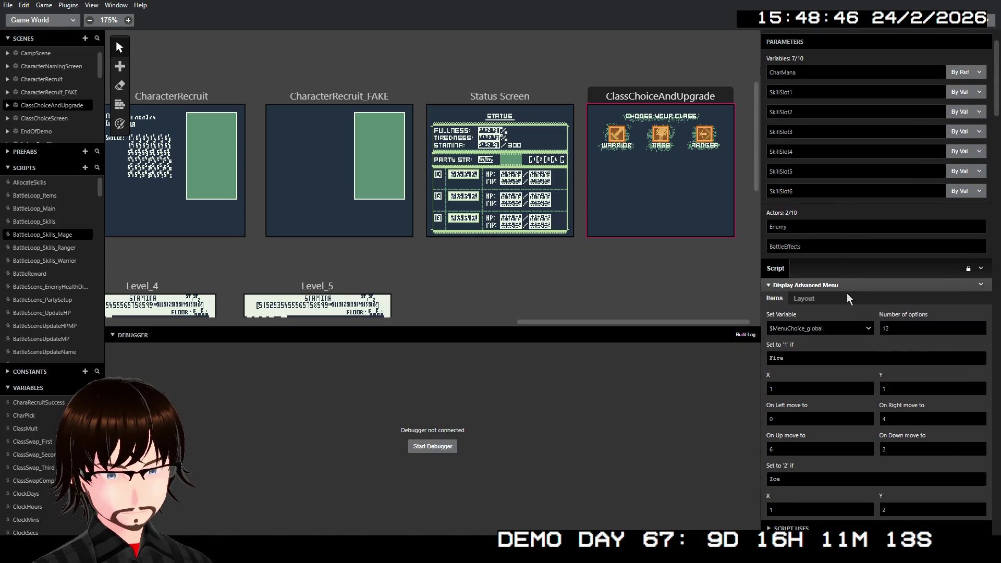
# - Copy the Display Advanced Menu event, then switch to the ClassSwap_SkillSelectMage script
pyautogui.rightClick(847, 285)
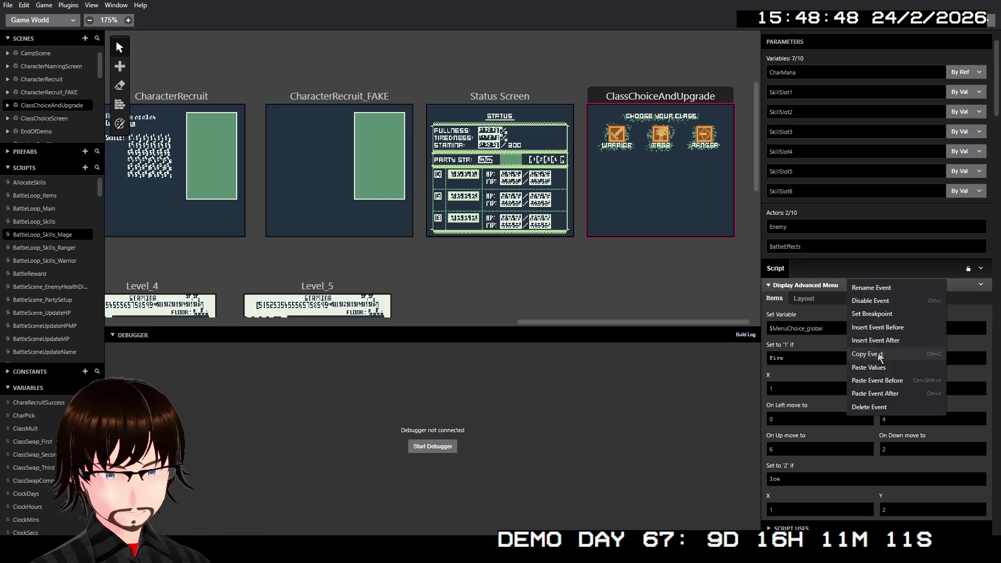
pyautogui.click(868, 353)
pyautogui.click(845, 286)
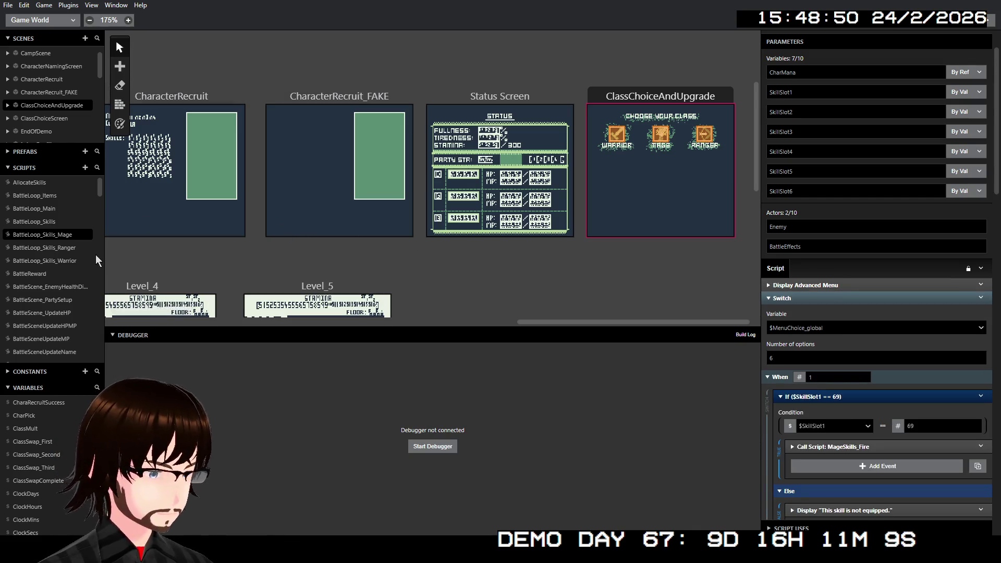
pyautogui.scroll(-5, 85, 276)
pyautogui.scroll(-5, 81, 302)
pyautogui.click(73, 287)
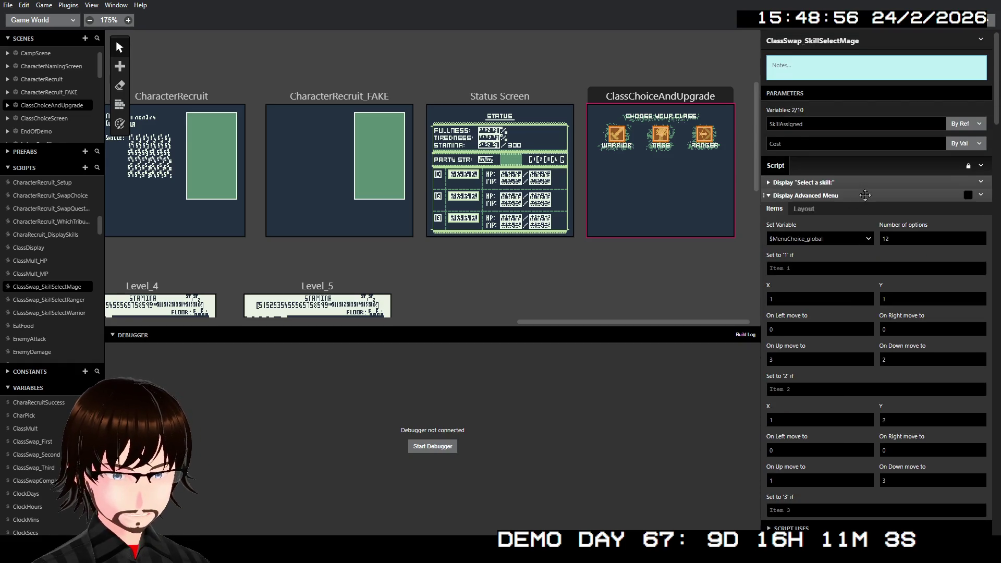
# - Delete the old Advanced Menu and paste the copied one after the 'Select a skill:' message
pyautogui.rightClick(866, 198)
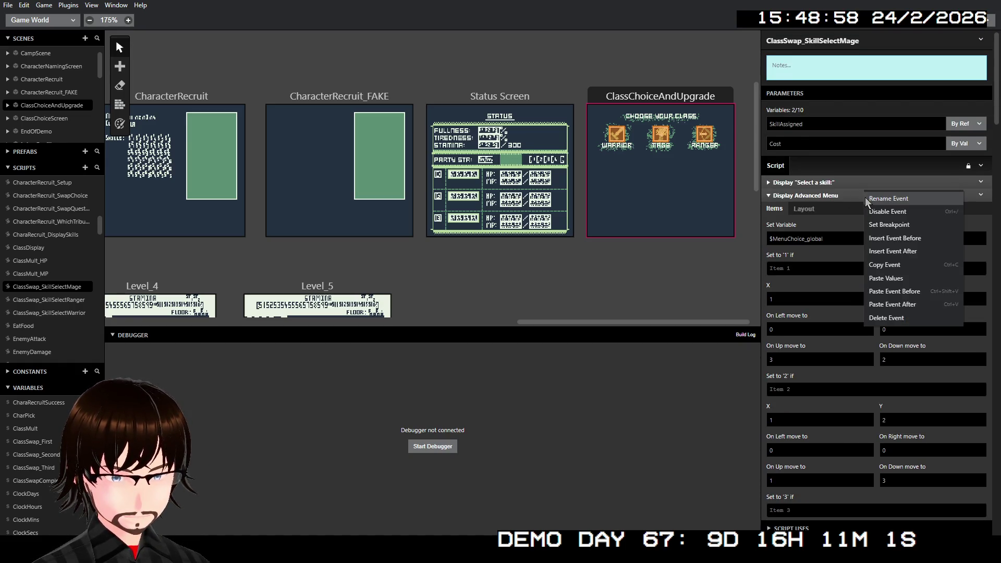
pyautogui.click(870, 318)
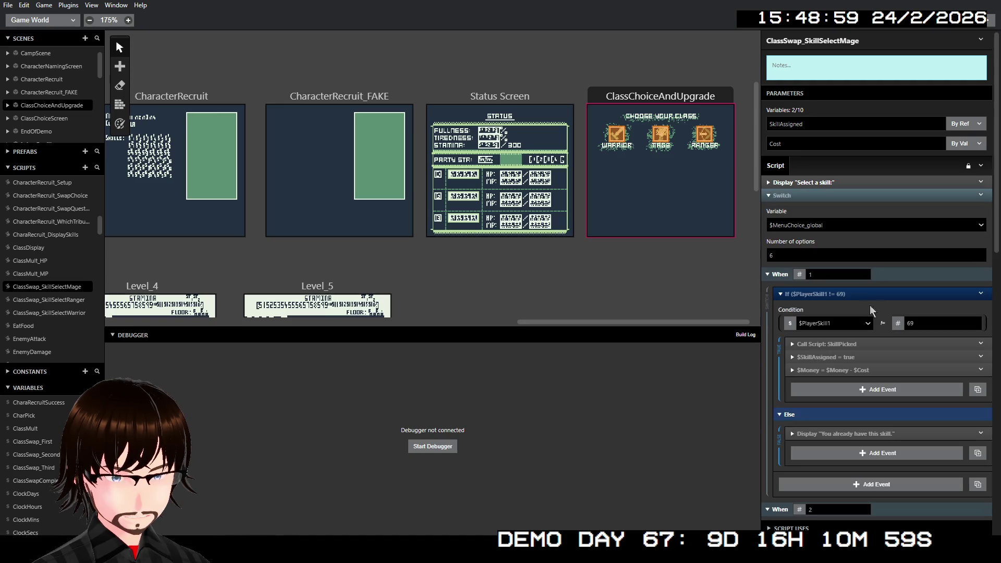
pyautogui.rightClick(828, 185)
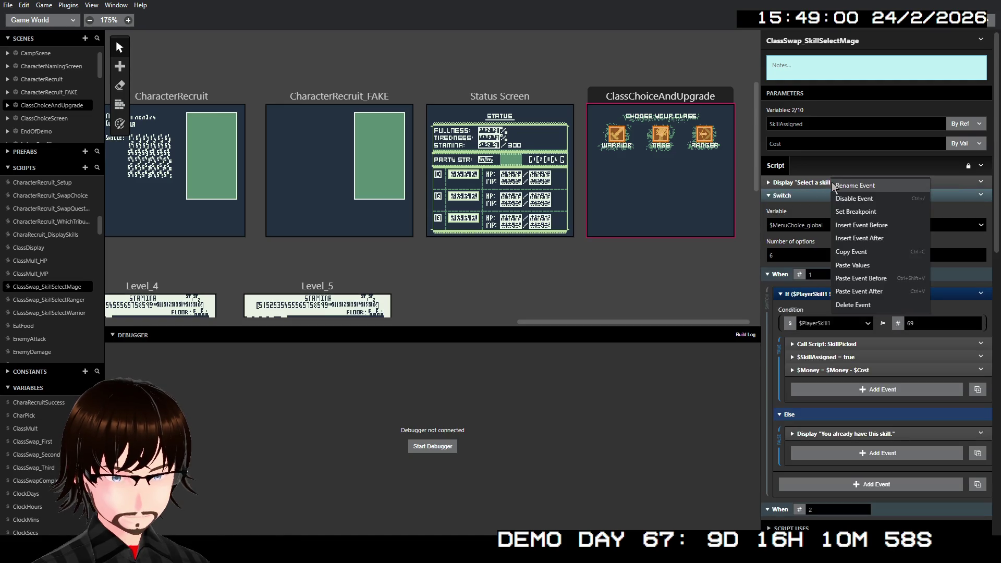
pyautogui.click(885, 290)
pyautogui.scroll(-10, 843, 230)
pyautogui.scroll(-5, 843, 242)
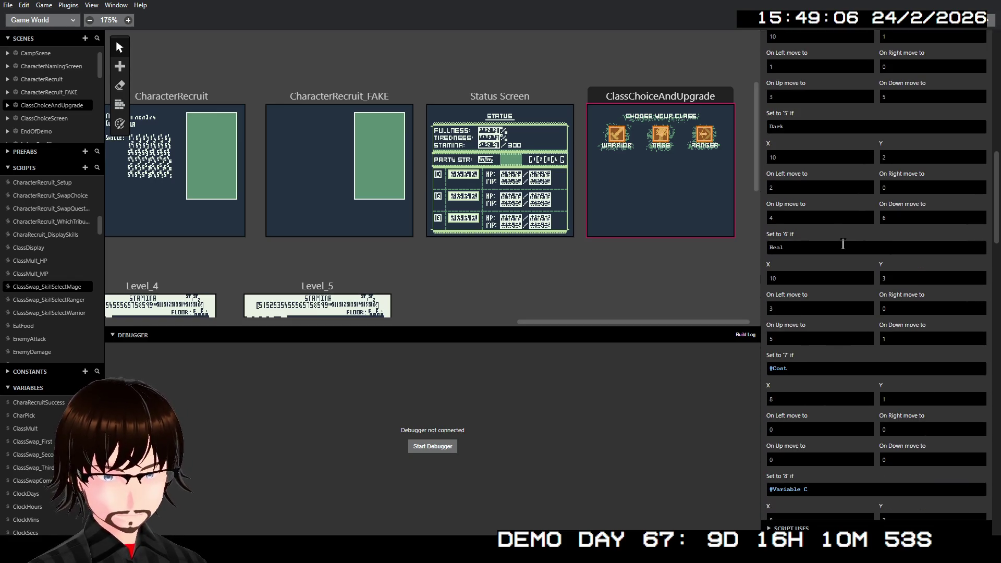
pyautogui.click(803, 264)
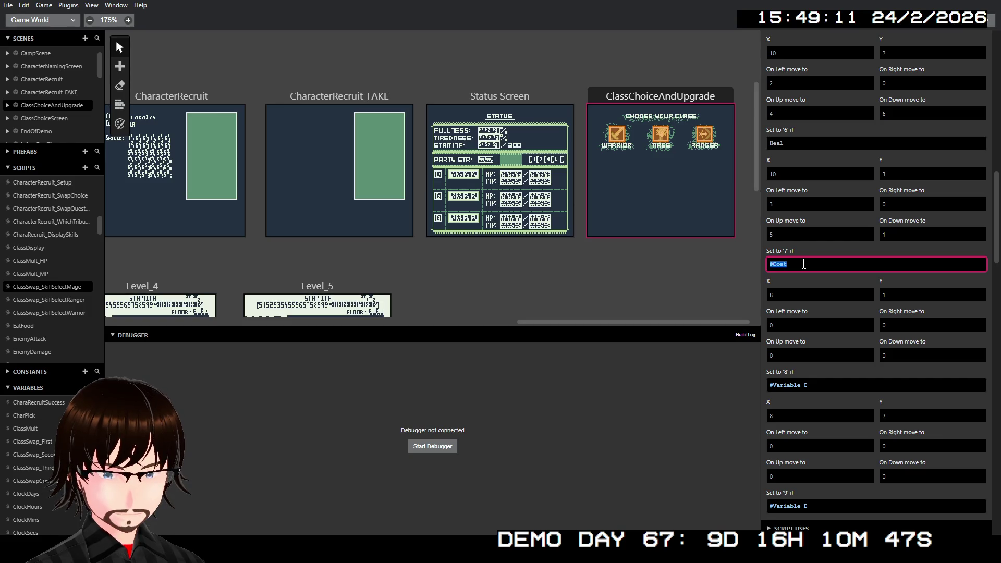
# - Set menu items 7 and 8 to #PlayerSkill1 and #PlayerSkill2
pyautogui.write('#Player')
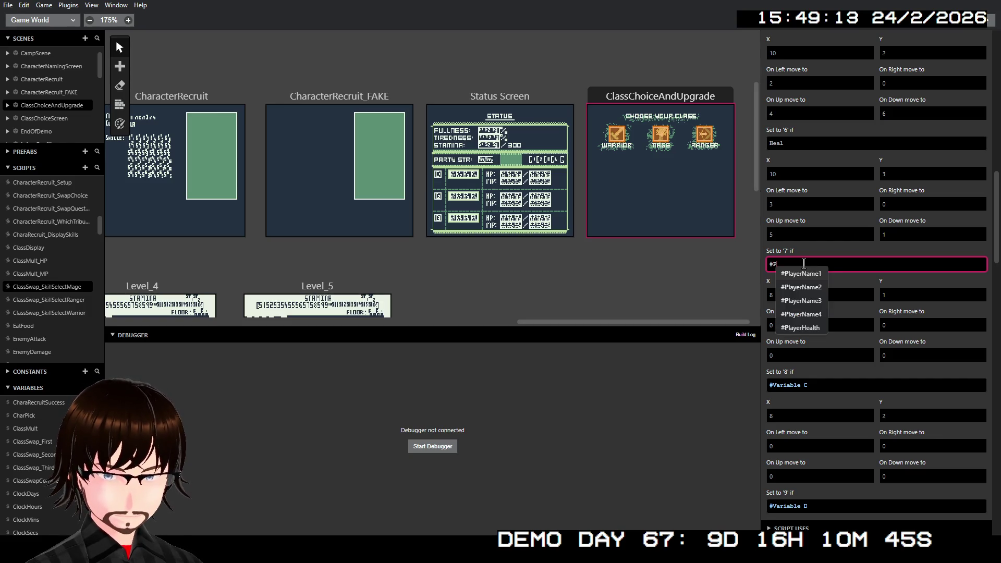
pyautogui.write('Skill')
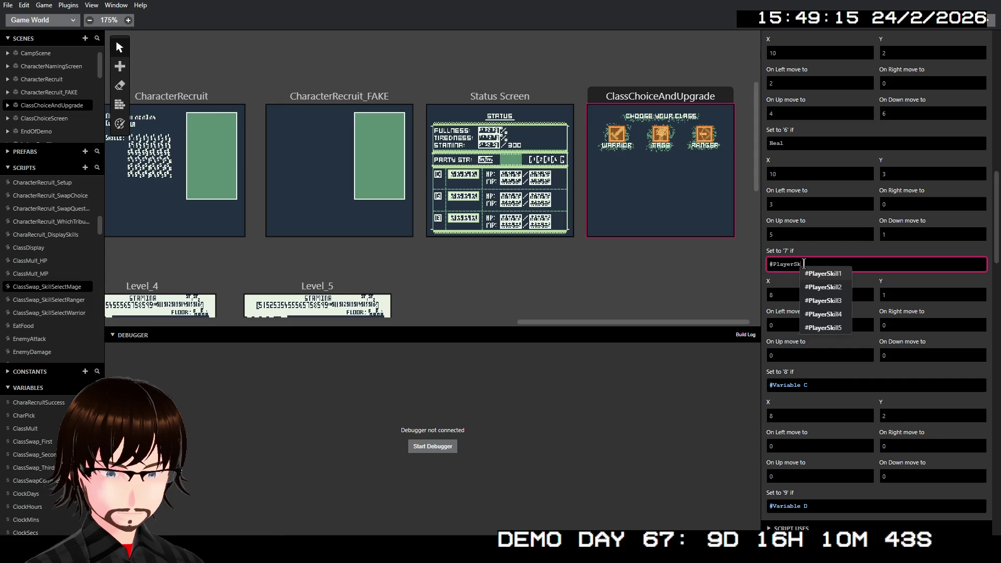
pyautogui.press('Return')
pyautogui.click(812, 385)
pyautogui.hotkey('ctrl', 'a')
pyautogui.write('#')
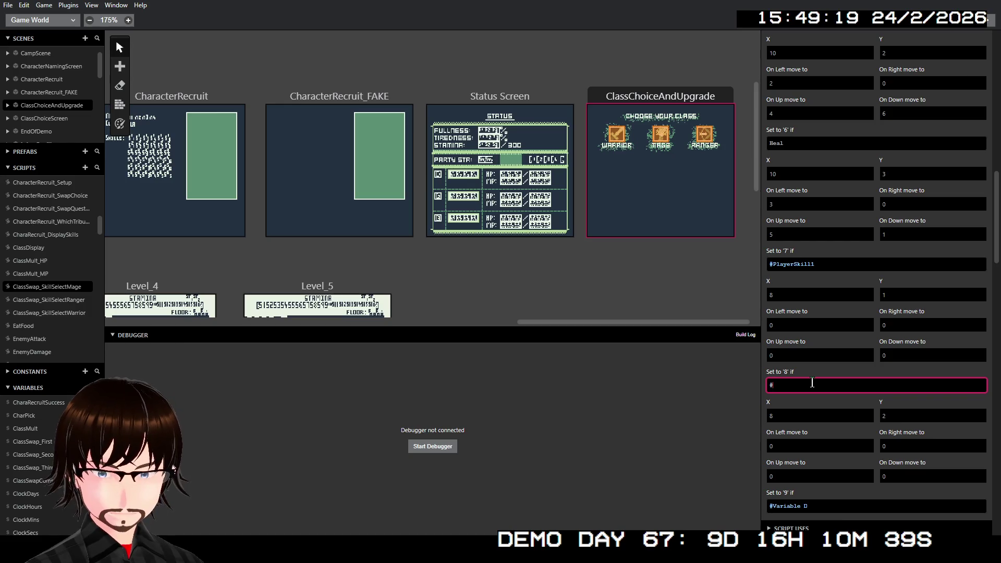
pyautogui.write('Play')
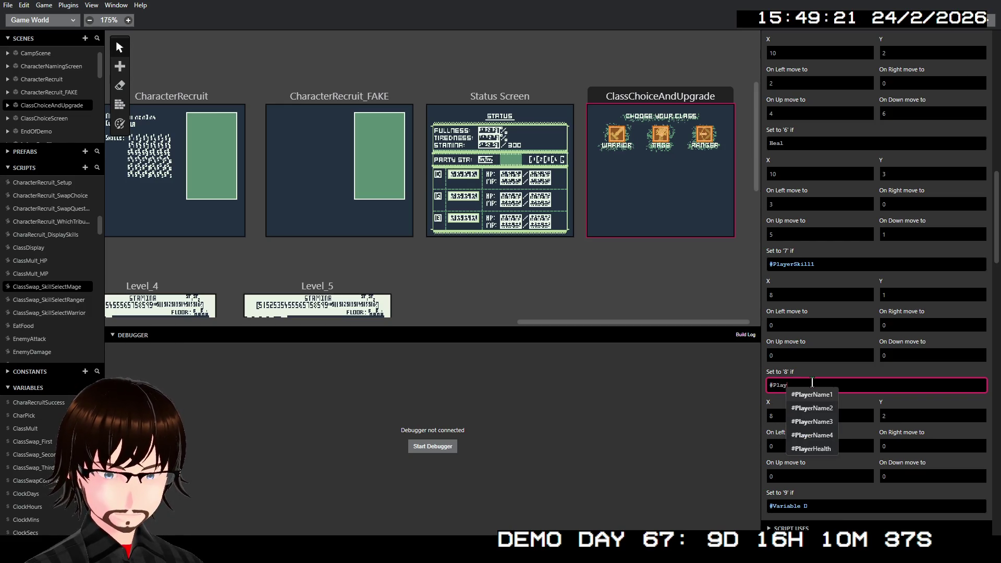
pyautogui.write('erSkill')
pyautogui.press('Return')
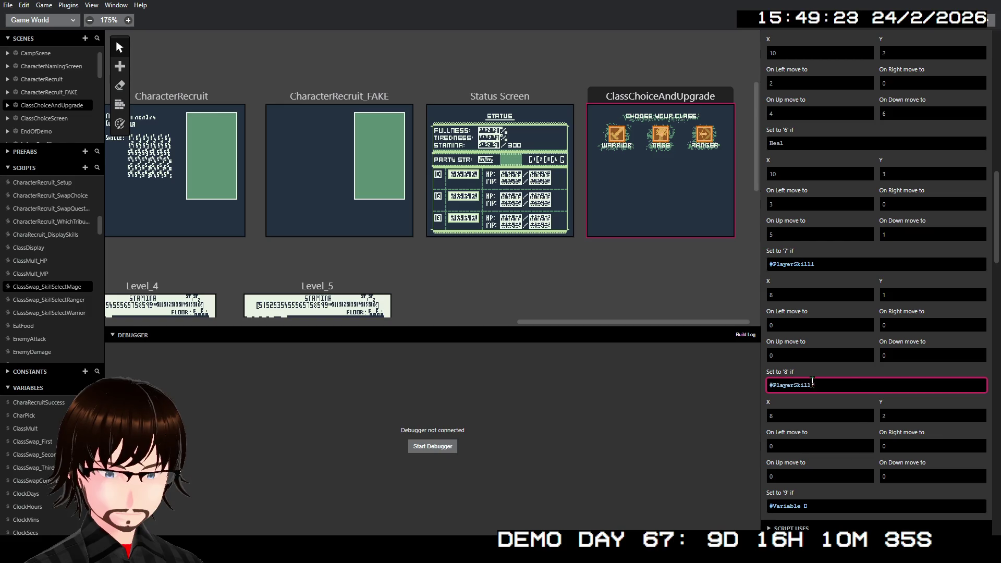
# - Set menu items 9 and 10 to #PlayerSkill3 and #PlayerSkill4
pyautogui.scroll(-3, 819, 387)
pyautogui.click(825, 353)
pyautogui.hotkey('ctrl', 'a')
pyautogui.write('#')
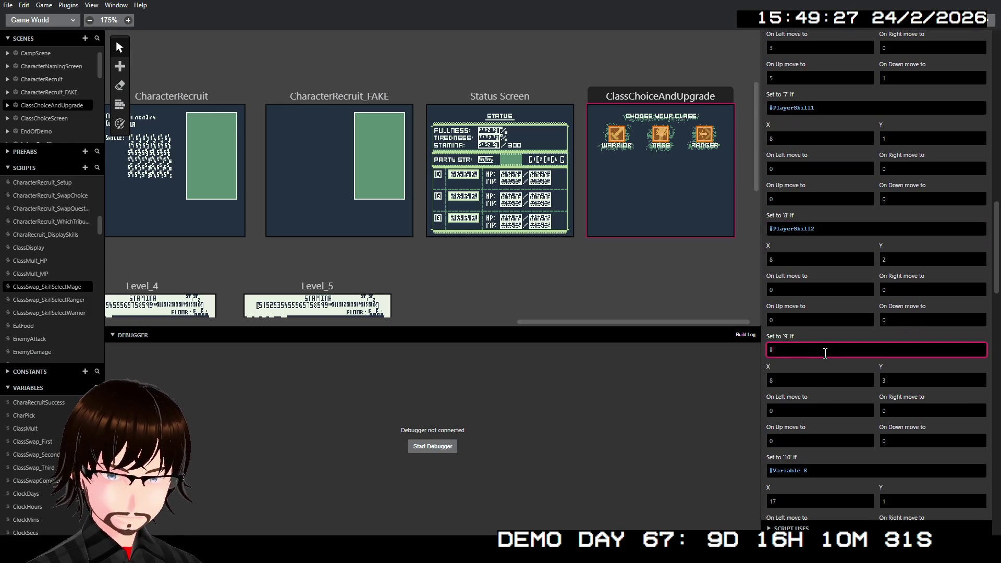
pyautogui.write('PlayerSki')
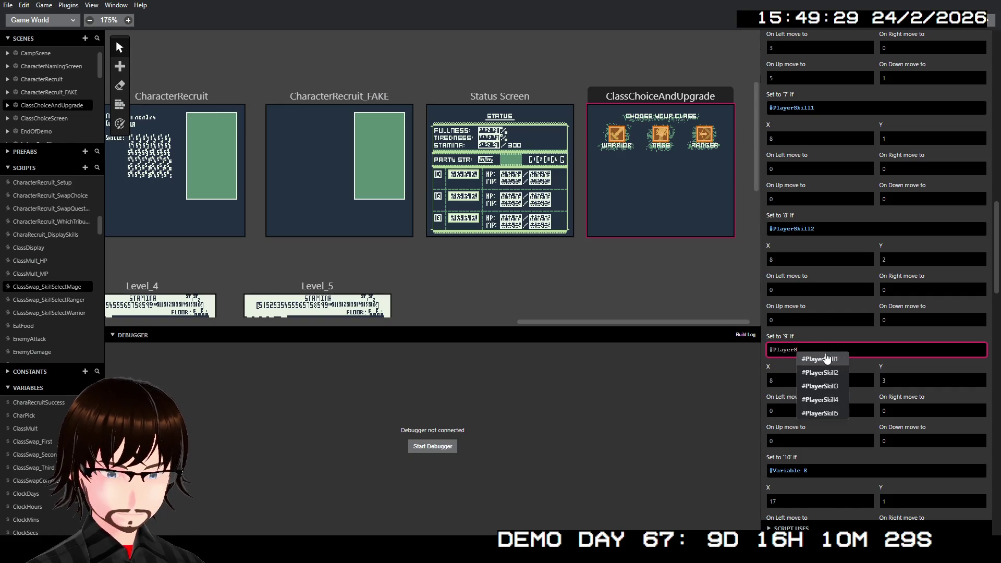
pyautogui.press('Down')
pyautogui.press('Down')
pyautogui.press('Return')
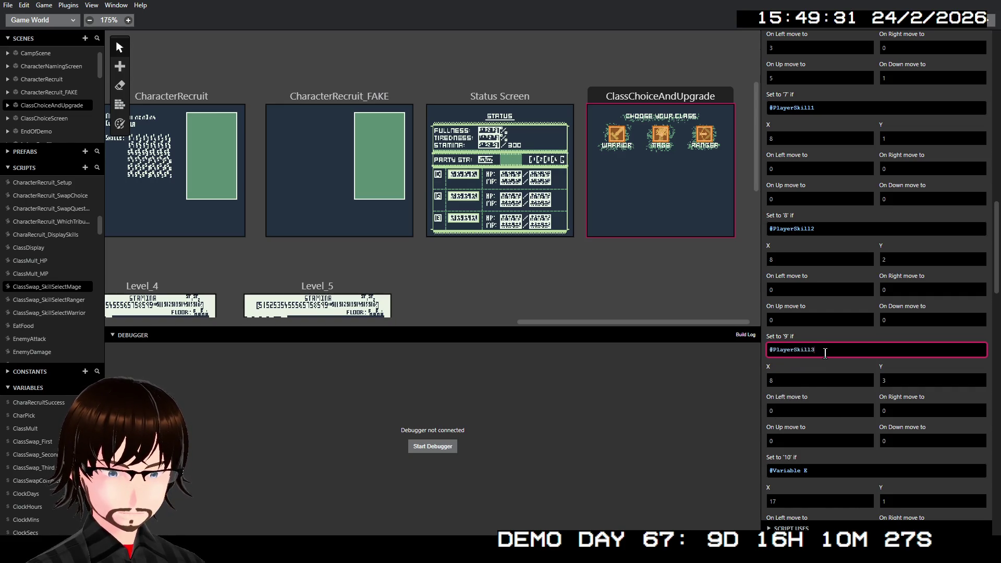
pyautogui.scroll(-3, 826, 353)
pyautogui.click(815, 314)
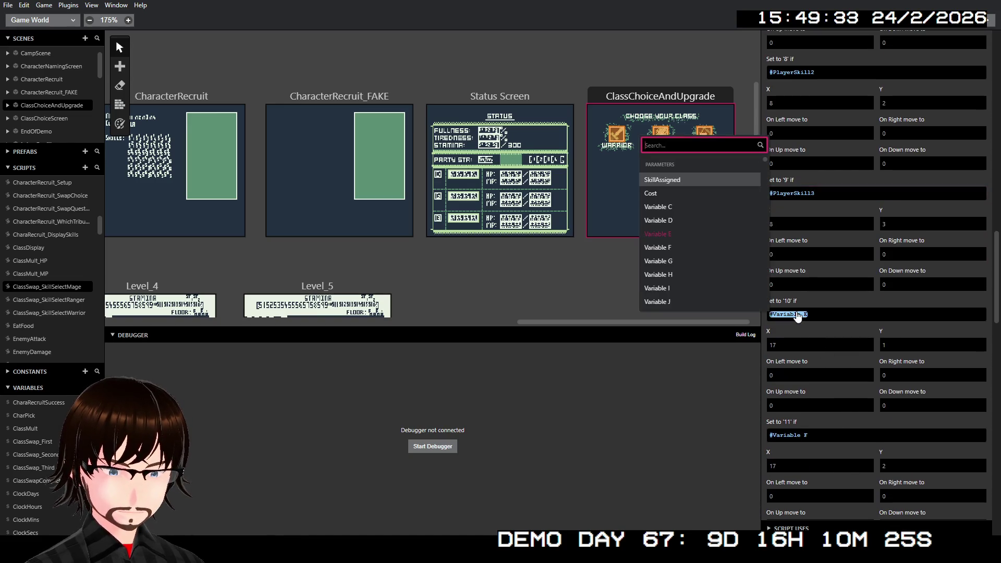
pyautogui.hotkey('ctrl', 'a')
pyautogui.write('Pla')
pyautogui.press('BackSpace')
pyautogui.press('BackSpace')
pyautogui.press('BackSpace')
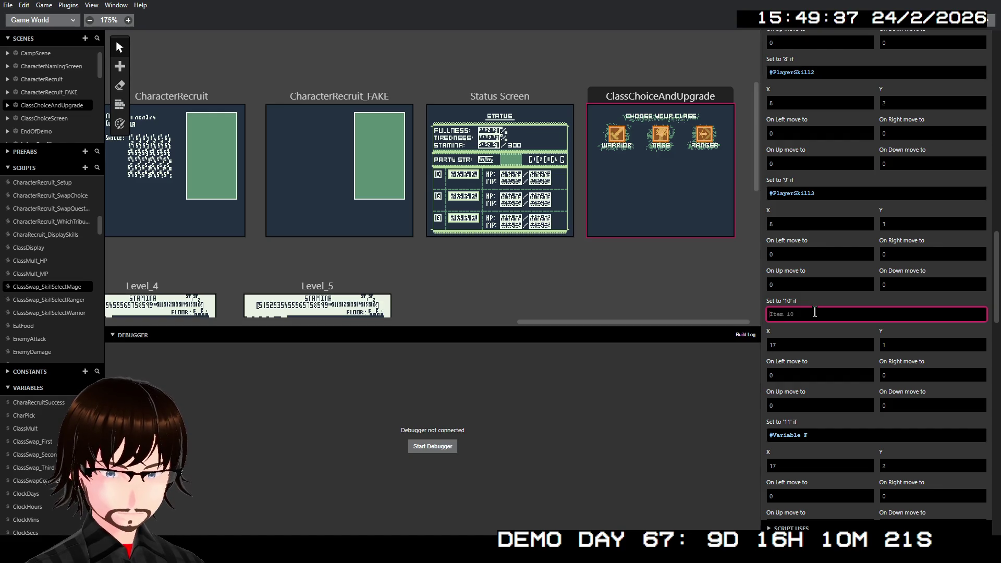
pyautogui.write('#PlayerSki')
pyautogui.press('Down')
pyautogui.press('Down')
pyautogui.press('Down')
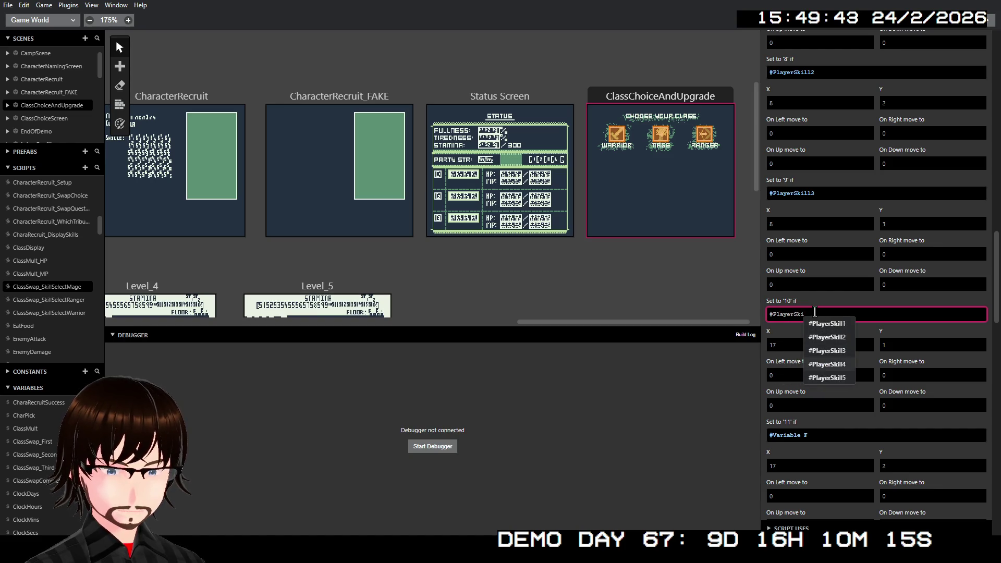
pyautogui.press('Return')
# - Make option 11 use #PlayerSkill5 and replace option 12's Variable G with #PlayerSkill6
pyautogui.scroll(-4, 827, 324)
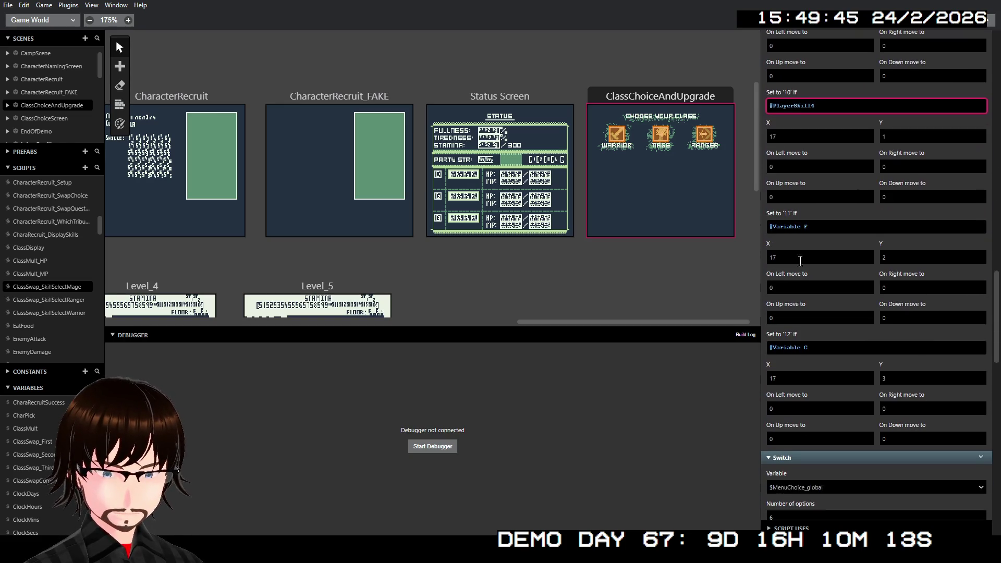
pyautogui.tripleClick(827, 225)
pyautogui.write('#Play')
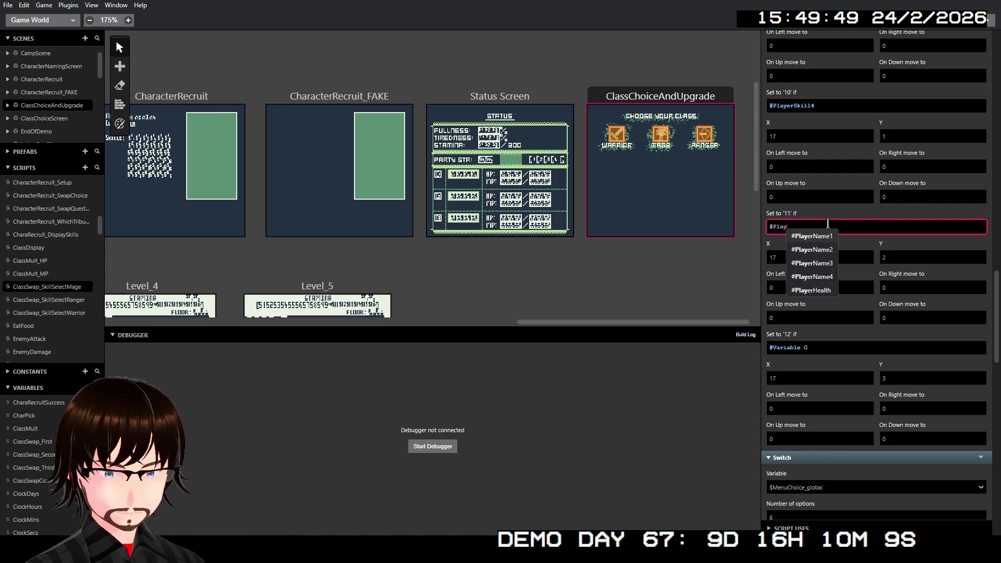
pyautogui.write('erSki')
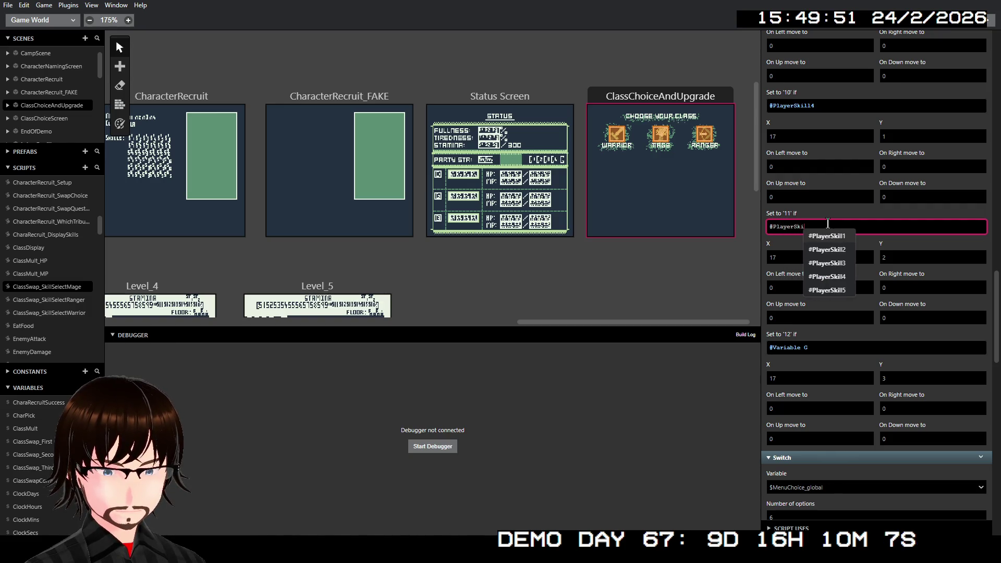
pyautogui.press('Down')
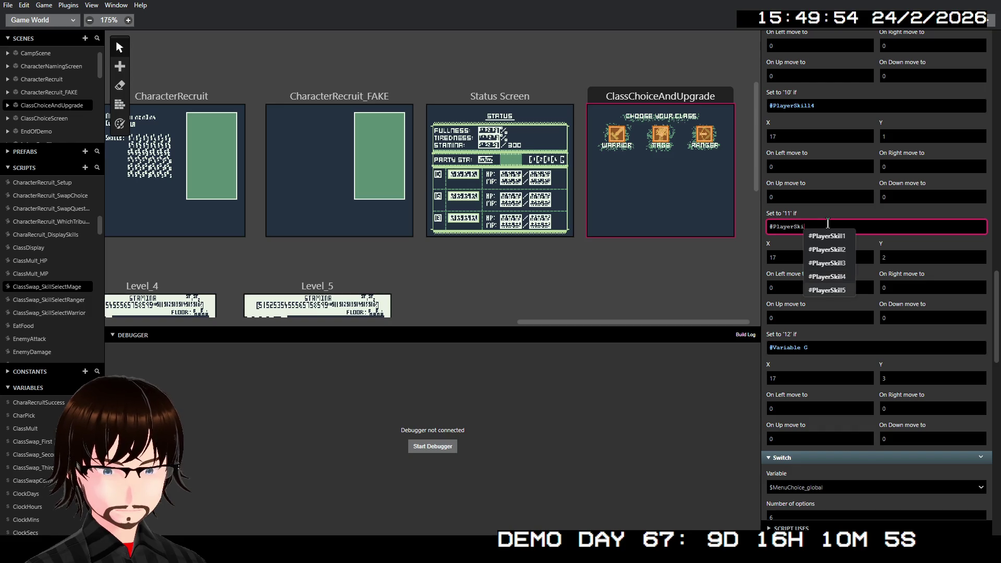
pyautogui.press('Down')
pyautogui.press('Up')
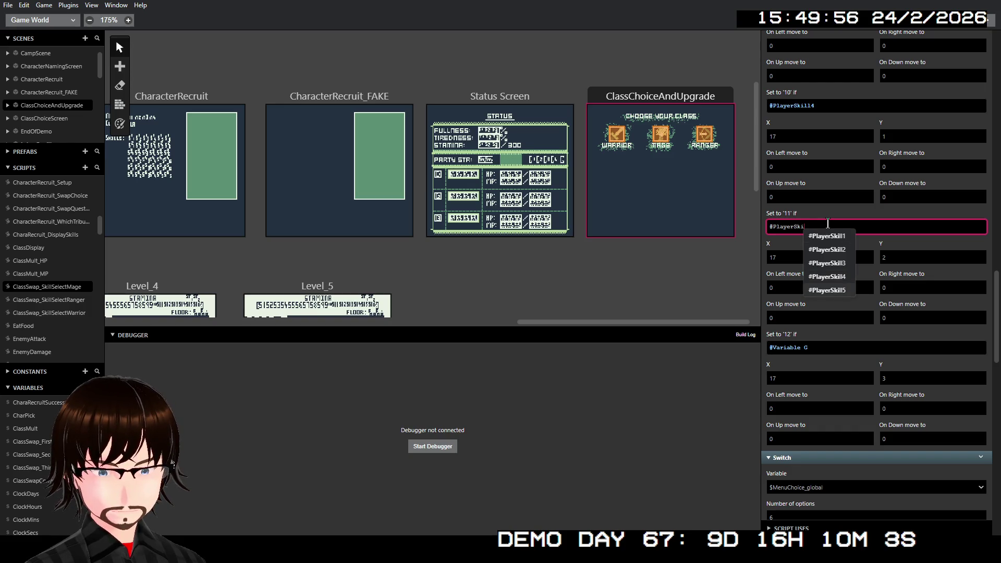
pyautogui.press('Return')
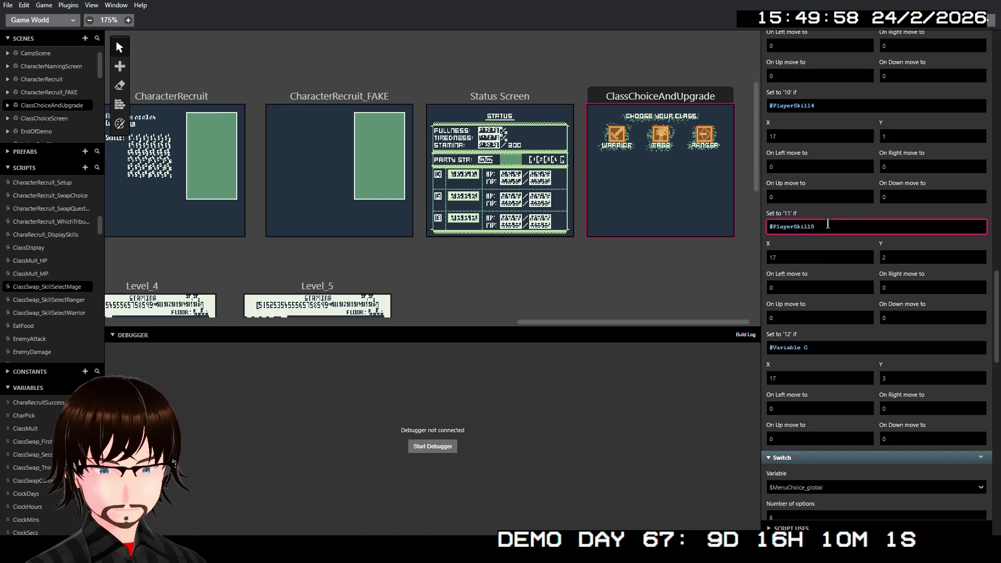
pyautogui.click(830, 347)
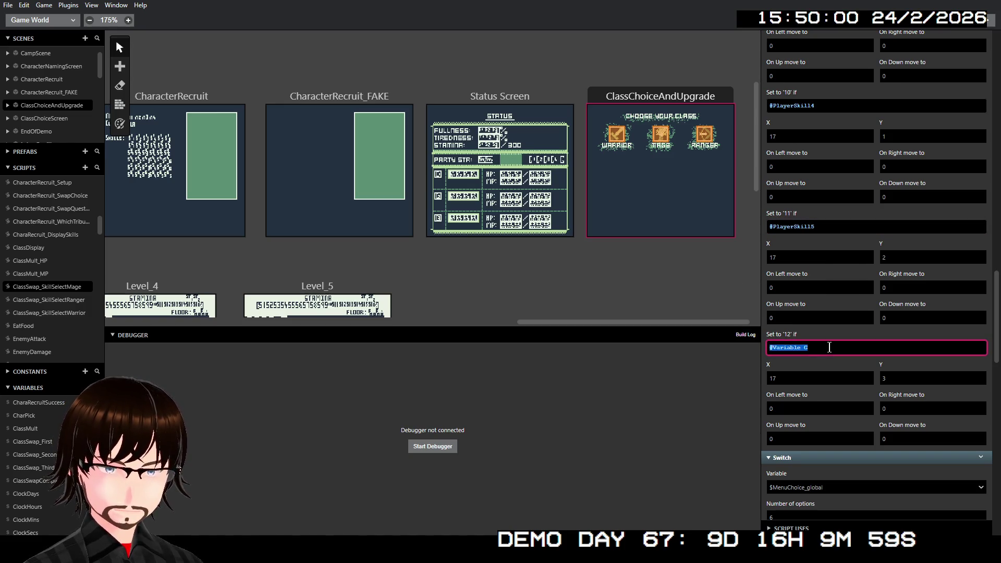
pyautogui.write('#PlayerSkill')
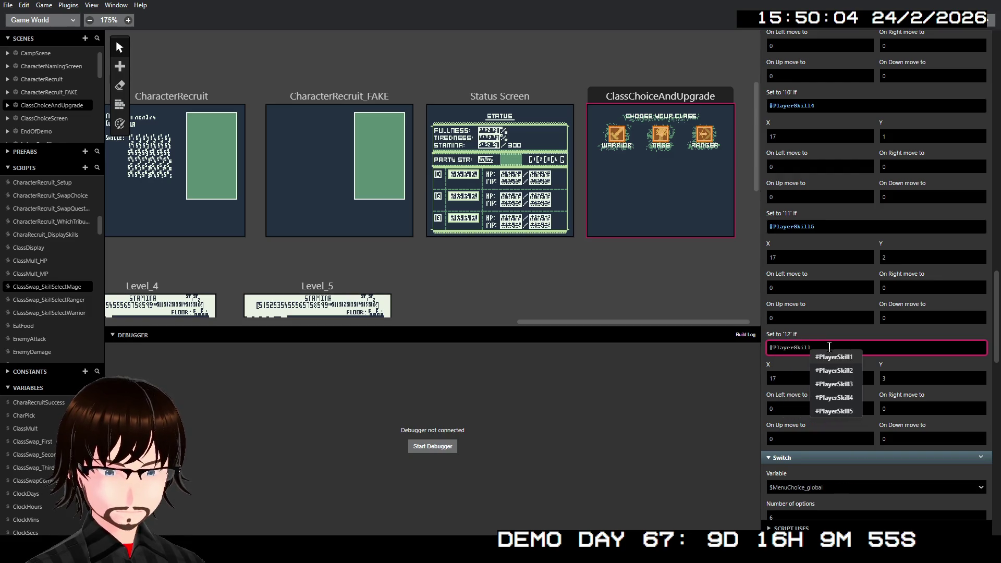
pyautogui.write('6')
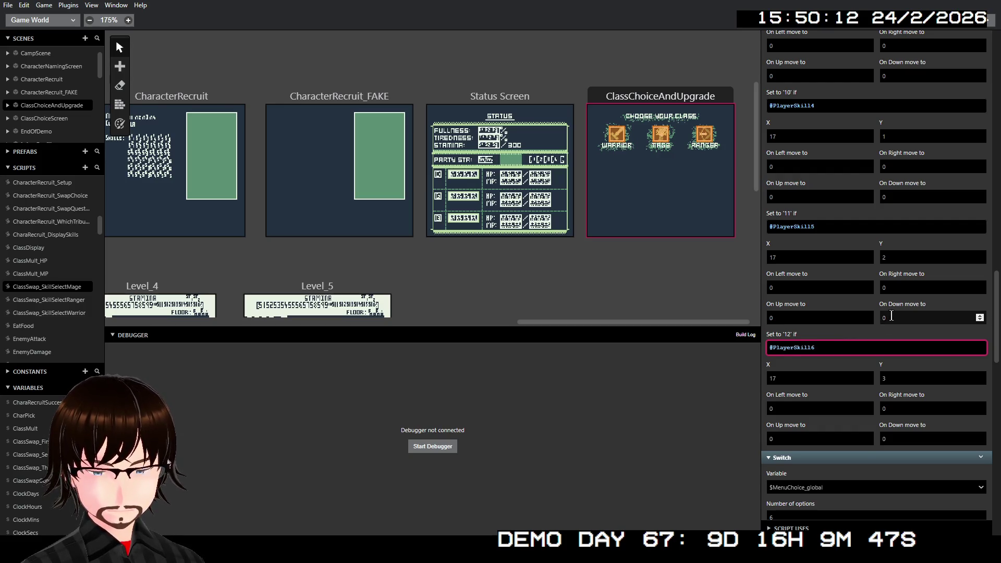
# - Duplicate the $PlayerSkill3 If block and move the copy into When 4
pyautogui.scroll(10, 886, 312)
pyautogui.scroll(10, 883, 306)
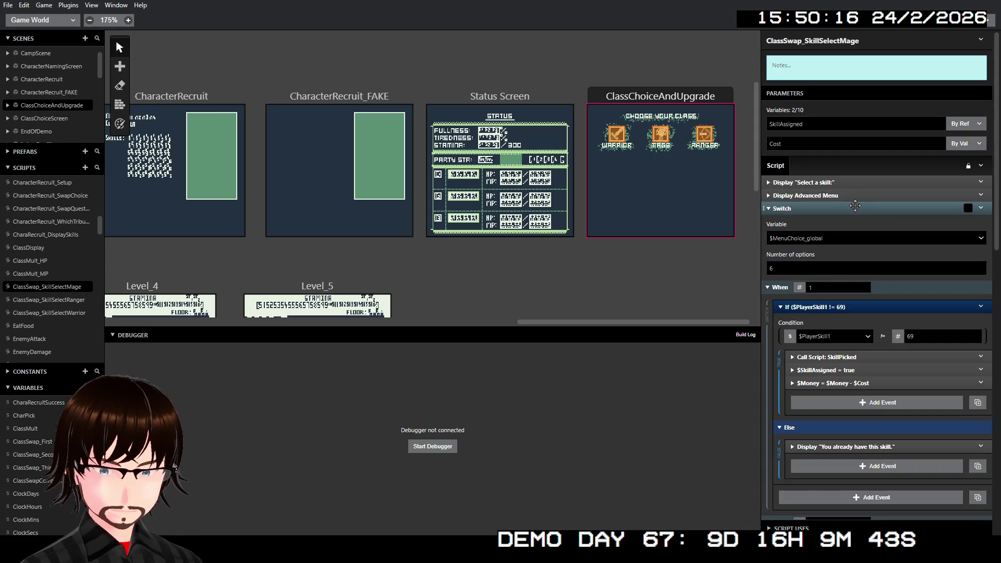
pyautogui.scroll(-3, 868, 238)
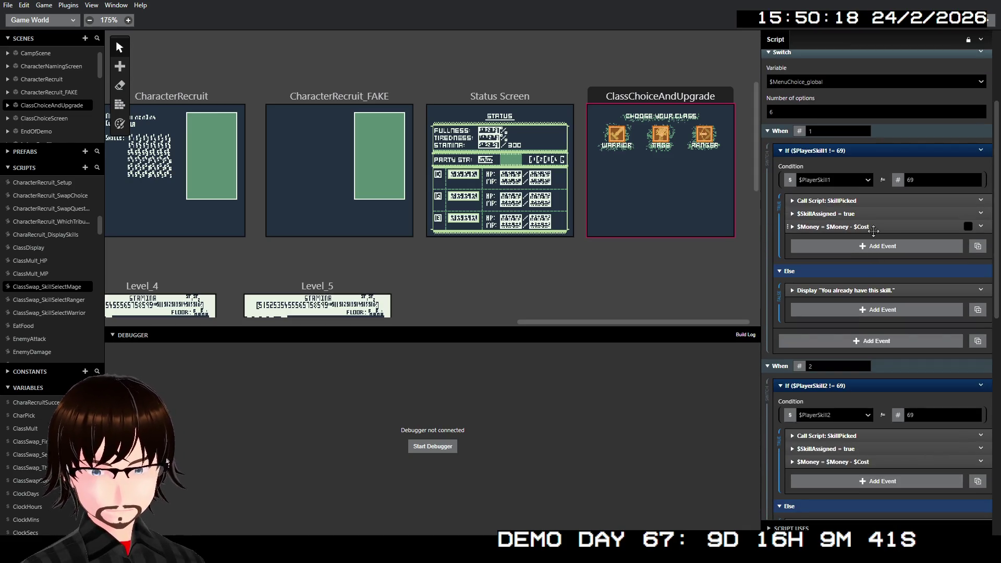
pyautogui.scroll(-8, 874, 236)
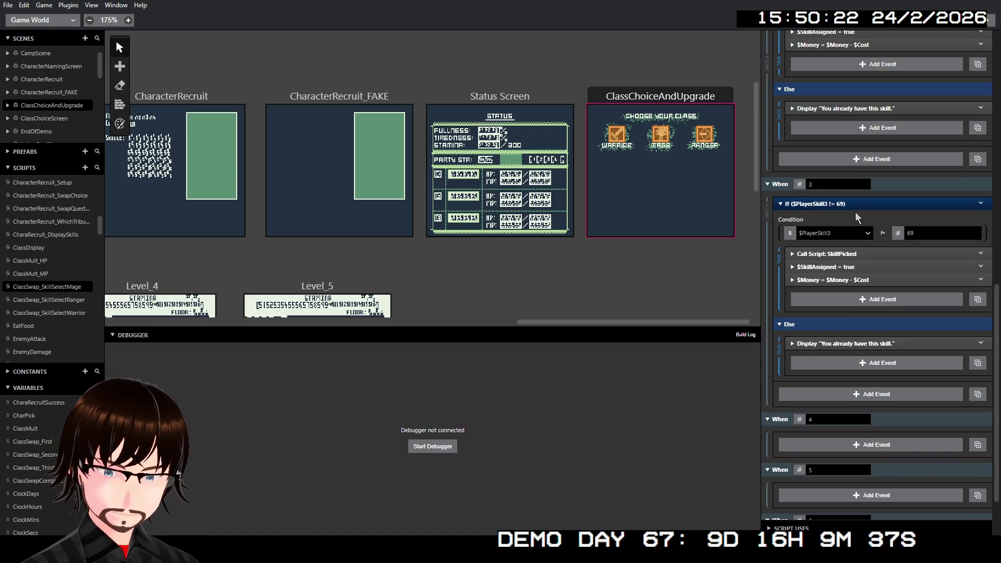
pyautogui.rightClick(856, 208)
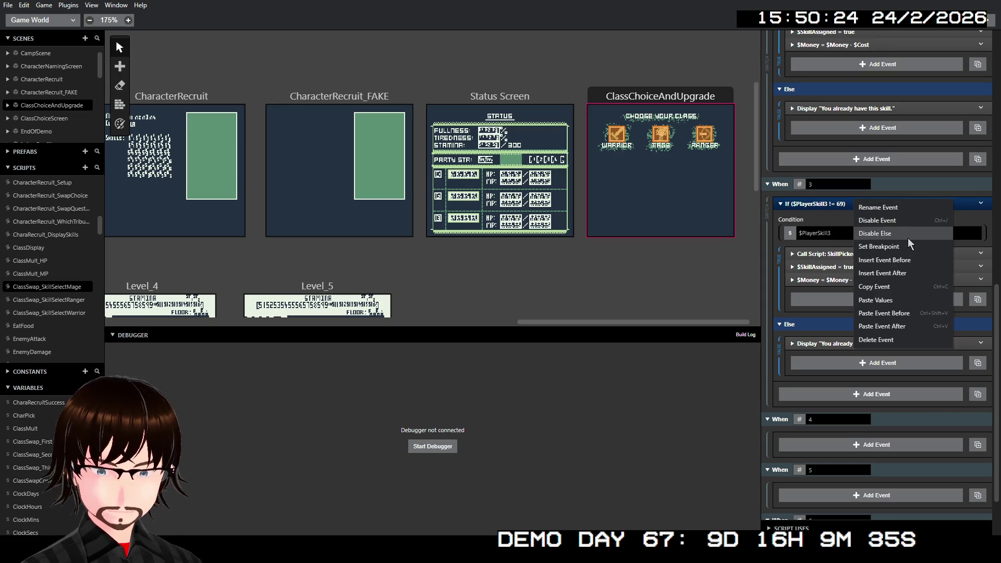
pyautogui.click(886, 285)
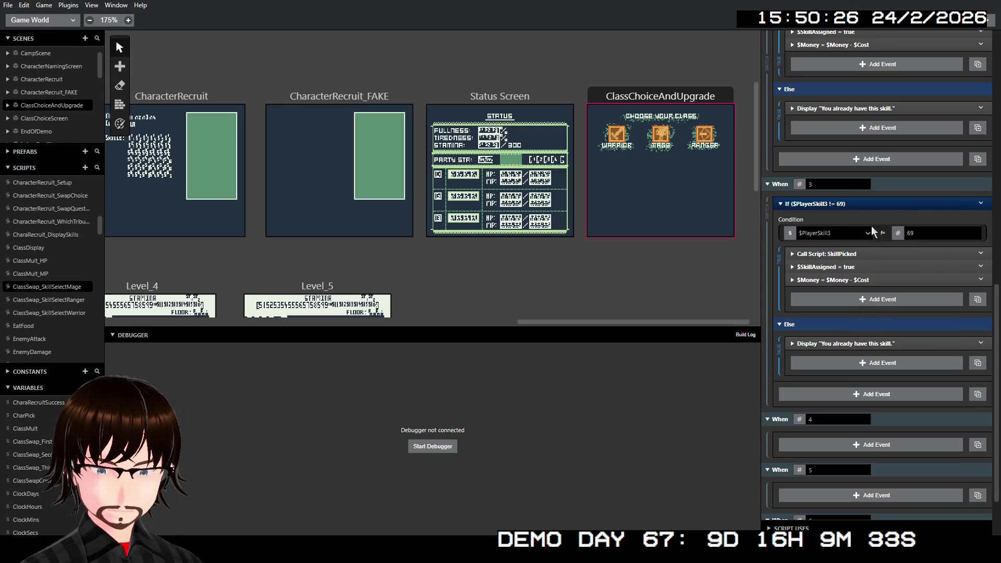
pyautogui.rightClick(876, 204)
pyautogui.click(924, 326)
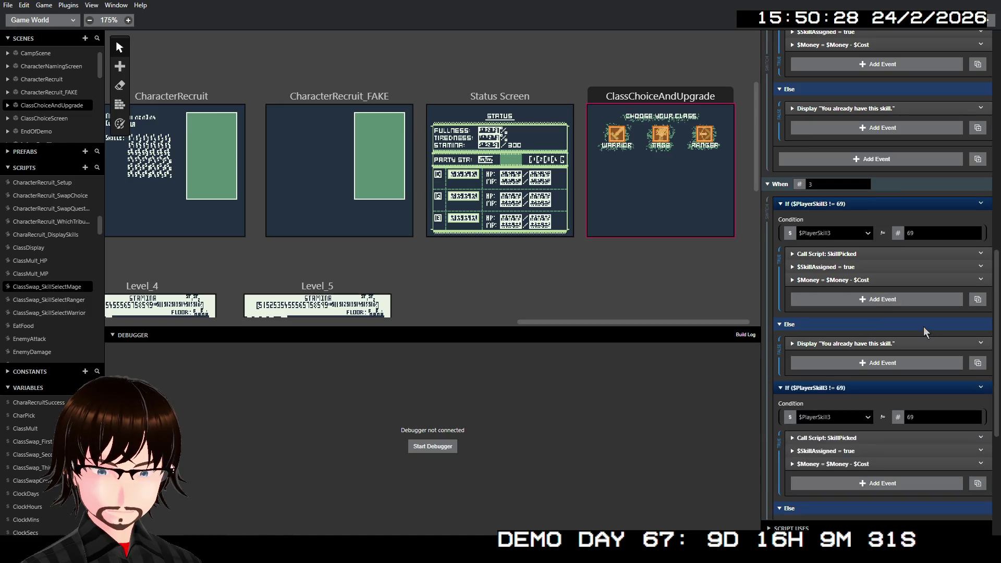
pyautogui.scroll(-4, 845, 182)
pyautogui.moveTo(845, 182); pyautogui.dragTo(848, 387)
# - Make the When 4 If check $PlayerSkill4 and pass $PlayerSkill4 as SkillPicked's SkillSlot
pyautogui.click(836, 401)
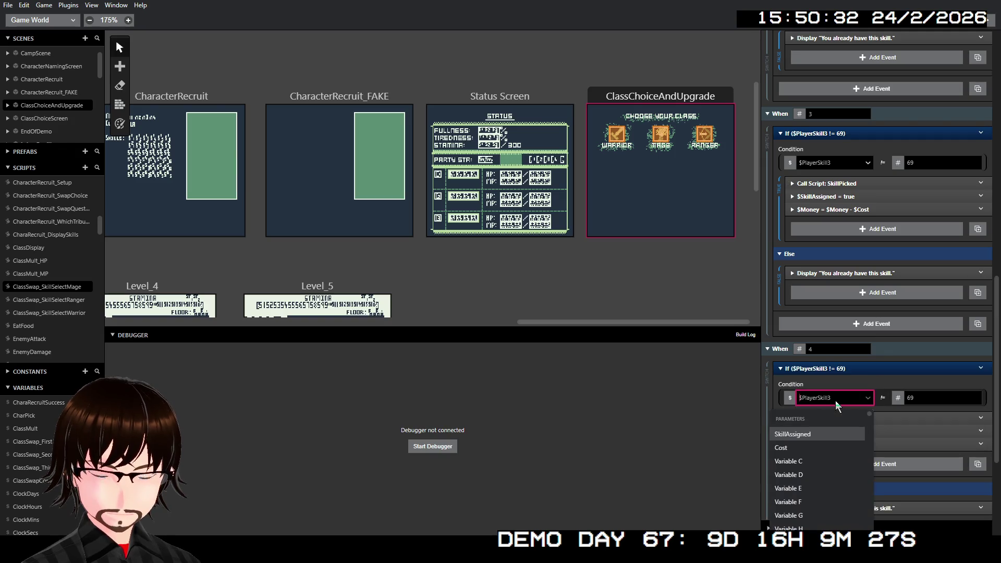
pyautogui.write('playerski')
pyautogui.press('Down')
pyautogui.press('Down')
pyautogui.press('Down')
pyautogui.press('Return')
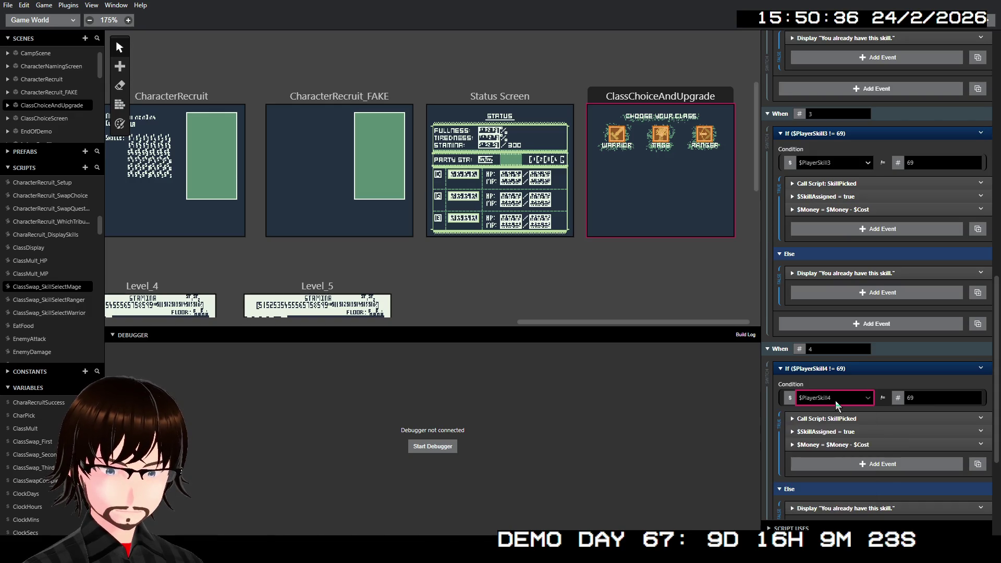
pyautogui.click(846, 419)
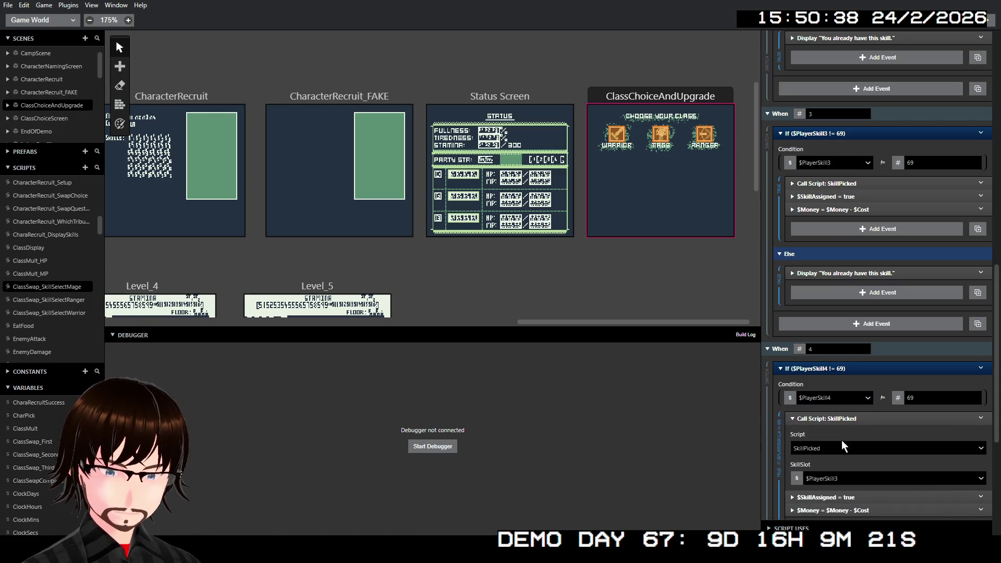
pyautogui.click(833, 478)
pyautogui.write('playersk')
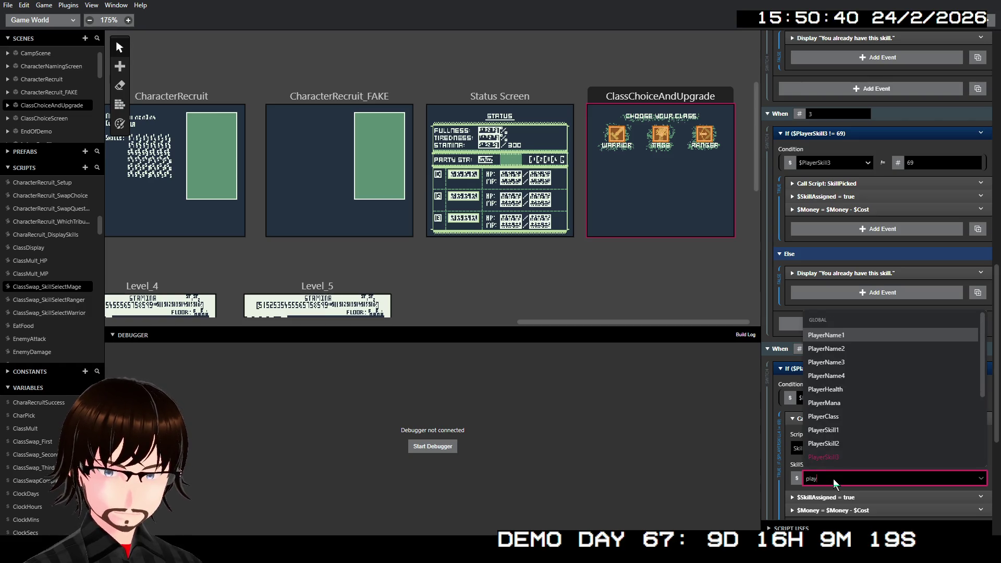
pyautogui.press('Down')
pyautogui.press('Down')
pyautogui.press('Down')
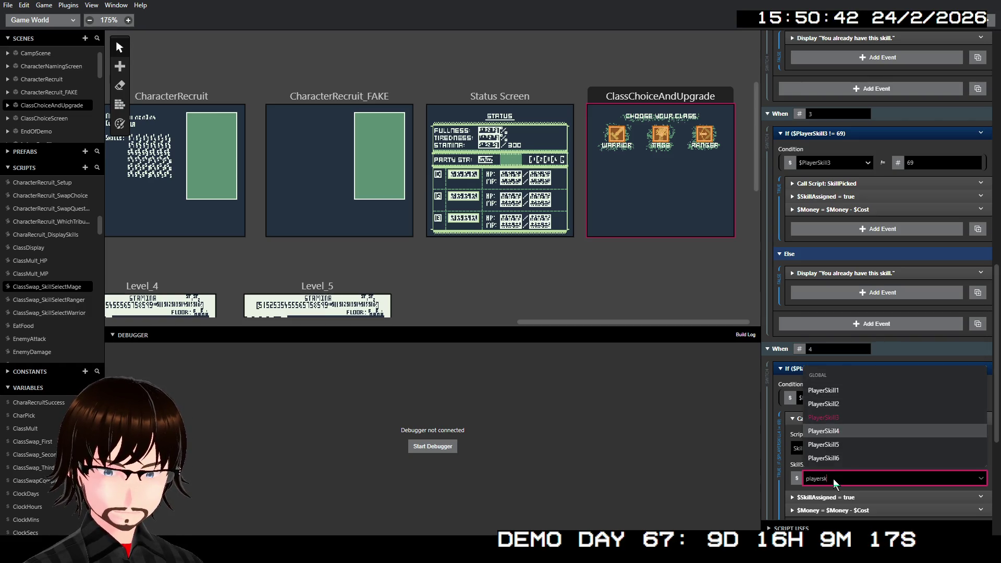
pyautogui.press('Return')
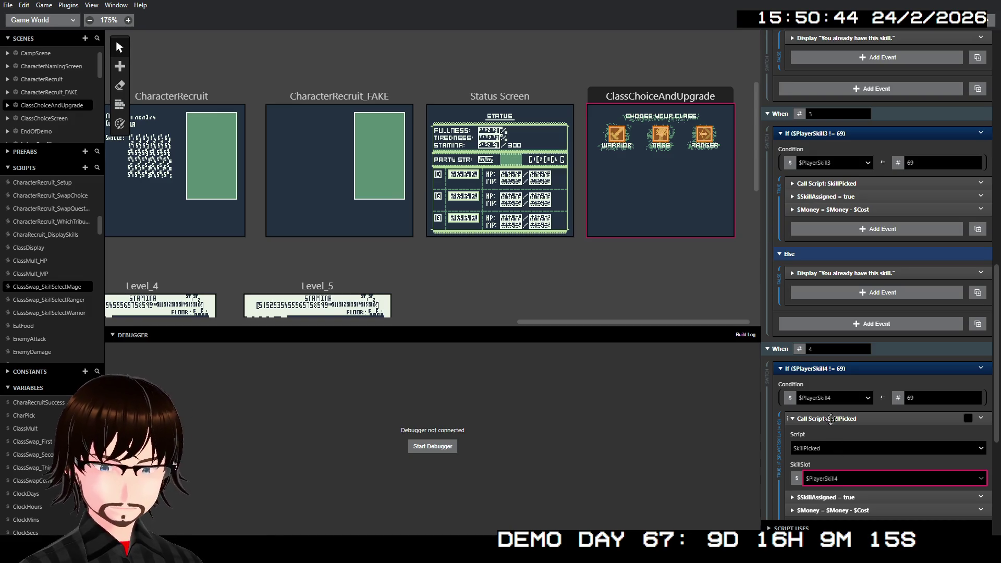
pyautogui.click(831, 419)
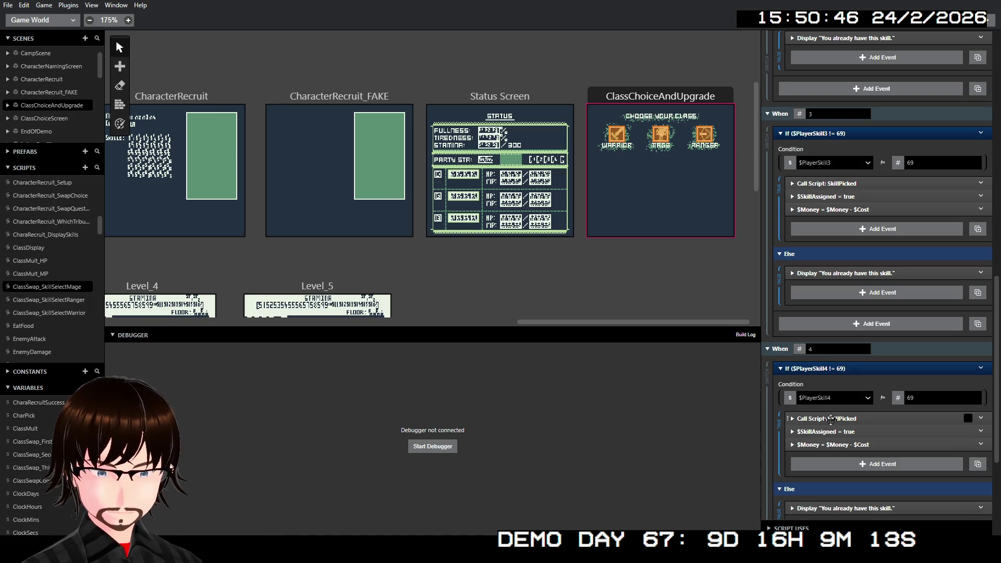
pyautogui.scroll(-3, 837, 433)
pyautogui.scroll(-3, 846, 430)
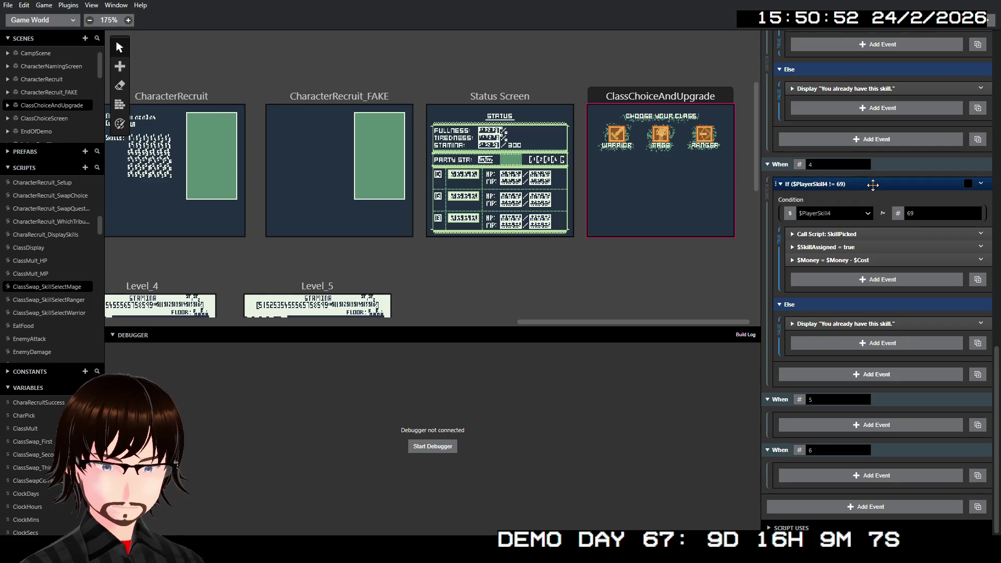
# - Paste another copy of the If block and place it under When 5
pyautogui.rightClick(873, 185)
pyautogui.click(927, 304)
pyautogui.moveTo(864, 369)
pyautogui.mouseDown()
pyautogui.moveTo(849, 201)
pyautogui.moveTo(864, 426)
pyautogui.mouseUp()
pyautogui.click(835, 448)
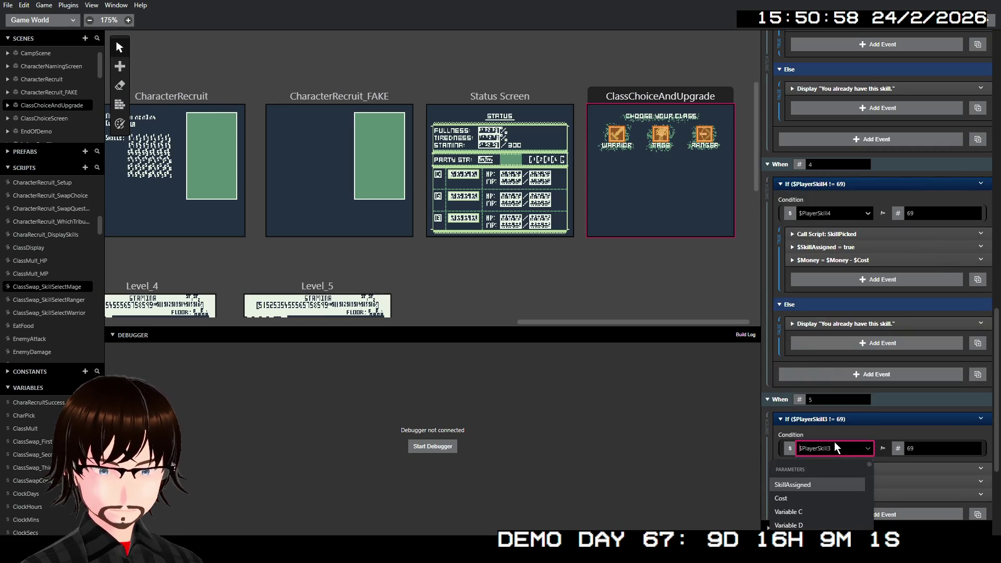
# - Set the When 5 condition and SkillSlot both to $PlayerSkill5
pyautogui.write('play')
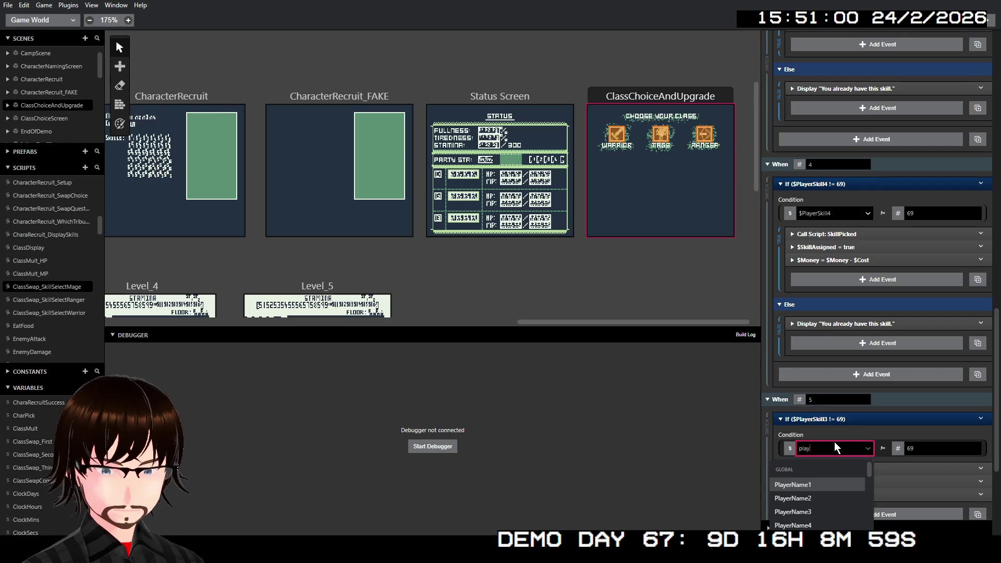
pyautogui.write('erski')
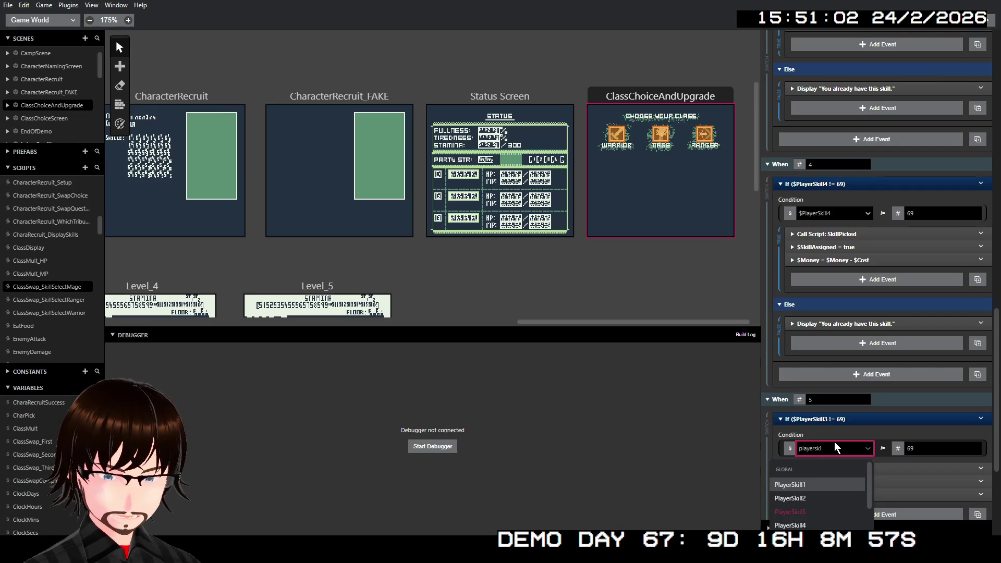
pyautogui.scroll(-4, 895, 395)
pyautogui.scroll(-1, 873, 382)
pyautogui.click(819, 403)
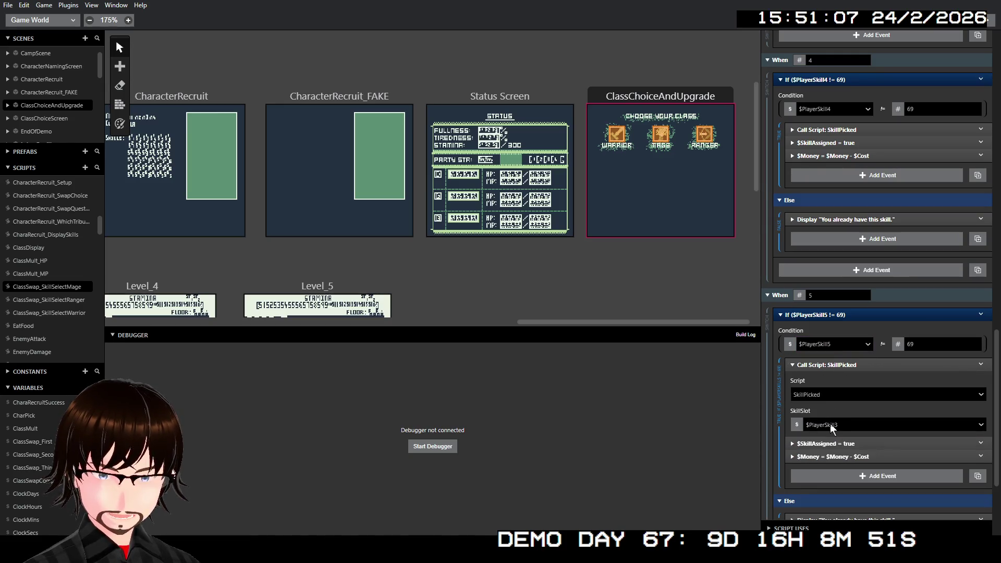
pyautogui.click(831, 426)
pyautogui.write('play')
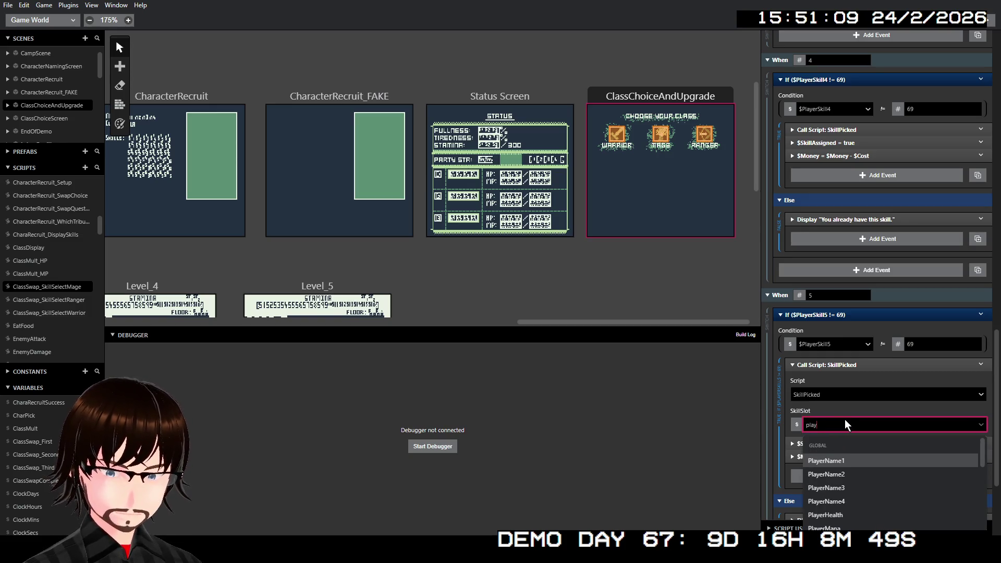
pyautogui.write('erski')
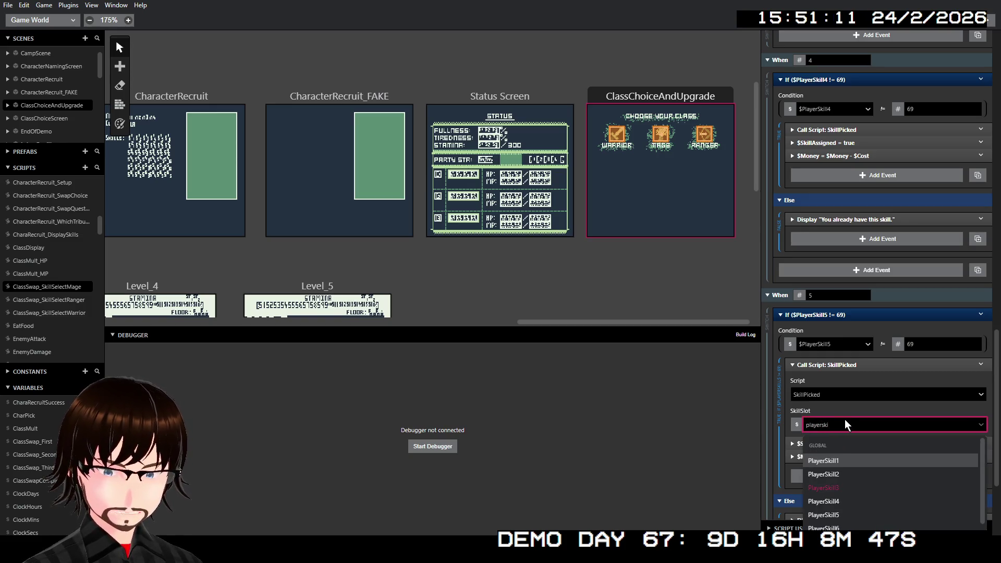
pyautogui.click(847, 514)
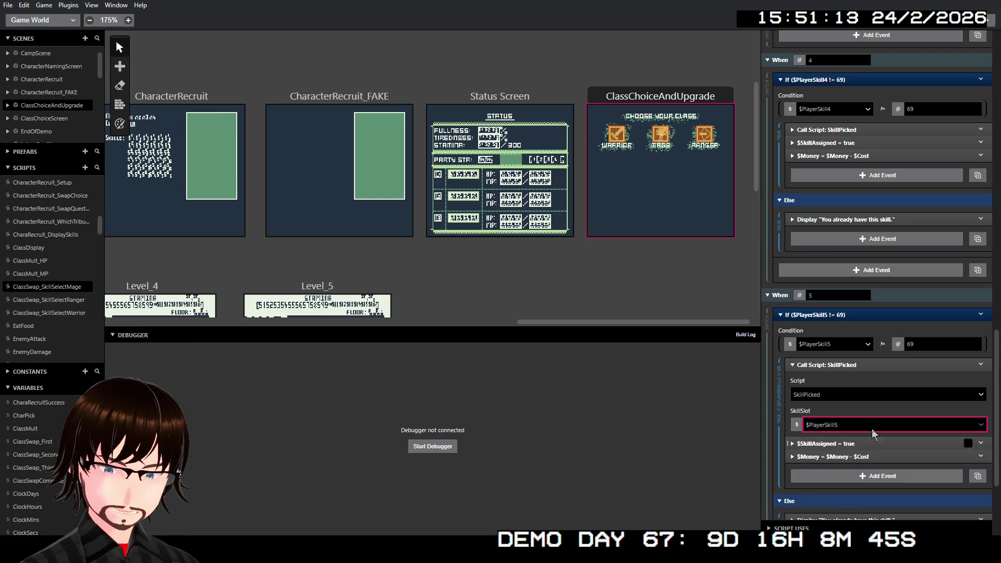
pyautogui.click(864, 366)
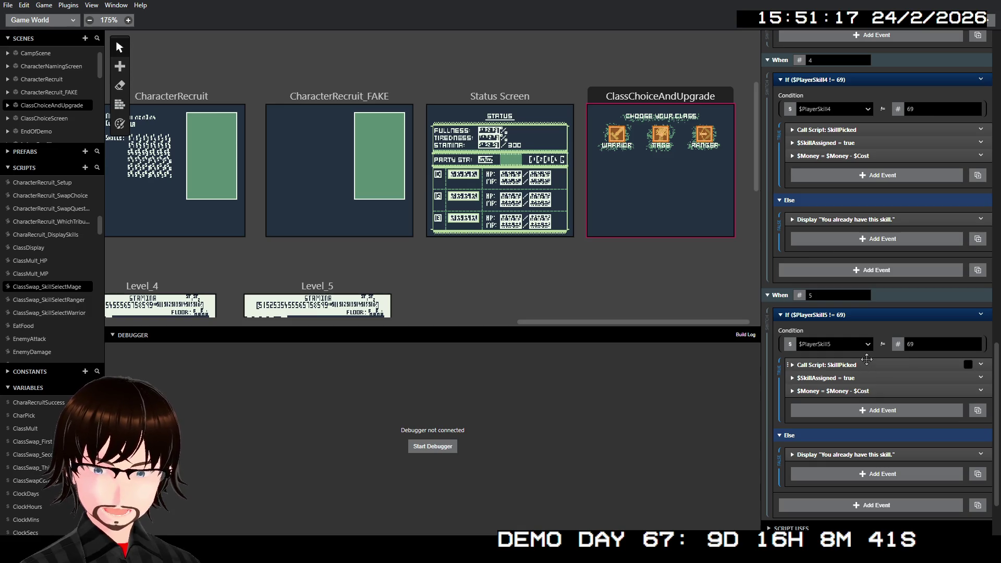
pyautogui.scroll(-3, 868, 365)
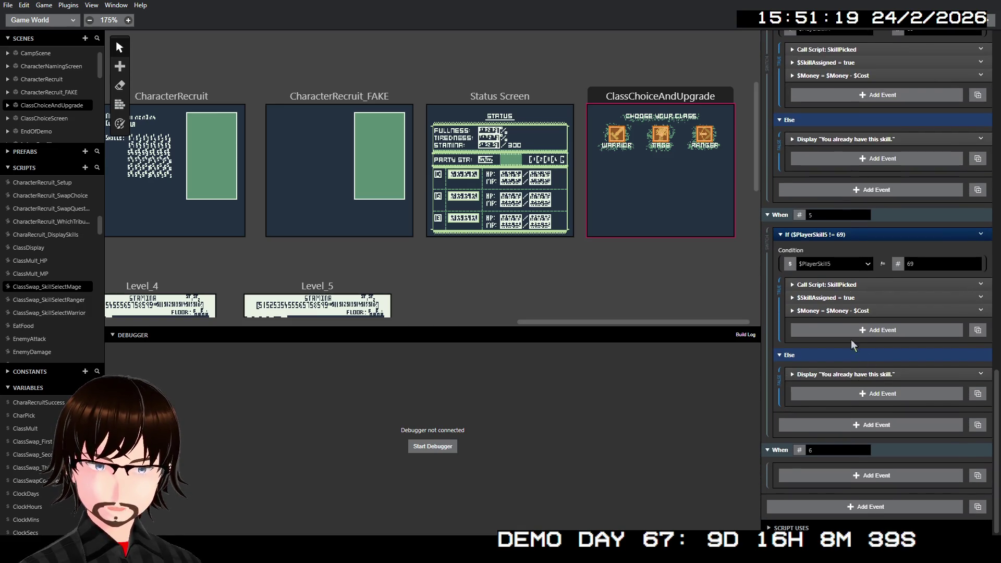
pyautogui.rightClick(852, 232)
# - Paste another If block into When 6 and make it check $PlayerSkill6
pyautogui.click(900, 360)
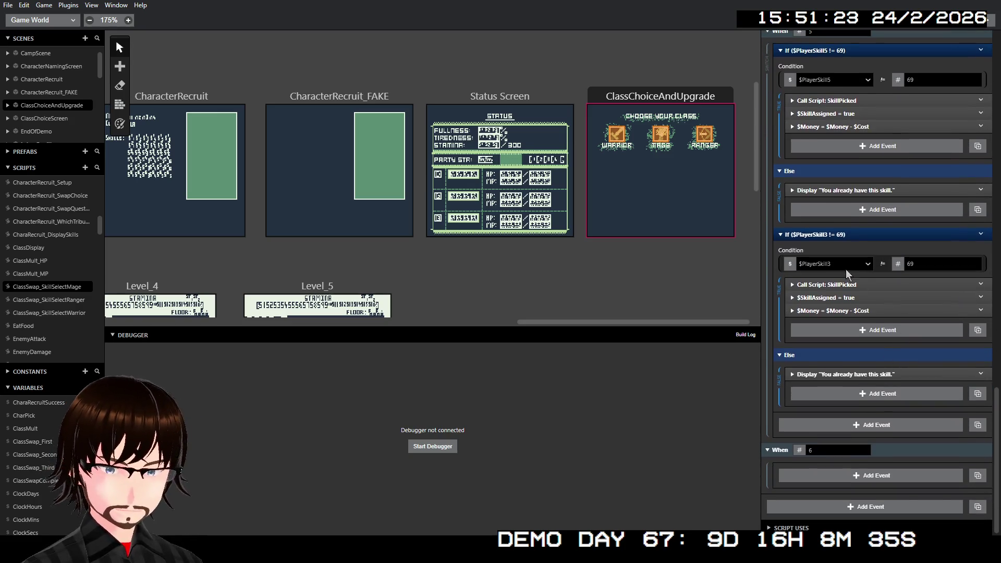
pyautogui.moveTo(828, 240); pyautogui.dragTo(851, 474)
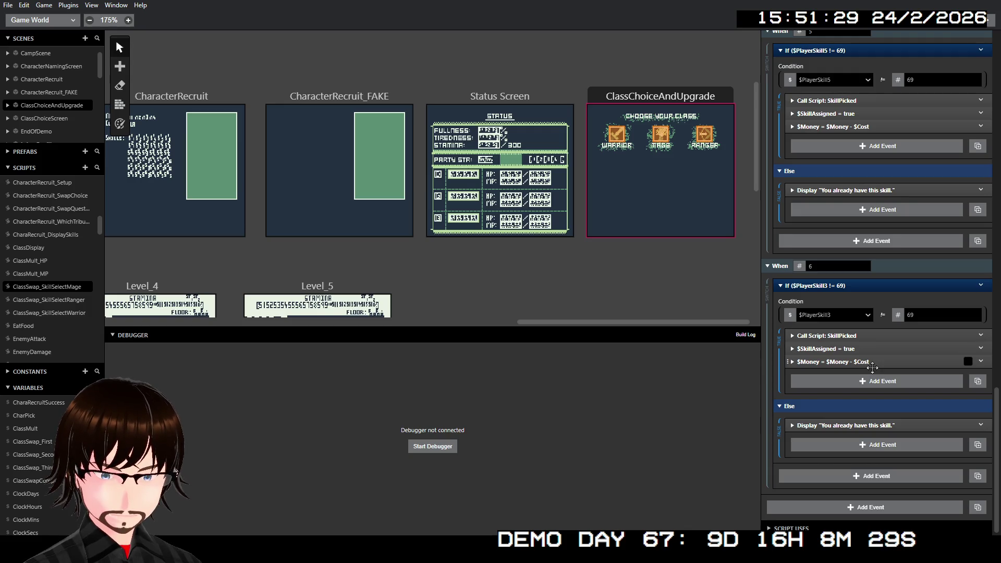
pyautogui.click(831, 315)
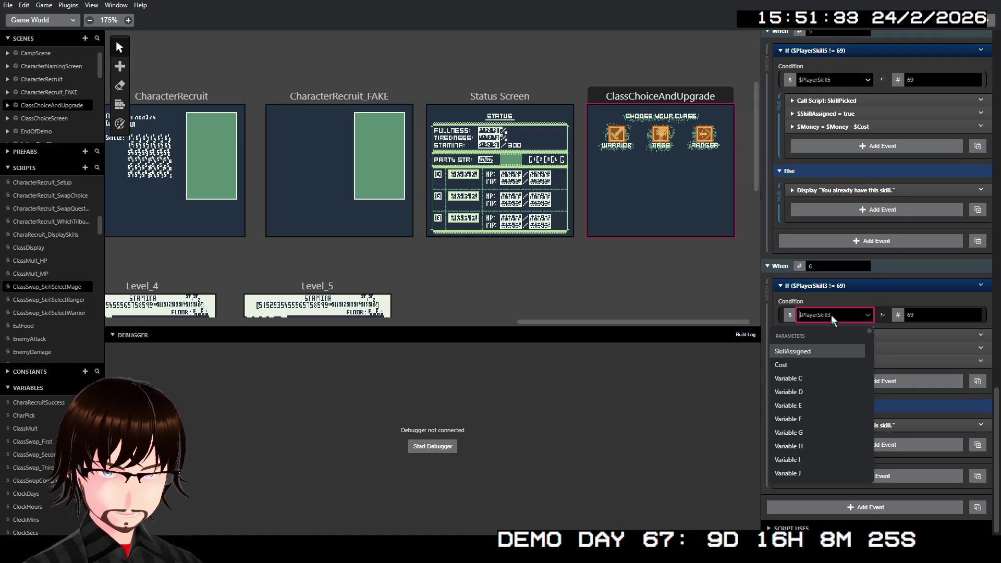
pyautogui.write('players')
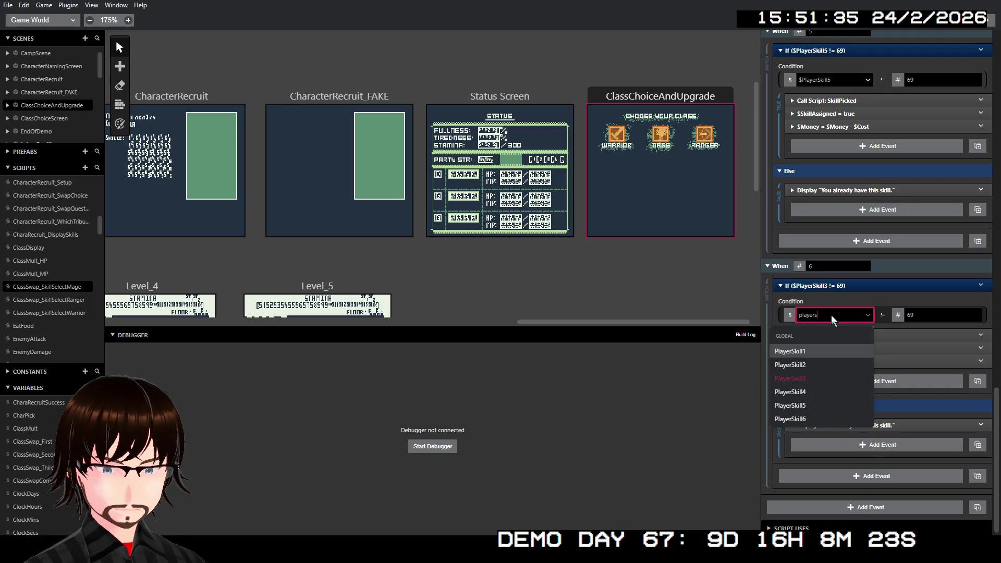
pyautogui.press('Down')
pyautogui.press('Down')
pyautogui.press('Down')
pyautogui.press('Return')
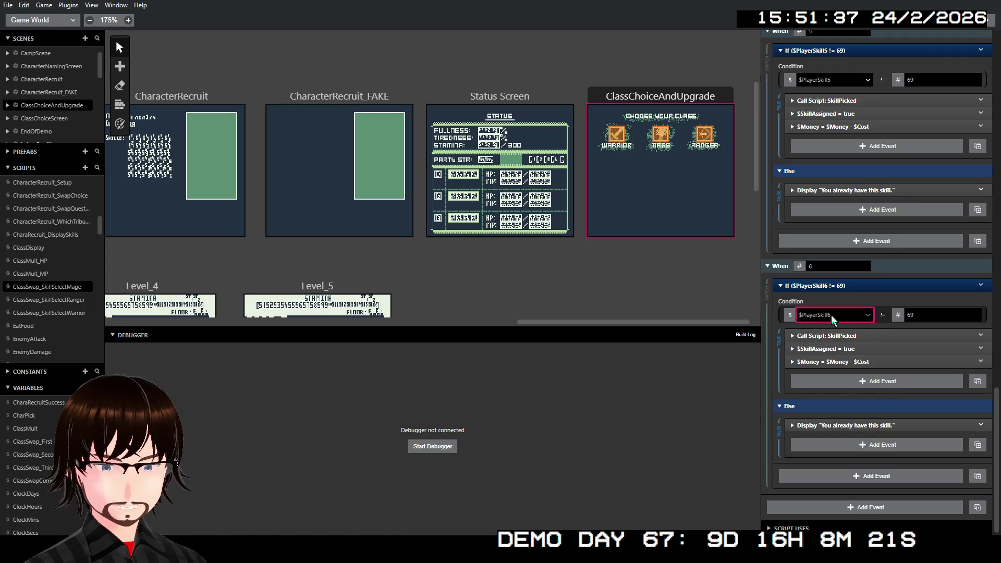
# - Pass $PlayerSkill6 as the SkillSlot in the SkillPicked call
pyautogui.click(833, 336)
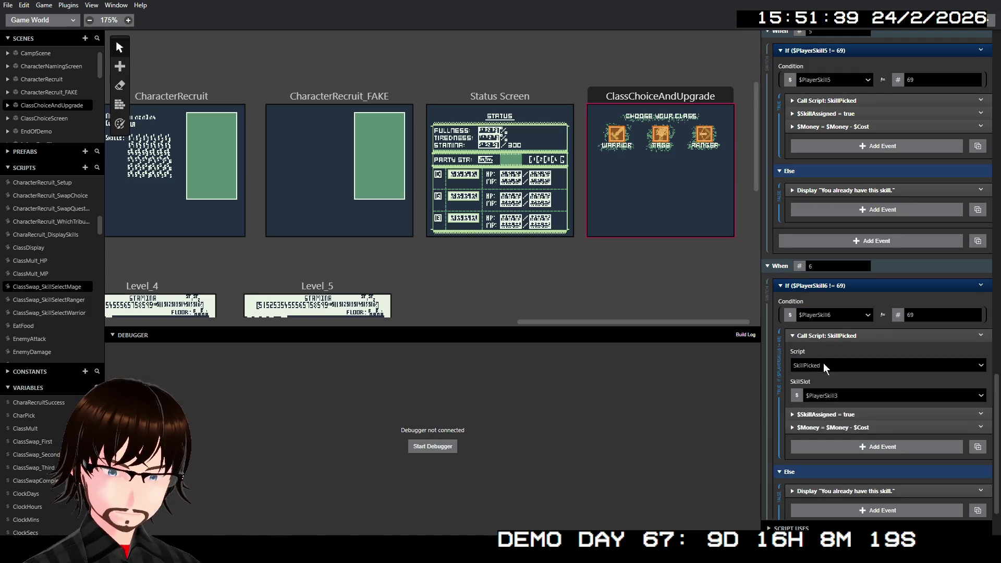
pyautogui.click(826, 393)
pyautogui.write('p')
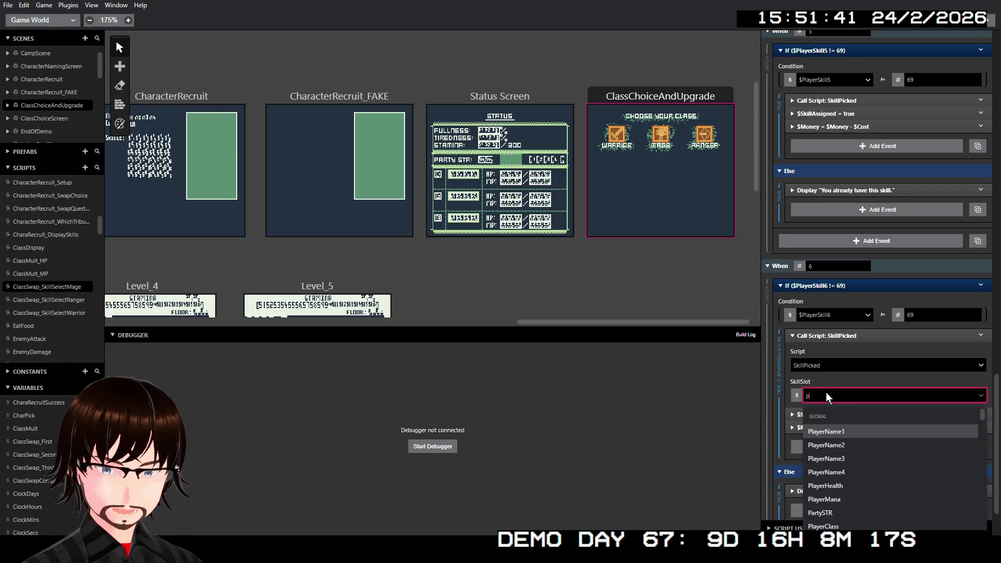
pyautogui.write('layers')
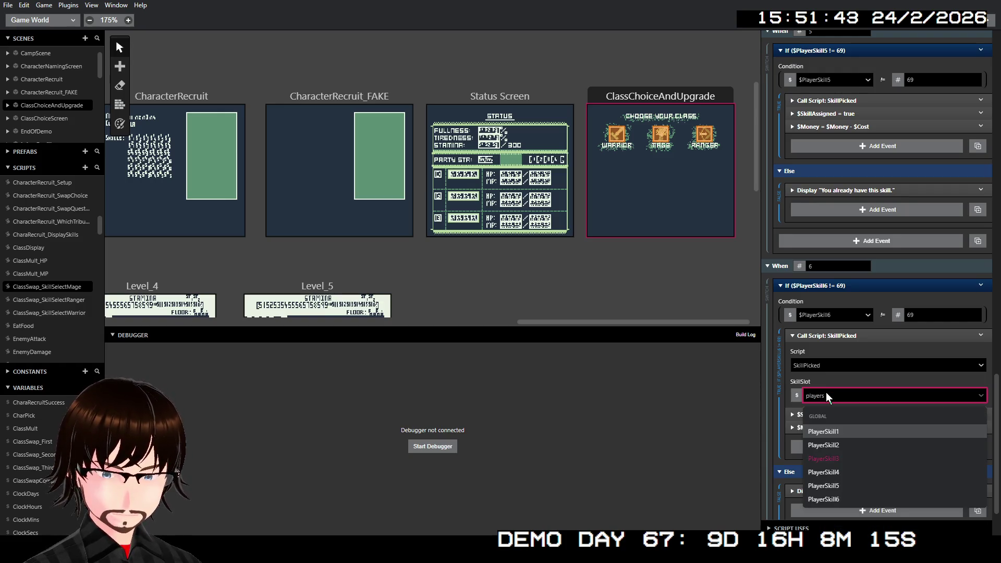
pyautogui.press('Down')
pyautogui.press('Down')
pyautogui.press('Down')
pyautogui.press('Return')
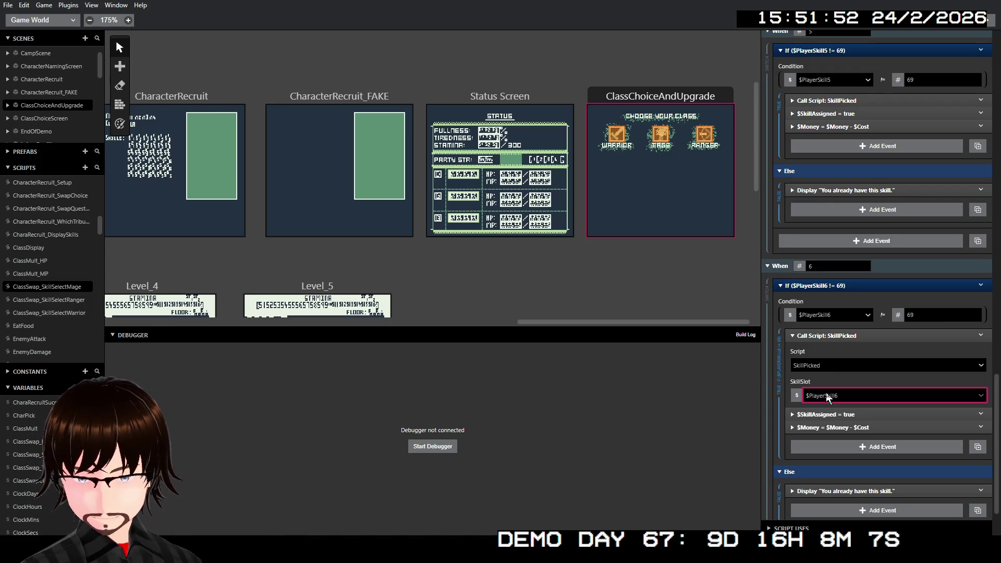
pyautogui.scroll(7, 848, 299)
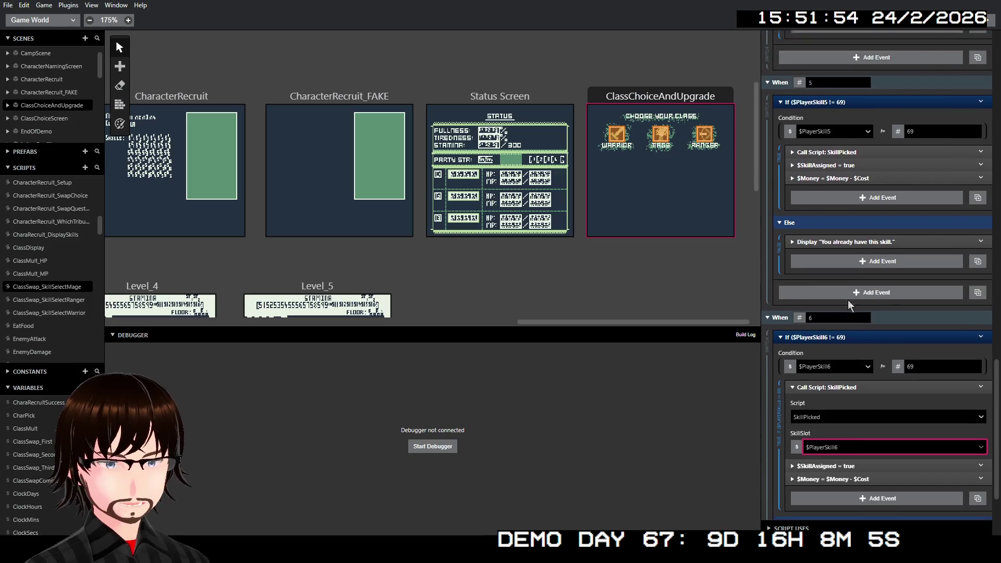
pyautogui.scroll(11, 863, 225)
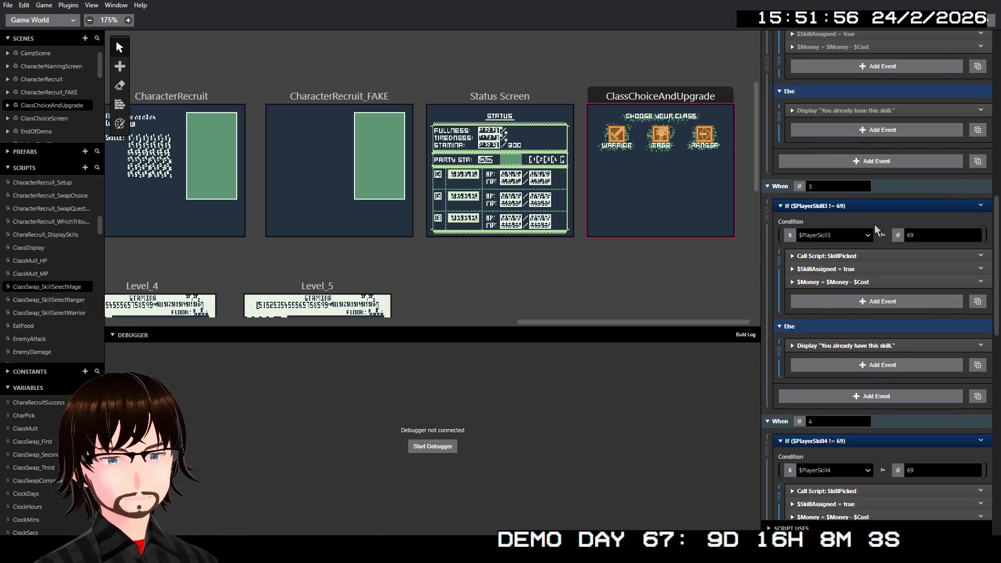
pyautogui.scroll(4, 861, 227)
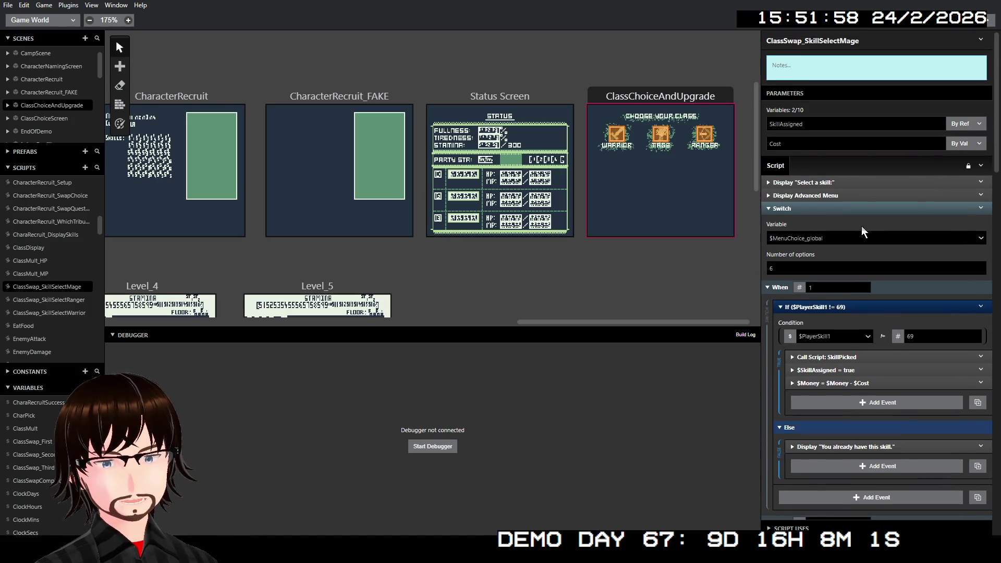
pyautogui.scroll(-3, 861, 226)
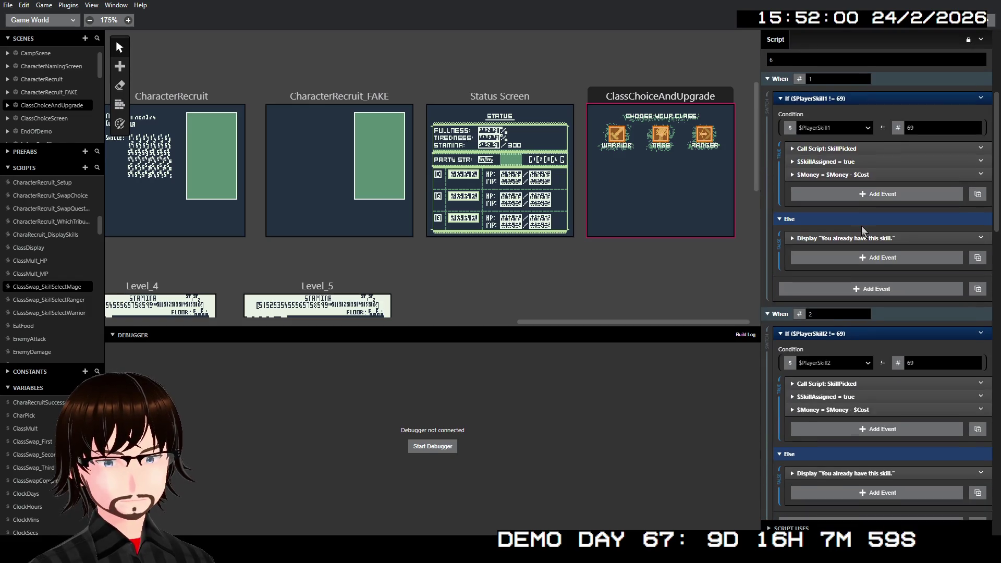
pyautogui.scroll(-10, 862, 227)
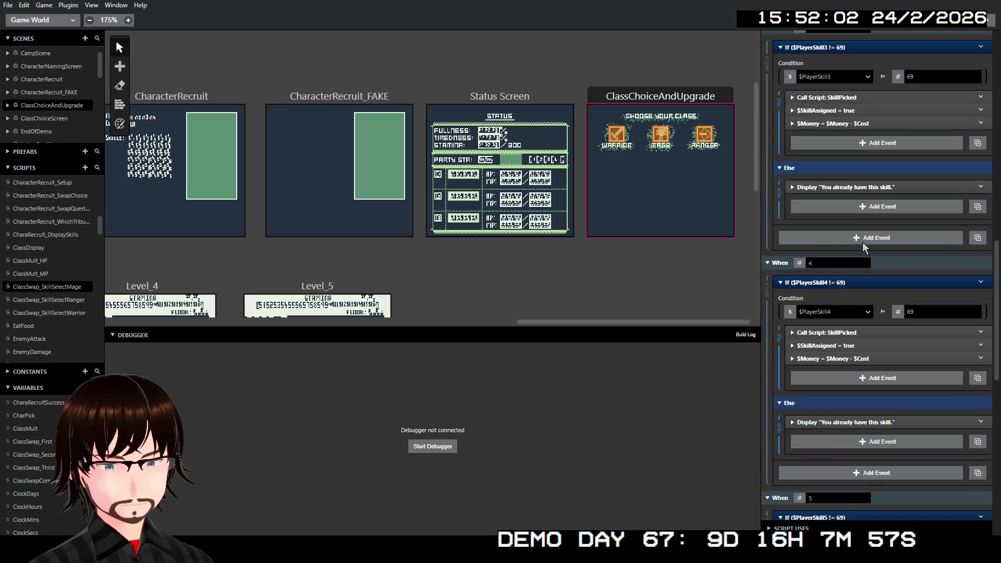
pyautogui.scroll(-4, 863, 242)
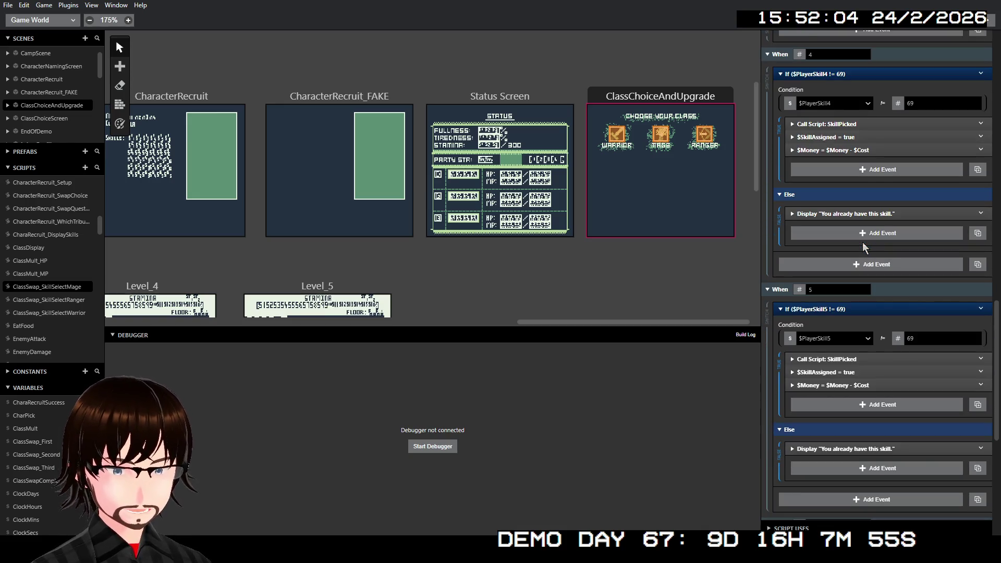
pyautogui.scroll(-6, 862, 242)
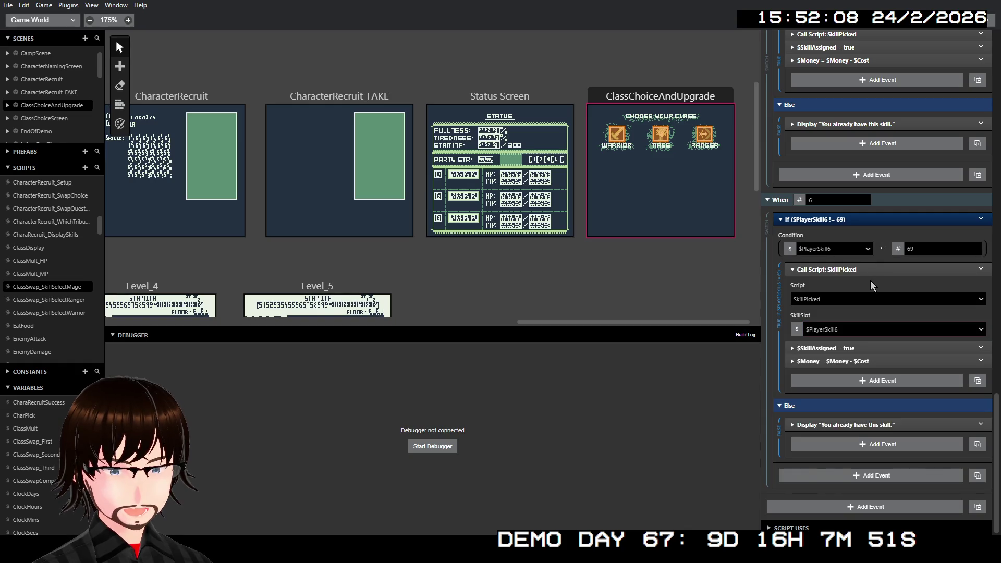
pyautogui.scroll(20, 872, 280)
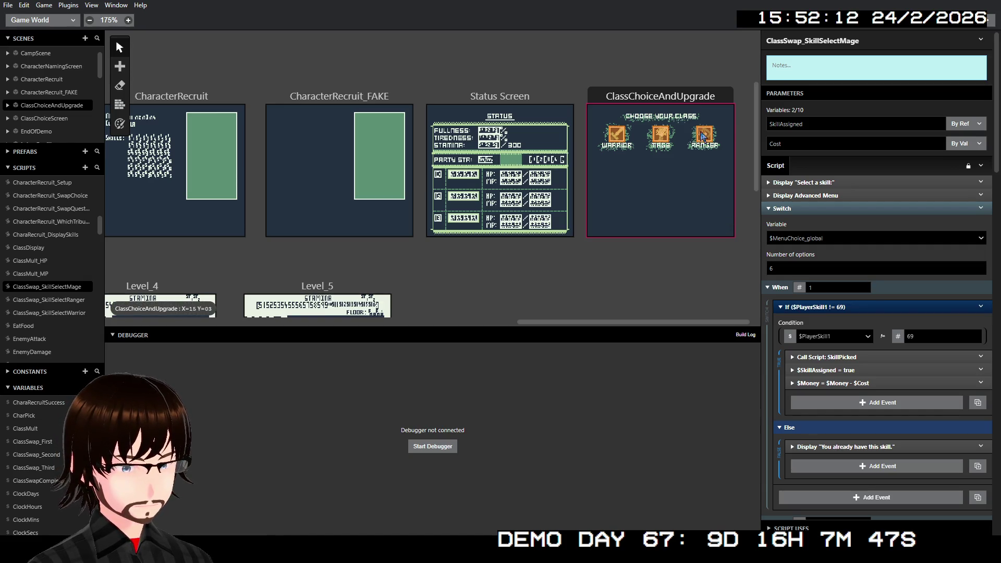
pyautogui.click(661, 137)
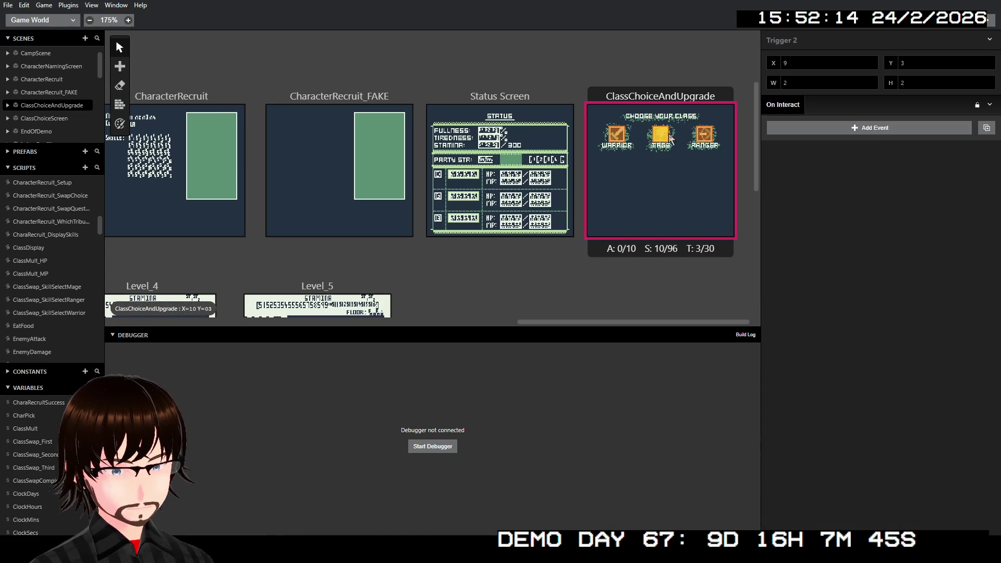
# - Shift the Ranger trigger one tile left and copy its three On Interact events
pyautogui.click(707, 135)
pyautogui.moveTo(707, 135); pyautogui.dragTo(704, 134)
pyautogui.click(819, 121)
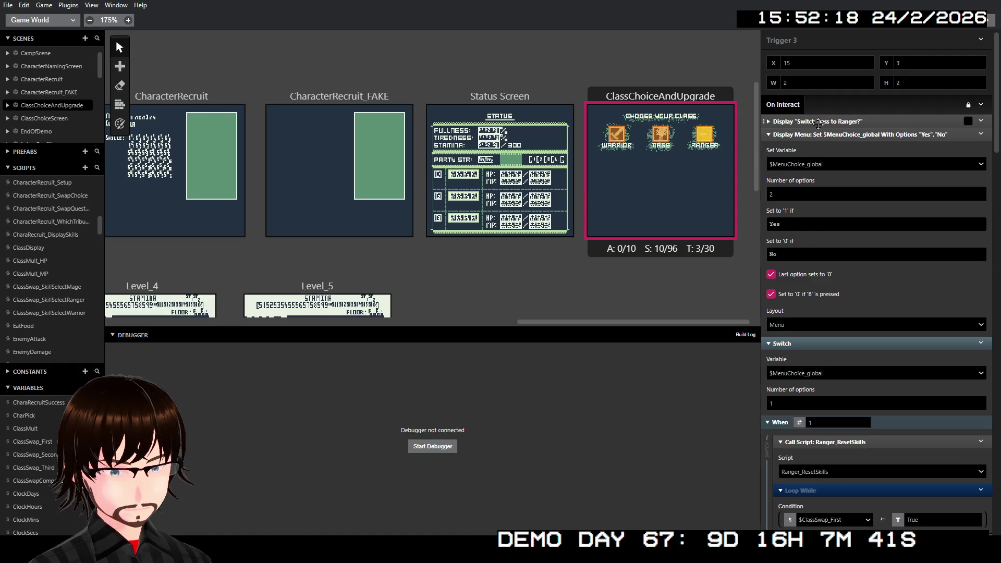
pyautogui.click(820, 135)
pyautogui.click(821, 148)
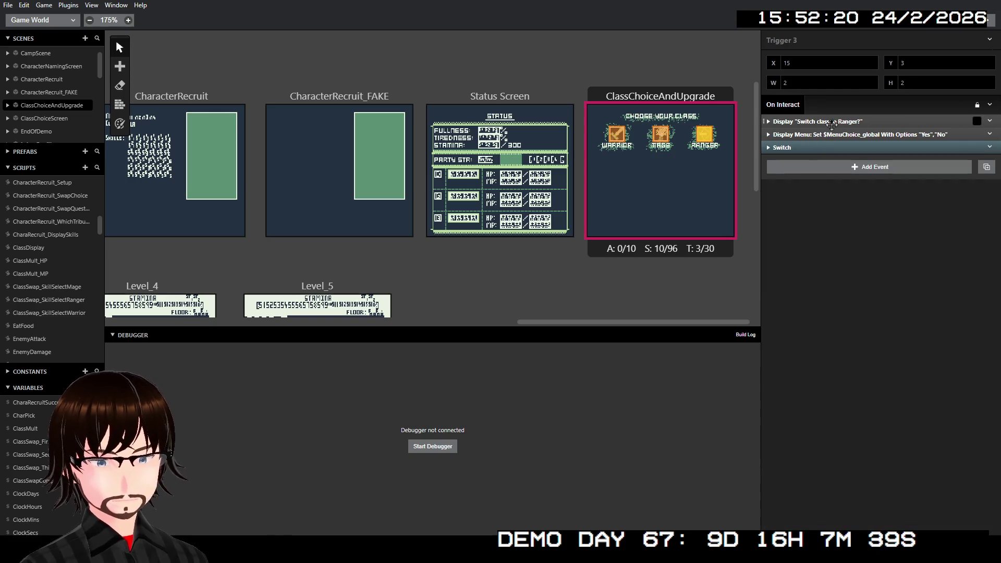
pyautogui.keyDown('shift'); pyautogui.click(837, 121); pyautogui.keyUp('shift')
pyautogui.keyDown('shift'); pyautogui.click(837, 135); pyautogui.keyUp('shift')
pyautogui.keyDown('shift'); pyautogui.click(837, 148); pyautogui.keyUp('shift')
pyautogui.rightClick(838, 149)
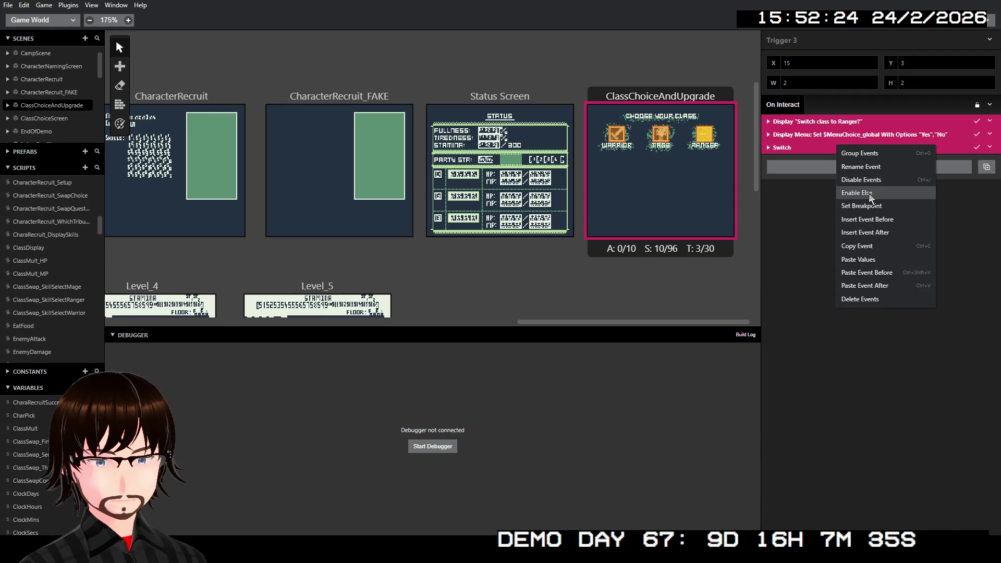
pyautogui.click(869, 246)
# - Paste the three copied events into the Mage trigger's On Interact script
pyautogui.click(660, 136)
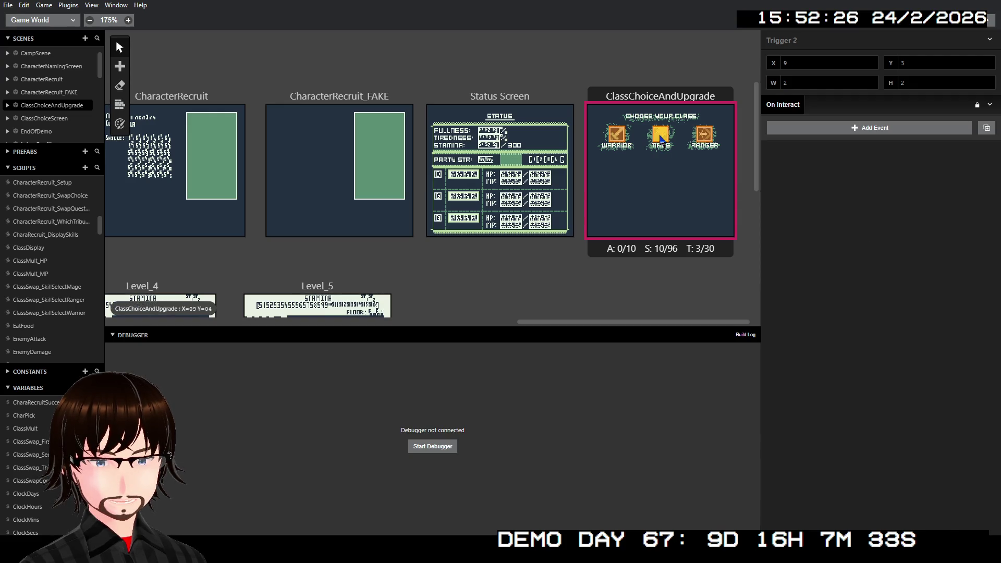
pyautogui.click(991, 108)
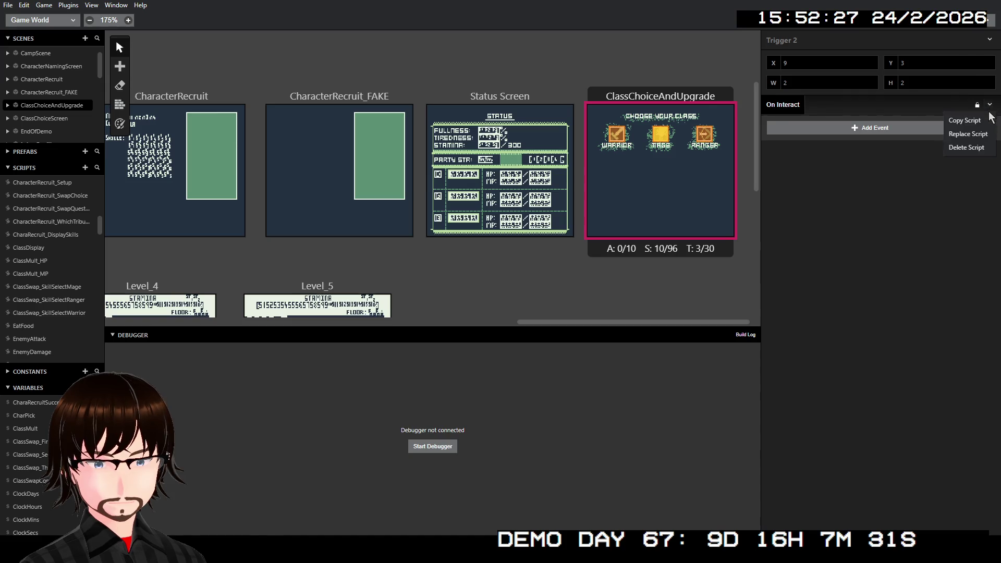
pyautogui.click(968, 135)
pyautogui.click(867, 146)
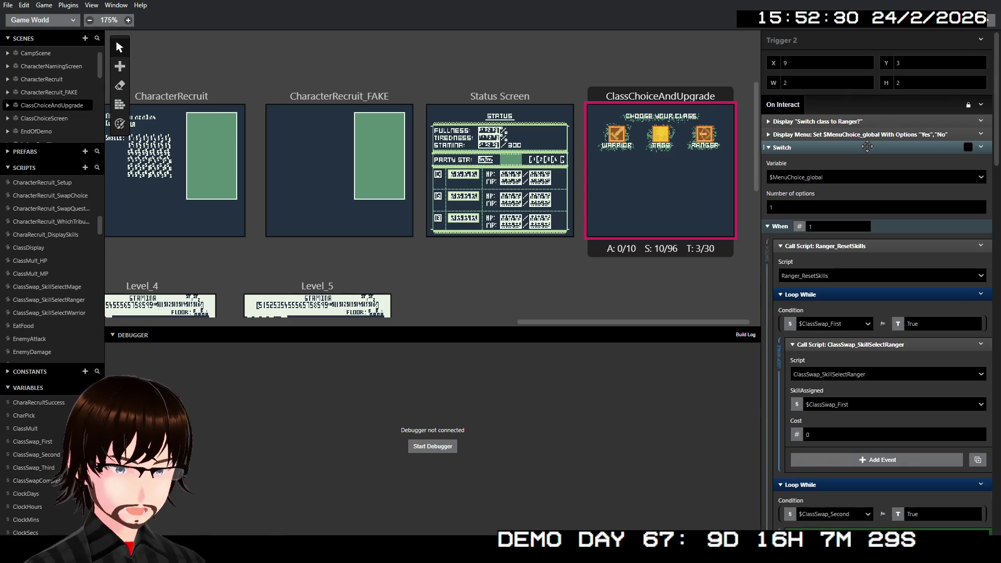
pyautogui.click(866, 134)
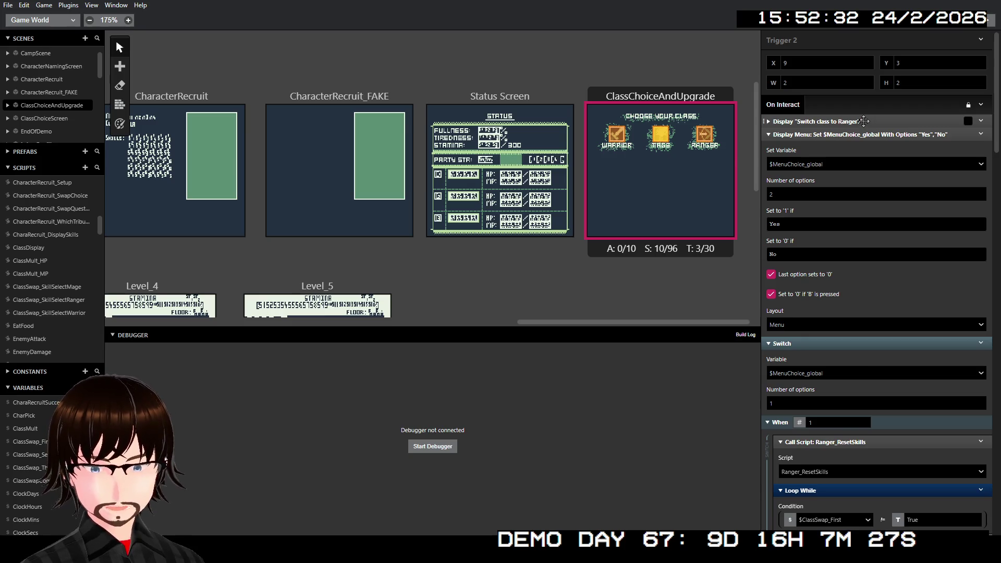
pyautogui.click(864, 121)
# - Replace 'Ranger' with the Mage wording in the Switch class dialogue text
pyautogui.doubleClick(780, 161)
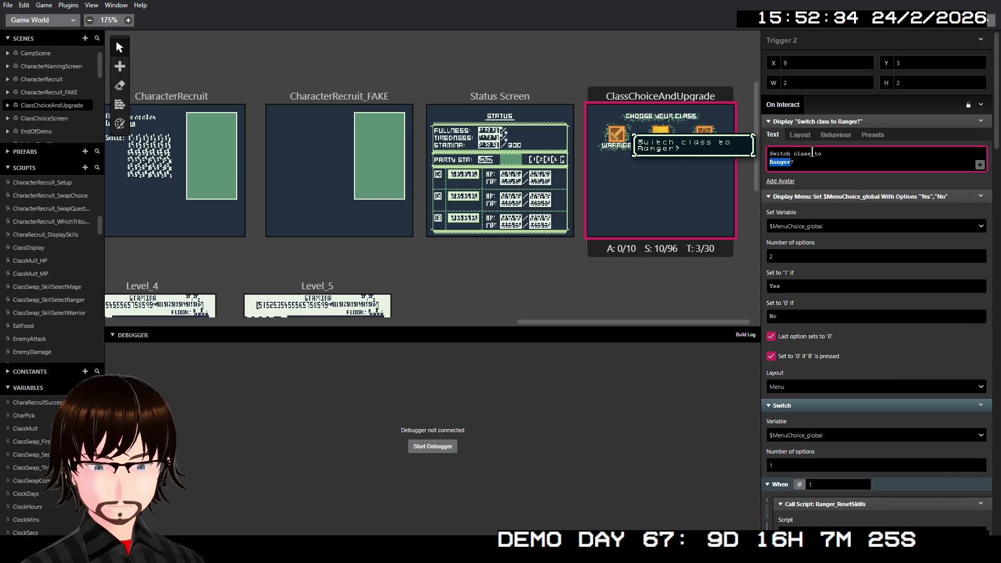
pyautogui.write('Mag')
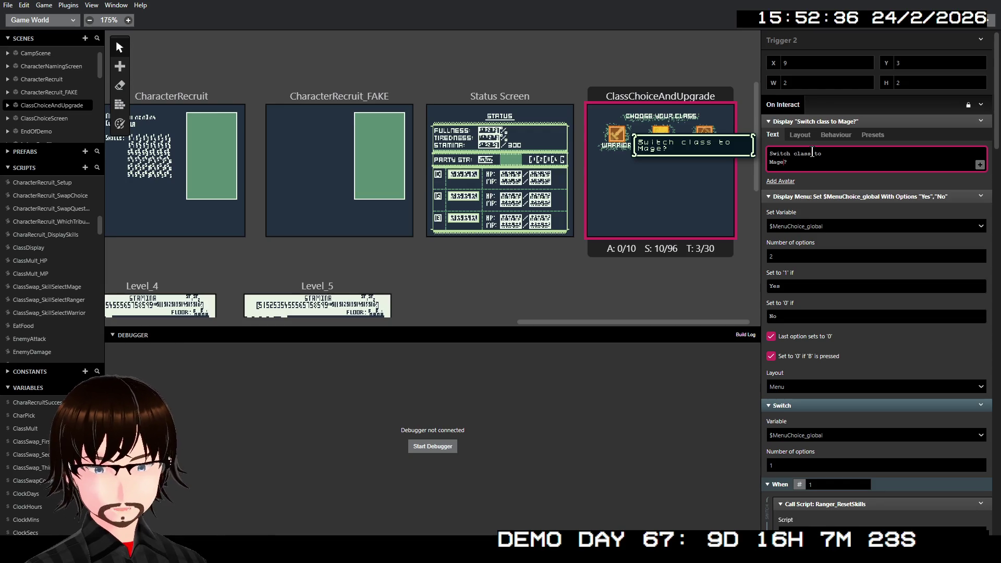
pyautogui.click(826, 121)
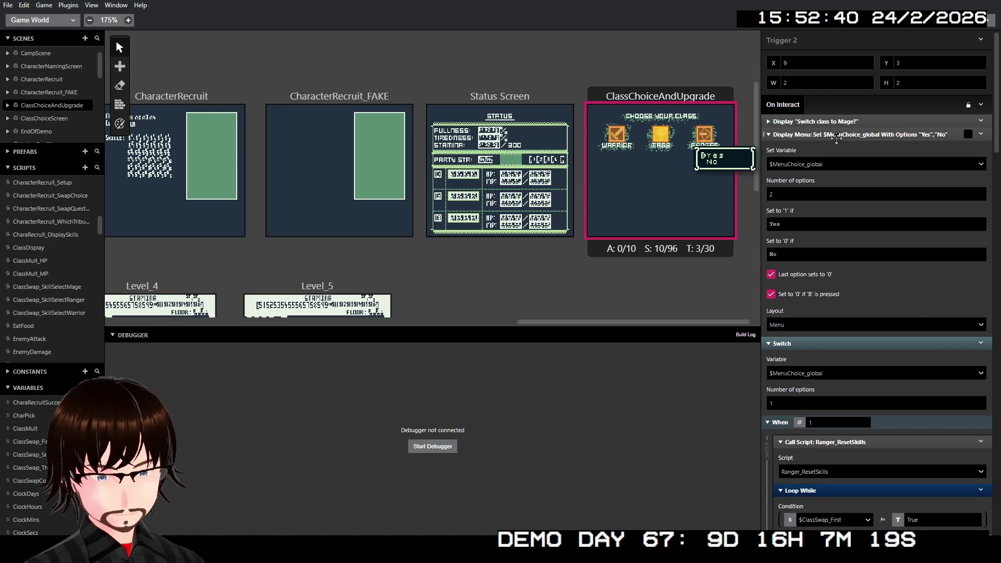
pyautogui.click(837, 137)
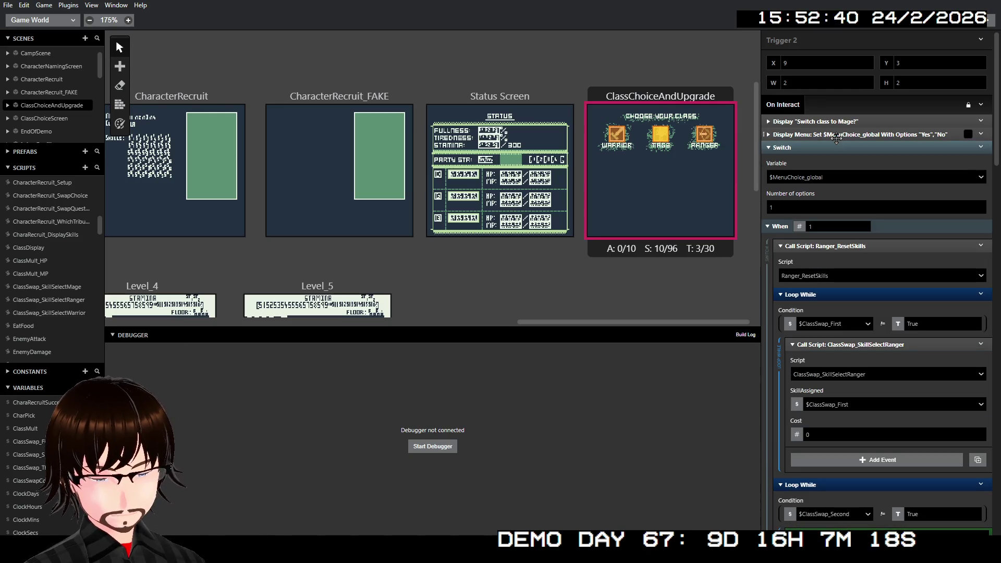
# - Make the reset call run the Mage_ResetSkills script
pyautogui.click(822, 276)
pyautogui.write('mage')
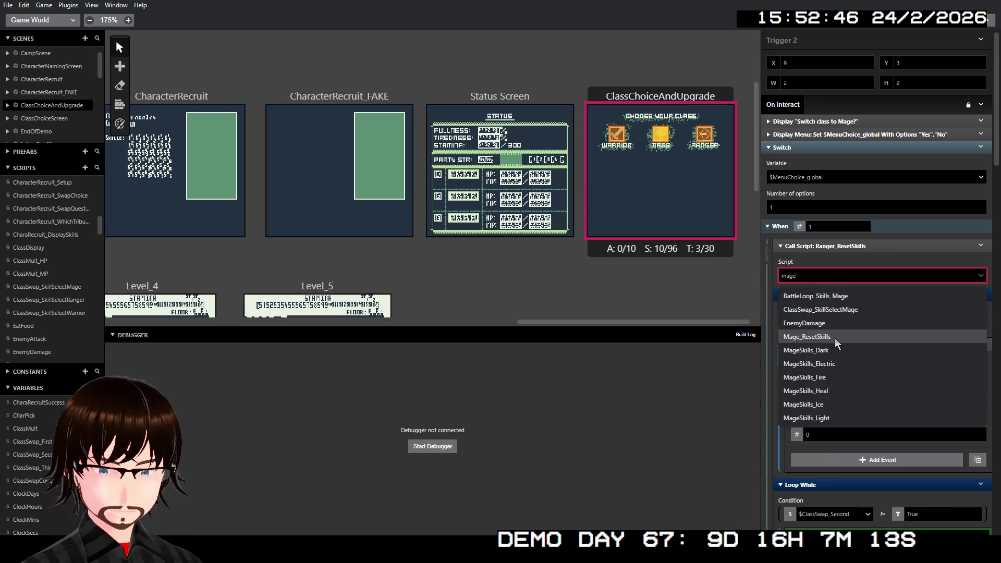
pyautogui.click(837, 336)
pyautogui.click(872, 250)
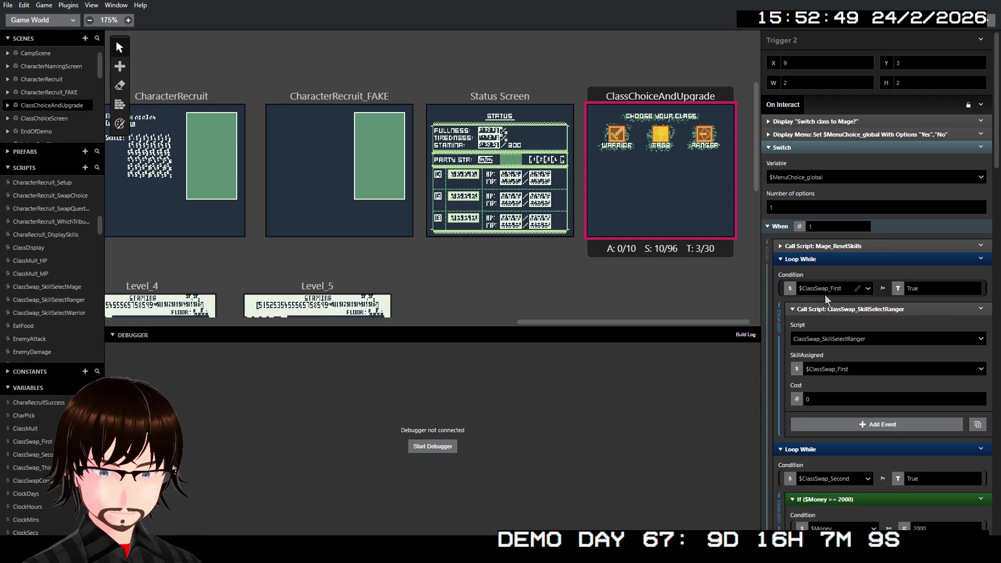
# - Set the first skill call to ClassSwap_SkillSelectMage with $ClassSwap_First and a Number cost of 0
pyautogui.click(844, 340)
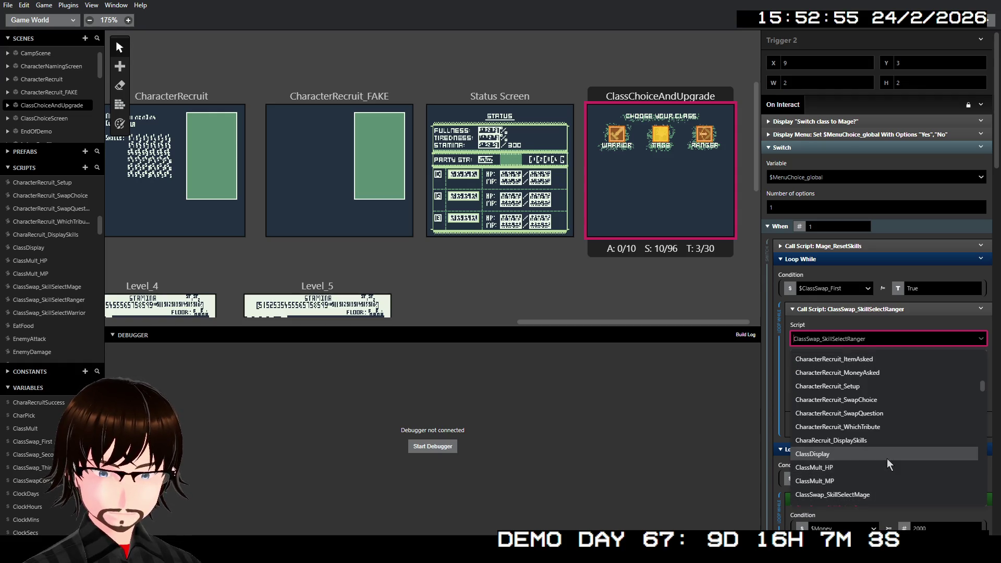
pyautogui.click(868, 493)
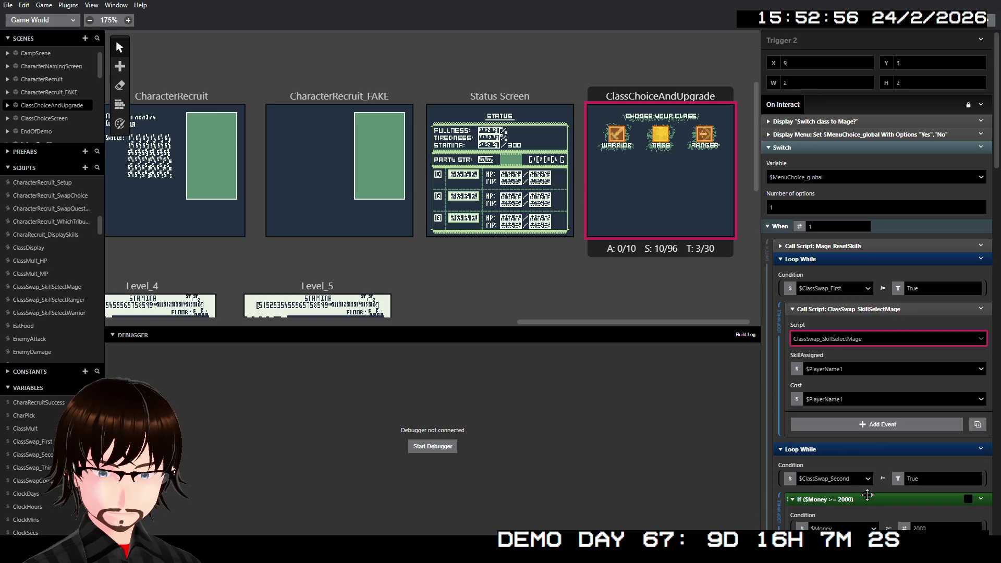
pyautogui.click(843, 372)
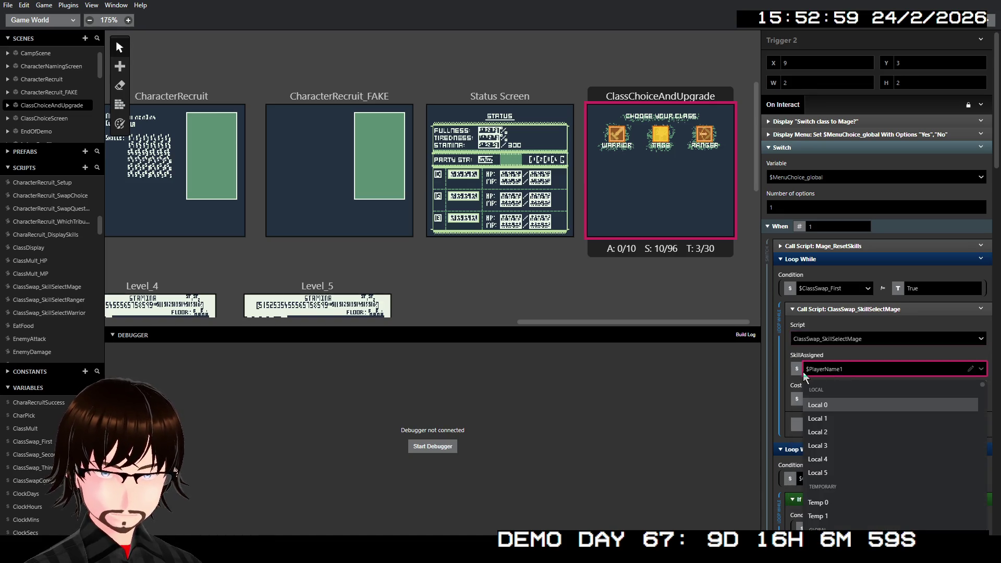
pyautogui.write('clas')
pyautogui.press('Down')
pyautogui.press('Down')
pyautogui.press('Down')
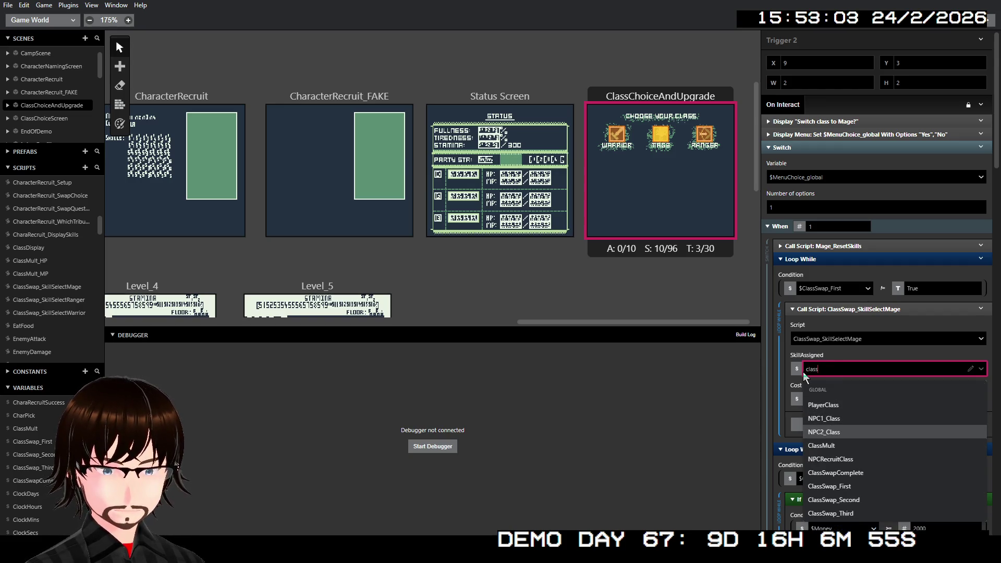
pyautogui.press('Return')
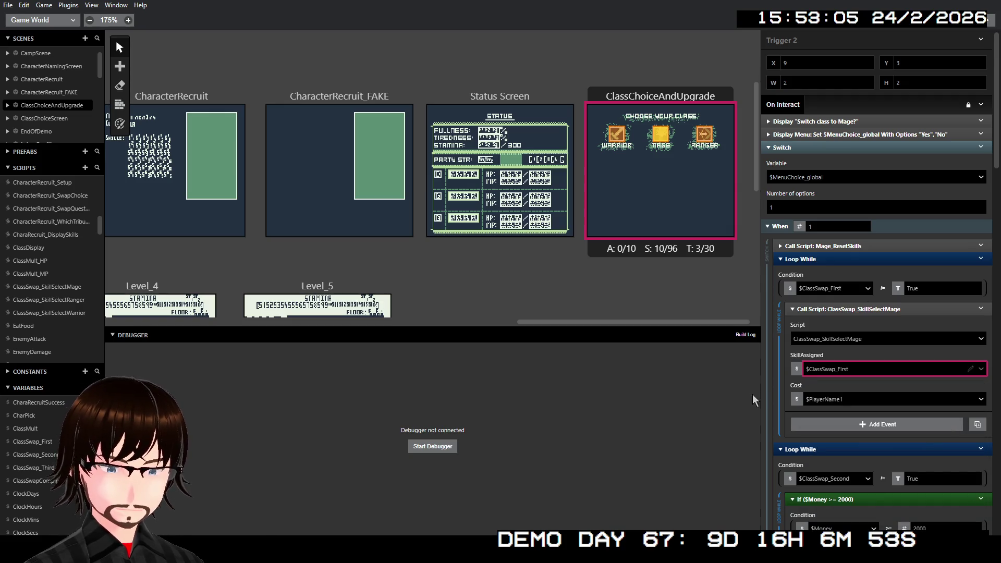
pyautogui.click(796, 399)
pyautogui.click(818, 381)
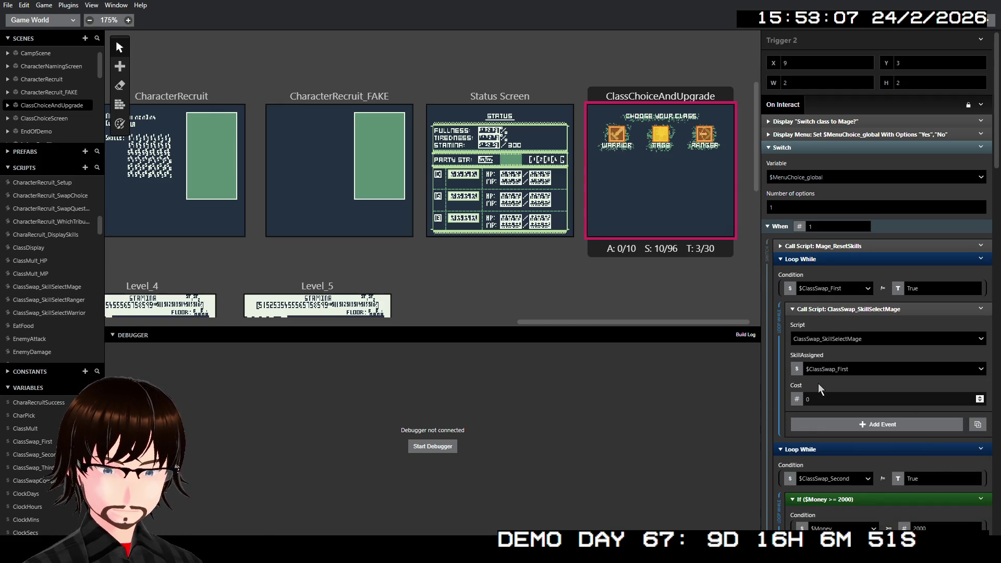
# - Make the second skill call ClassSwap_SkillSelectMage with $ClassSwap_Second, costing 2000
pyautogui.scroll(-5, 899, 321)
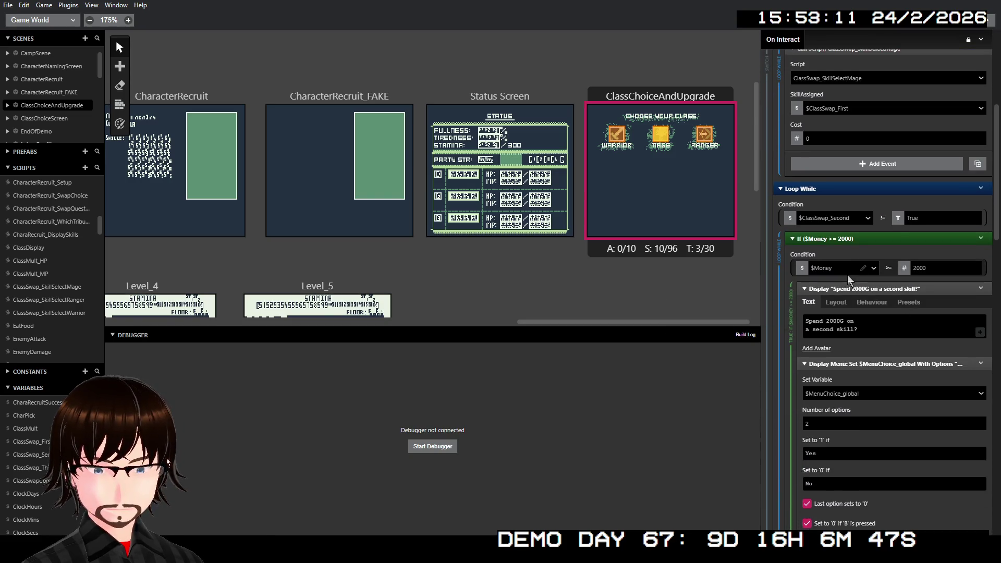
pyautogui.scroll(-3, 852, 358)
pyautogui.scroll(-5, 852, 358)
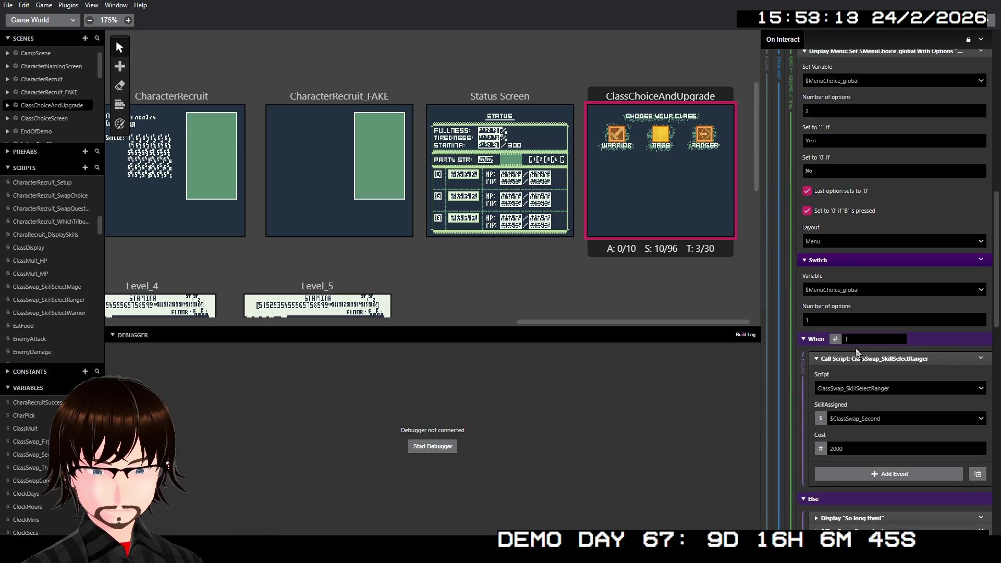
pyautogui.click(855, 334)
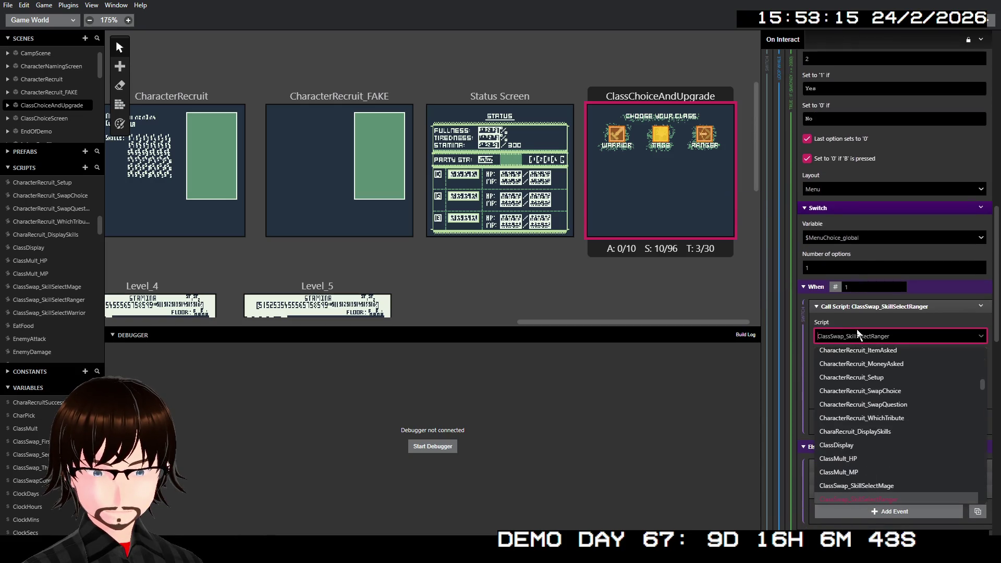
pyautogui.click(878, 492)
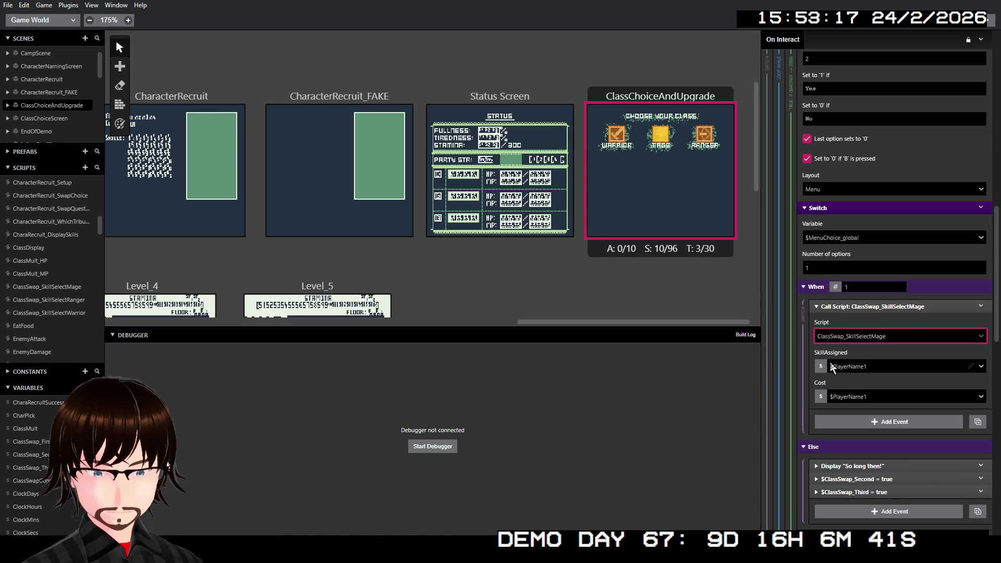
pyautogui.click(830, 368)
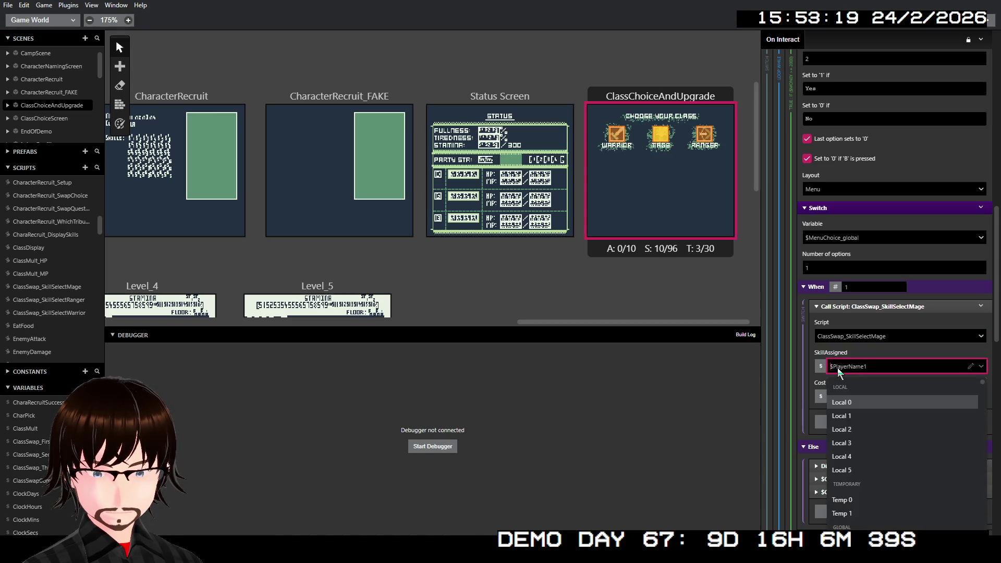
pyautogui.write('clas')
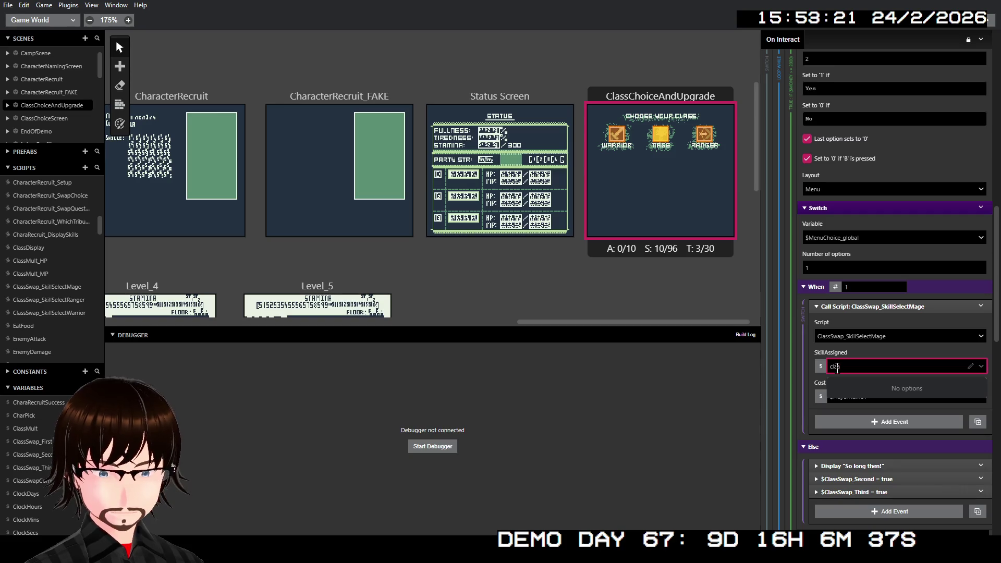
pyautogui.press('Down')
pyautogui.press('Down')
pyautogui.press('Down')
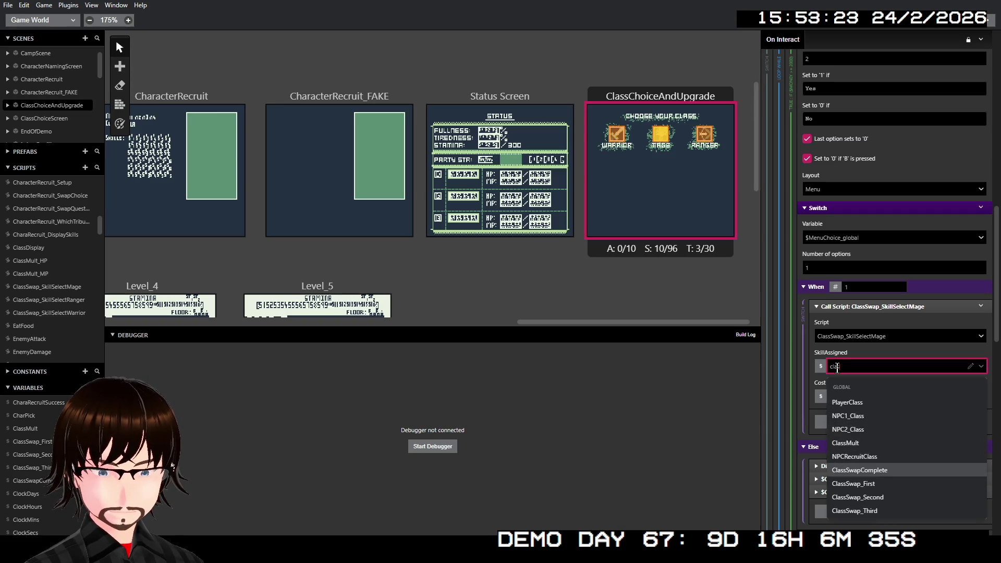
pyautogui.press('Return')
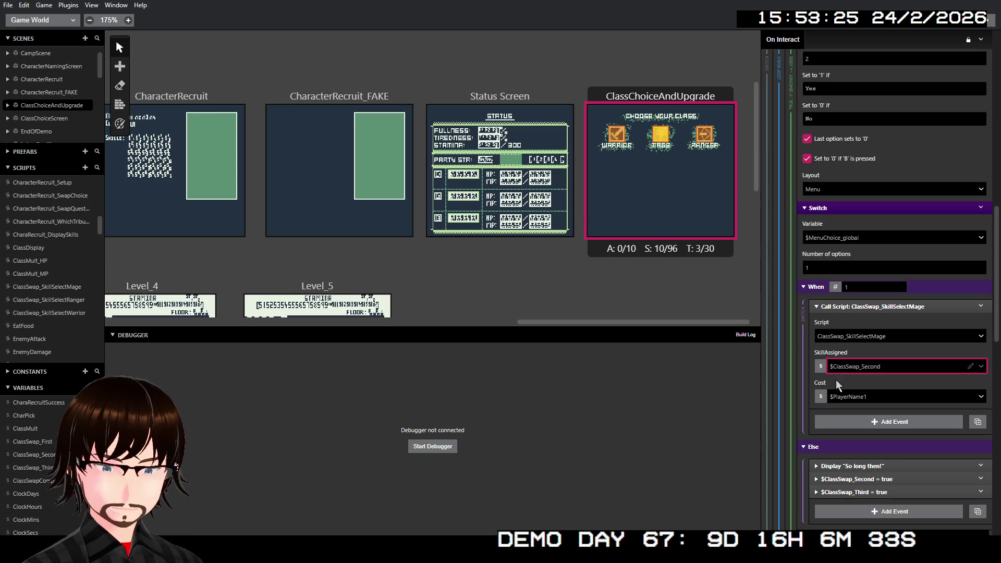
pyautogui.click(820, 366)
pyautogui.click(857, 396)
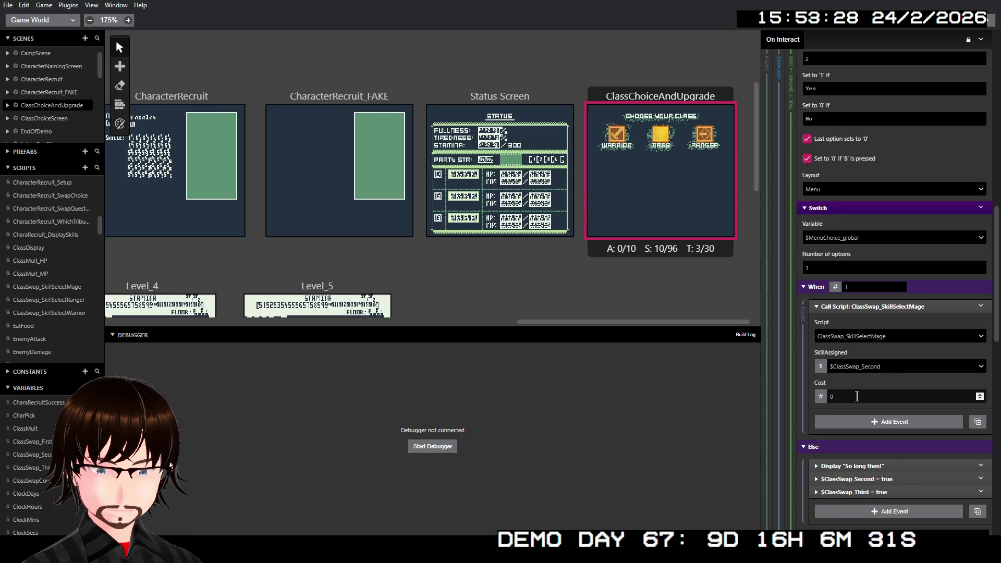
pyautogui.write('2000')
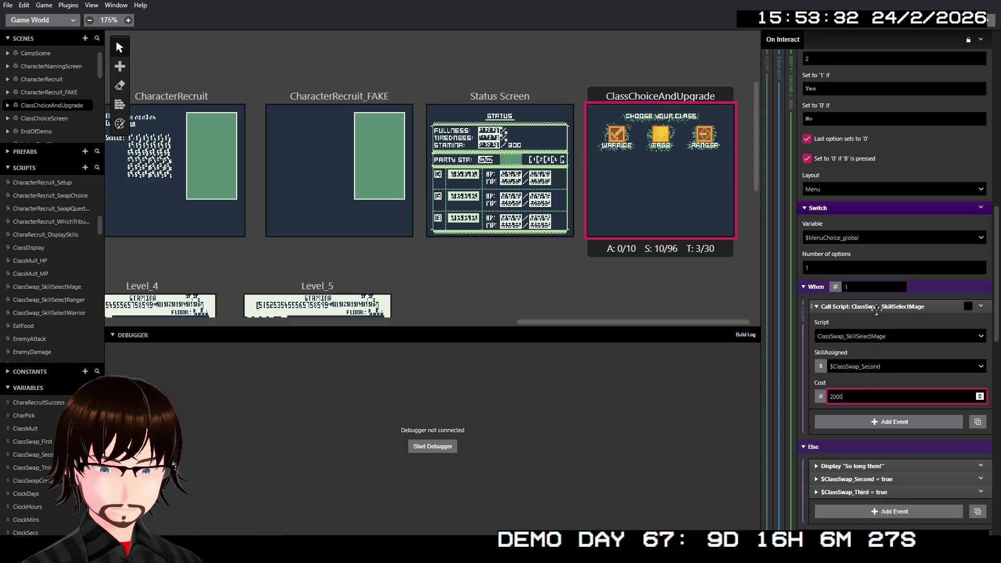
# - Confirm the 2000 cost and point the third skill call at ClassSwap_SkillSelectMage
pyautogui.click(876, 348)
pyautogui.scroll(-2, 876, 347)
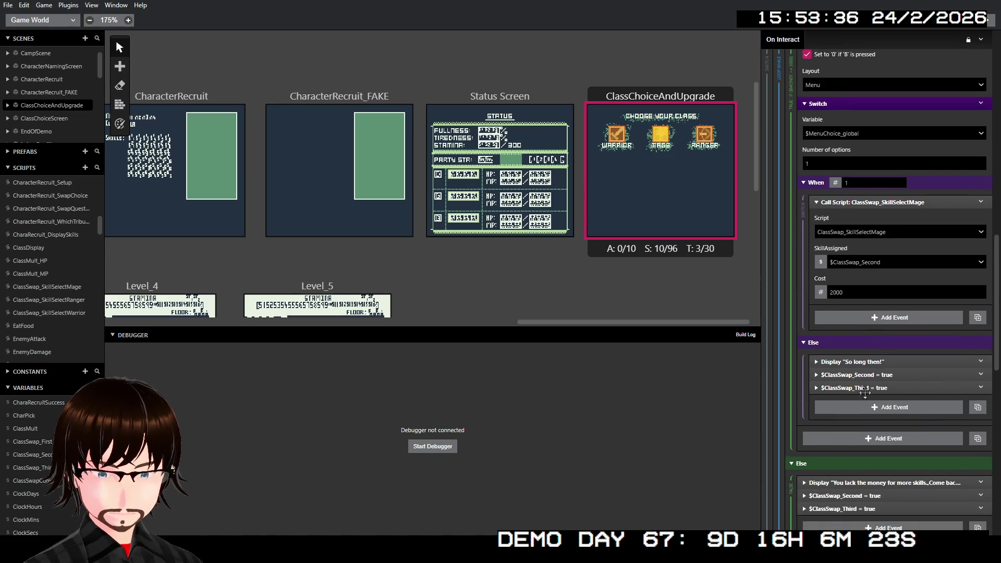
pyautogui.scroll(-3, 870, 389)
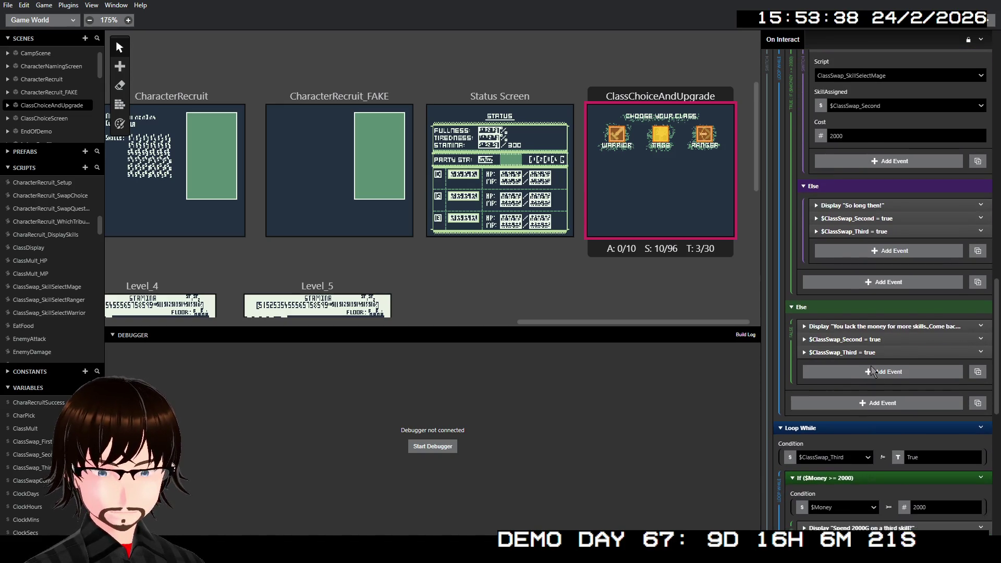
pyautogui.scroll(1, 897, 355)
pyautogui.scroll(-1, 894, 323)
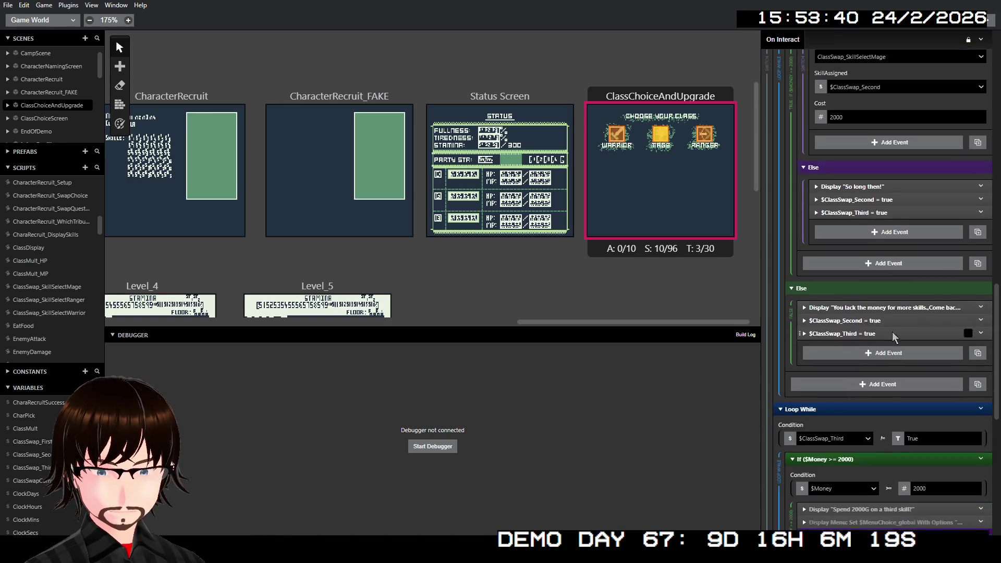
pyautogui.scroll(-6, 893, 332)
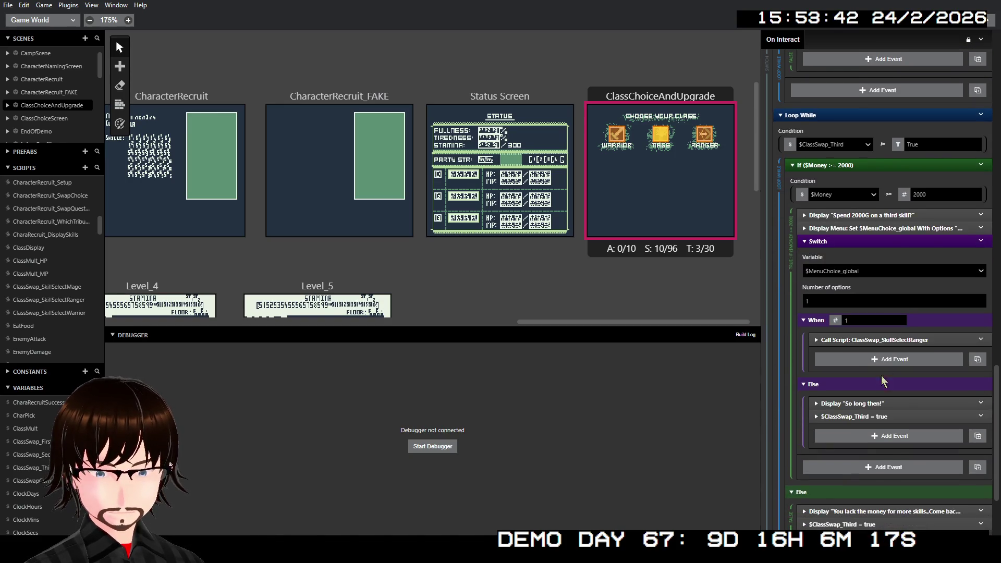
pyautogui.click(872, 340)
pyautogui.click(853, 372)
pyautogui.click(883, 473)
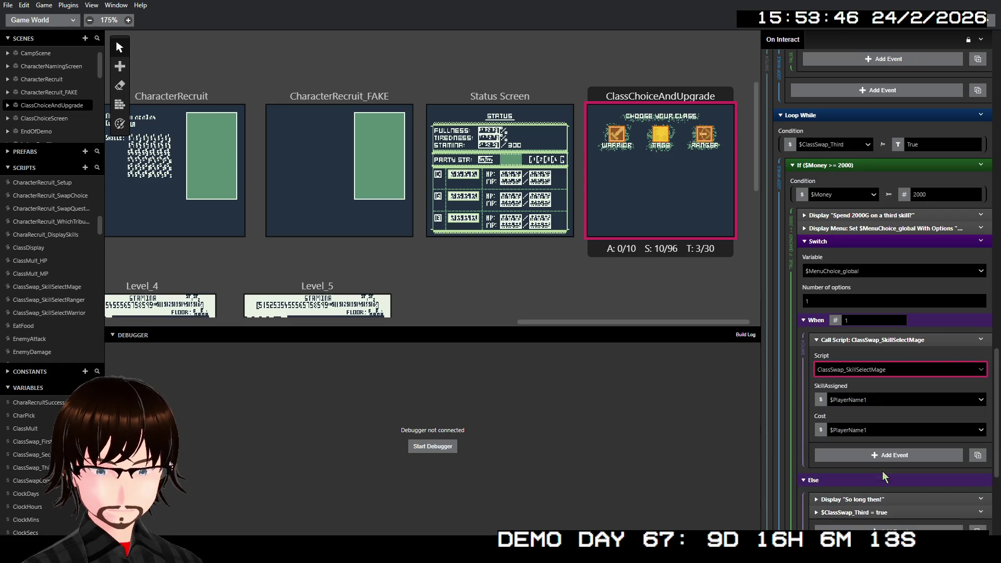
# - Set the third call's SkillAssigned to $ClassSwap_Third and its cost to Number 2000
pyautogui.click(844, 401)
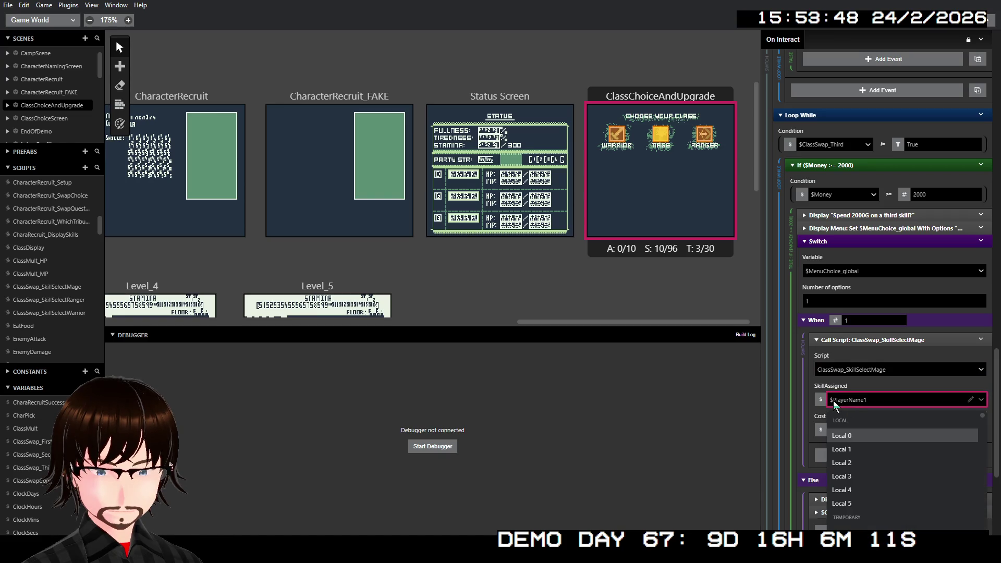
pyautogui.write('claa')
pyautogui.press('BackSpace')
pyautogui.write('ssSwap')
pyautogui.press('Down')
pyautogui.press('Down')
pyautogui.press('Down')
pyautogui.press('Return')
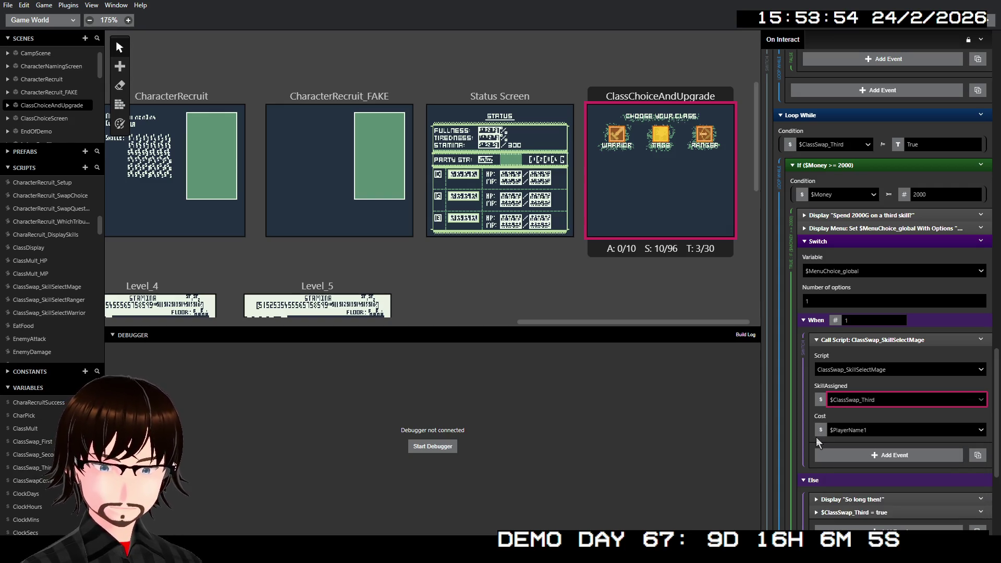
pyautogui.click(821, 432)
pyautogui.click(850, 379)
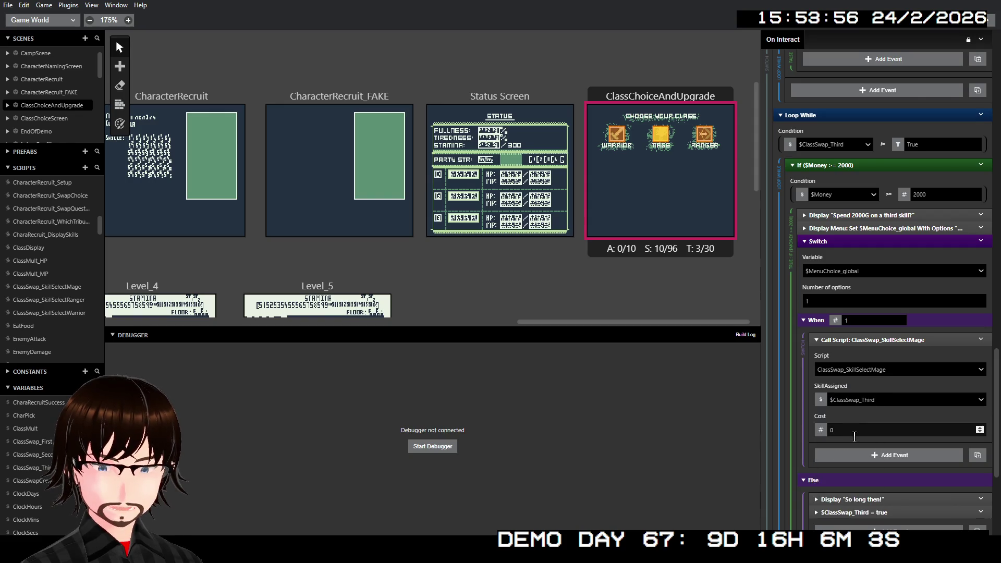
pyautogui.write('2000')
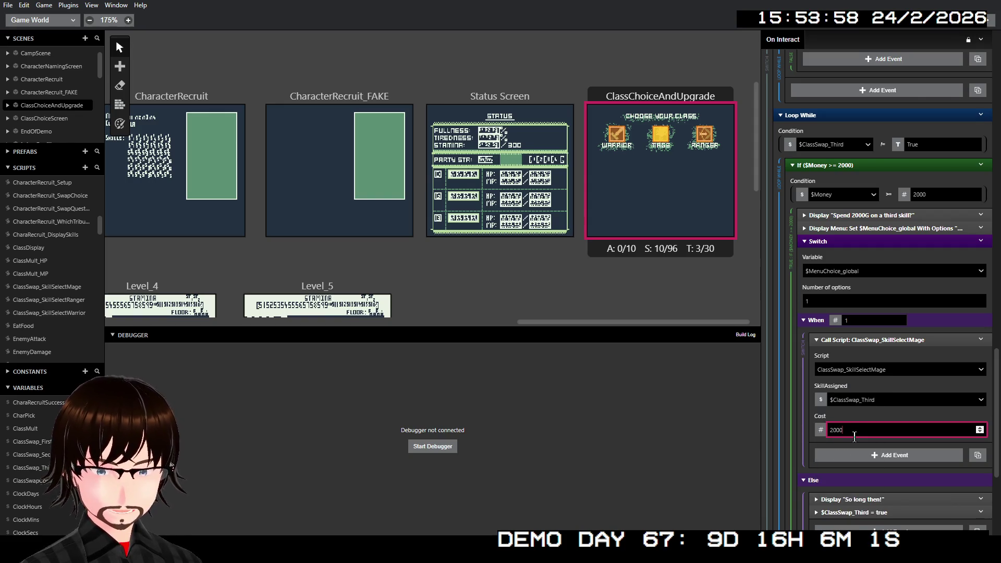
pyautogui.click(849, 420)
pyautogui.scroll(-4, 851, 420)
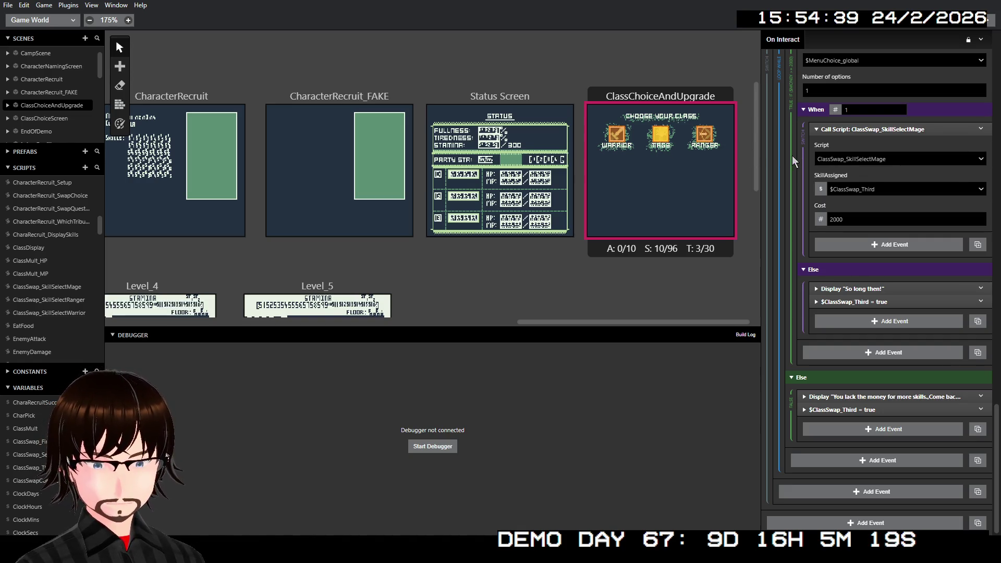
pyautogui.scroll(15, 813, 152)
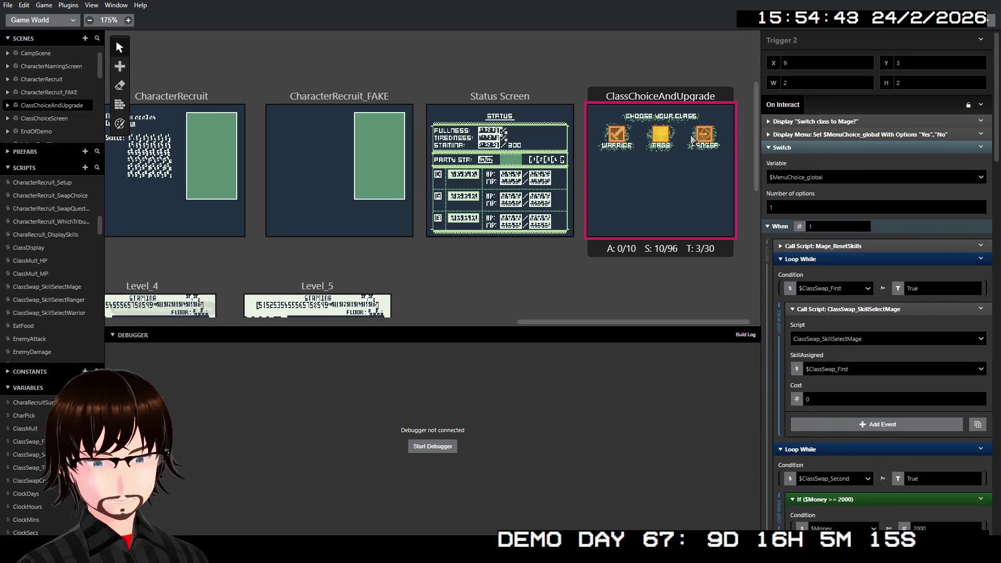
pyautogui.click(616, 135)
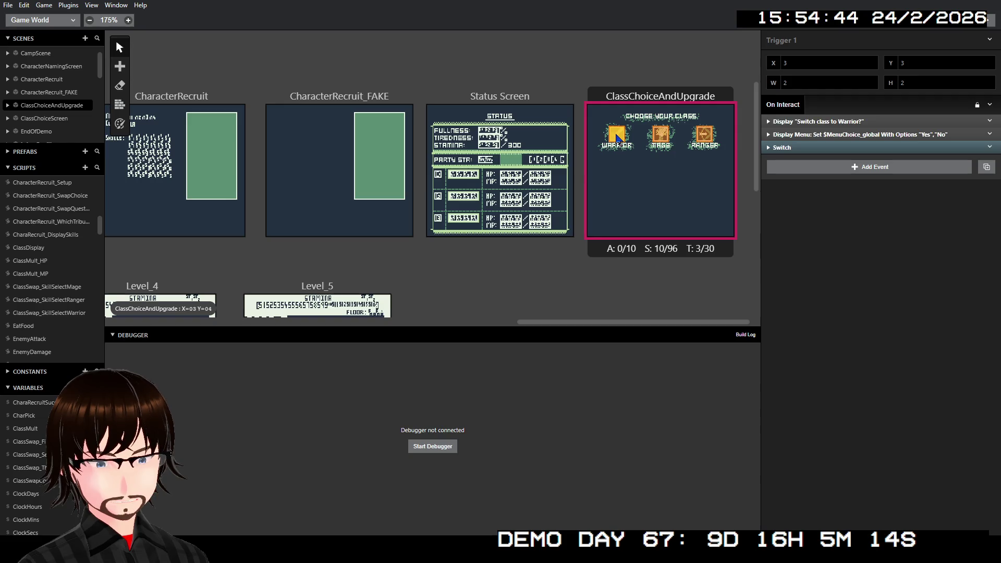
# - Insert a Variable Set To Value event before the Warrior question, setting $ClassSwap_First to false
pyautogui.rightClick(834, 123)
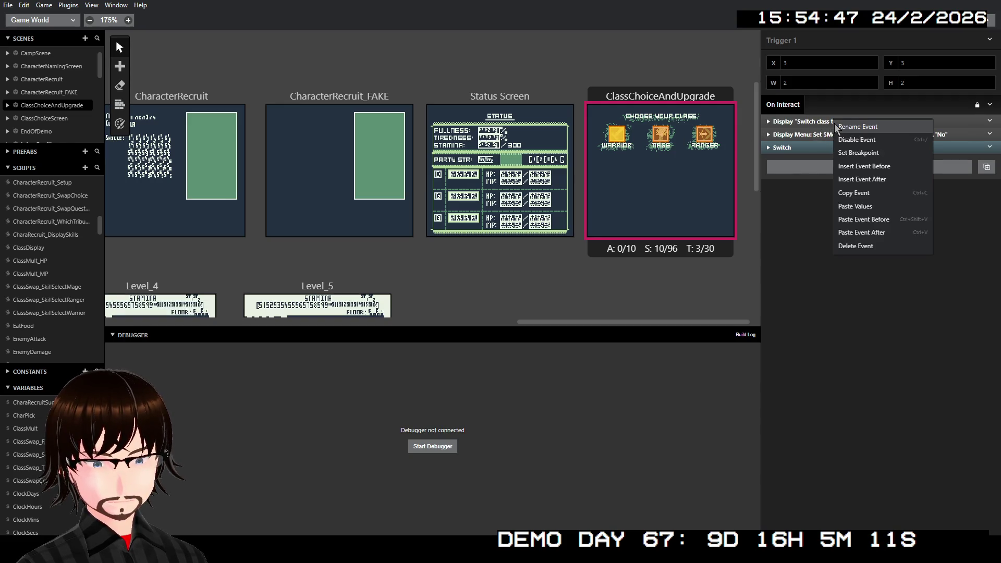
pyautogui.click(872, 166)
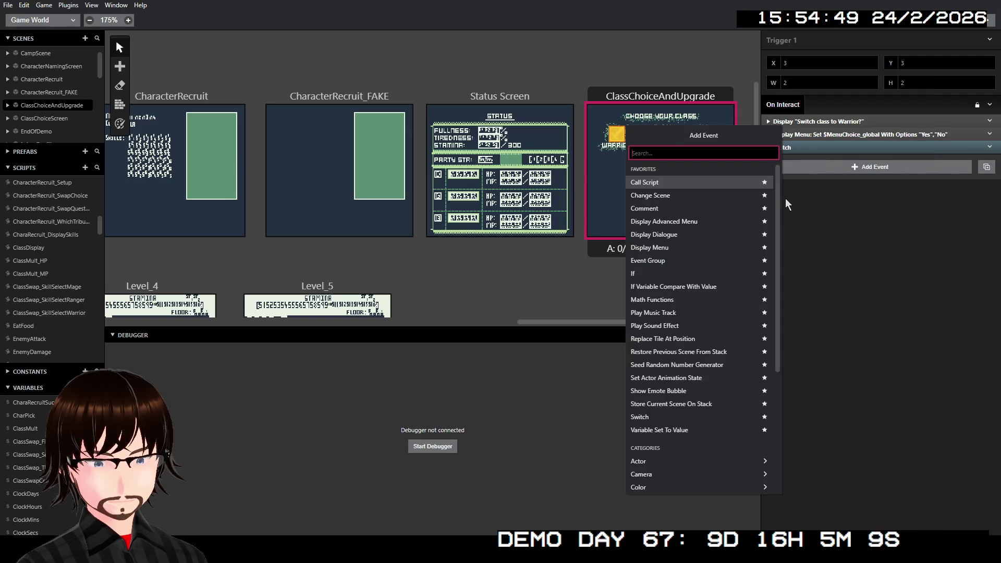
pyautogui.click(682, 431)
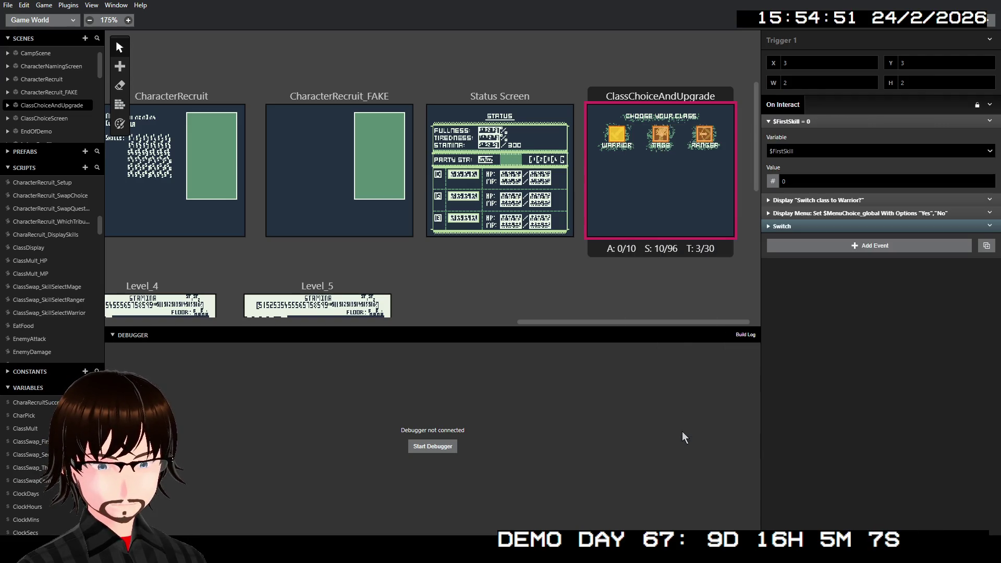
pyautogui.click(825, 156)
pyautogui.write('class')
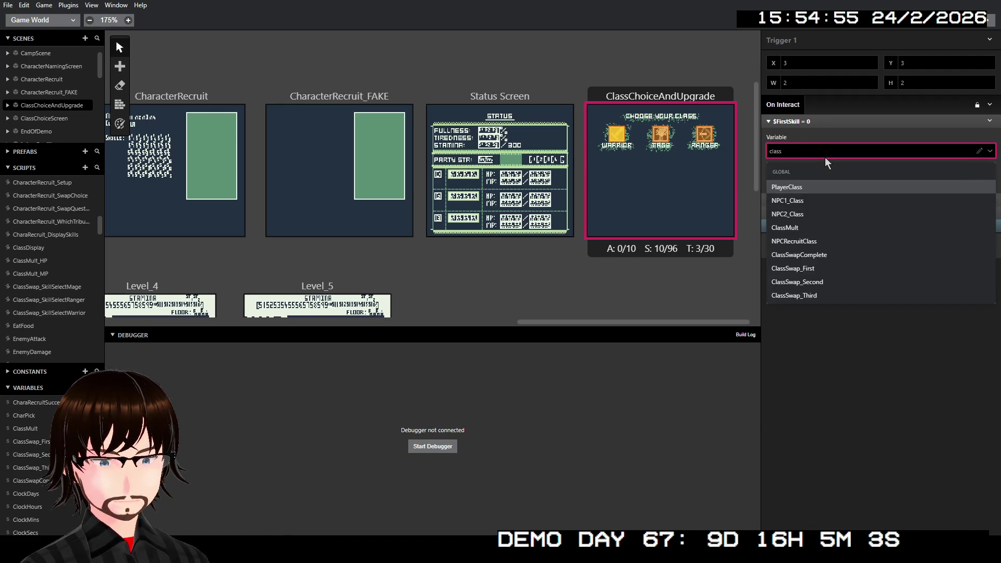
pyautogui.press('Down')
pyautogui.press('Down')
pyautogui.press('Down')
pyautogui.press('Return')
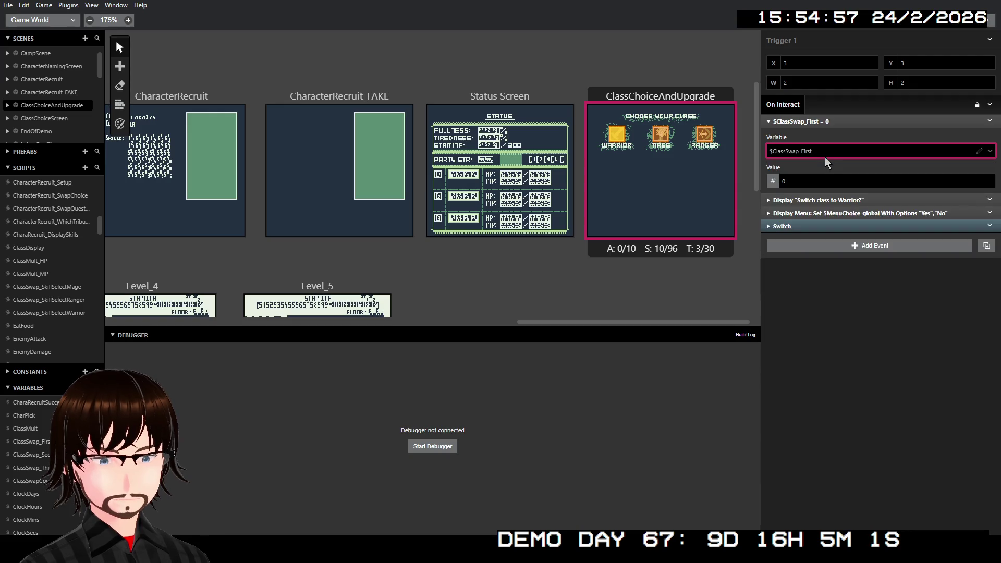
pyautogui.click(769, 185)
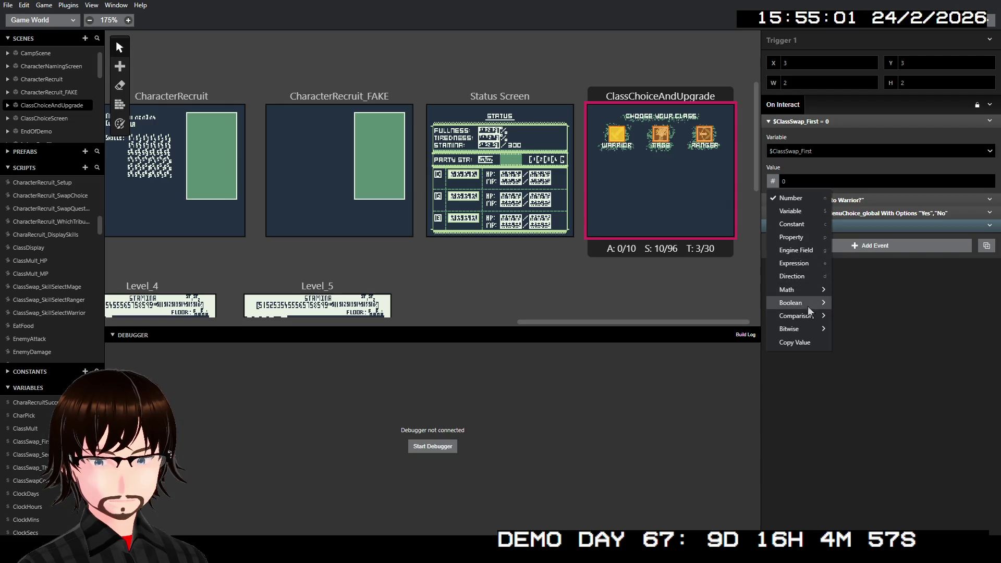
pyautogui.moveTo(811, 302)
pyautogui.click(843, 314)
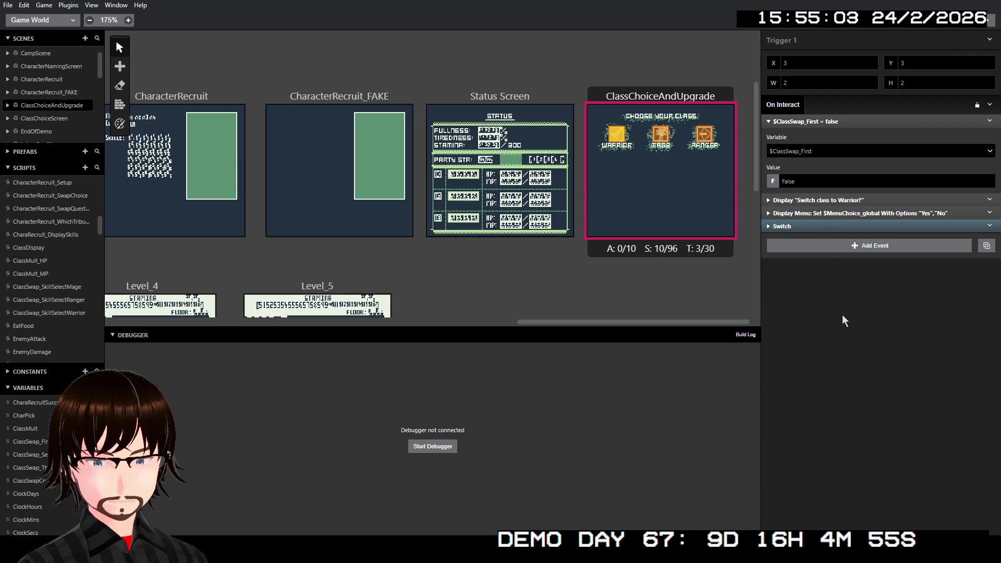
pyautogui.rightClick(836, 123)
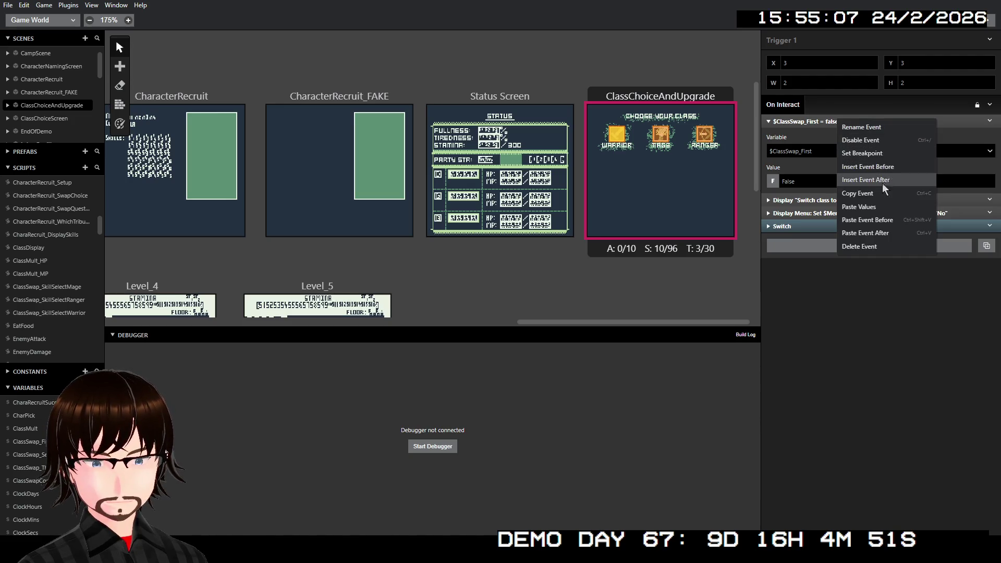
# - Duplicate the reset event and switch the copy to set $ClassSwap_Second to false
pyautogui.click(875, 195)
pyautogui.rightClick(845, 121)
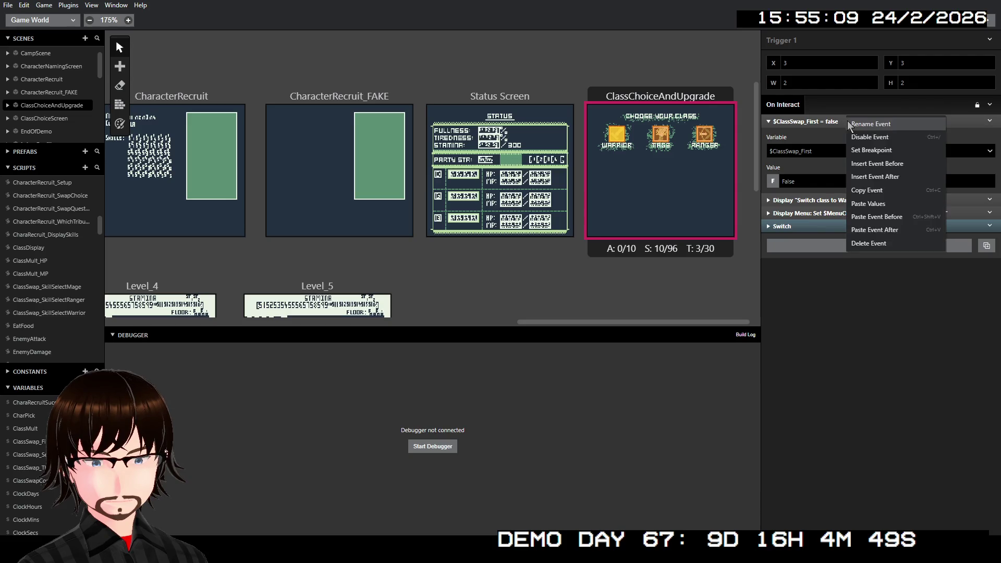
pyautogui.click(899, 231)
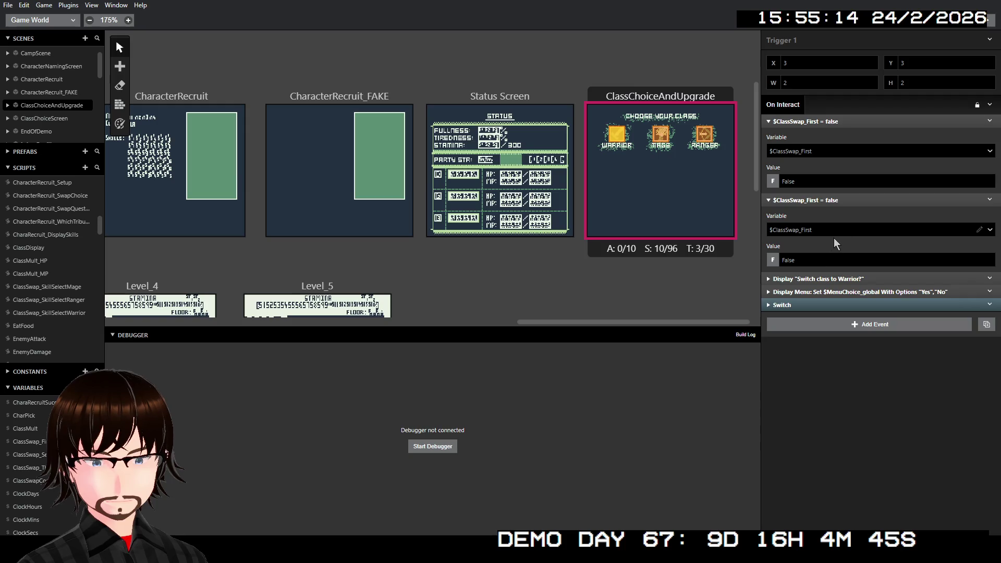
pyautogui.click(820, 231)
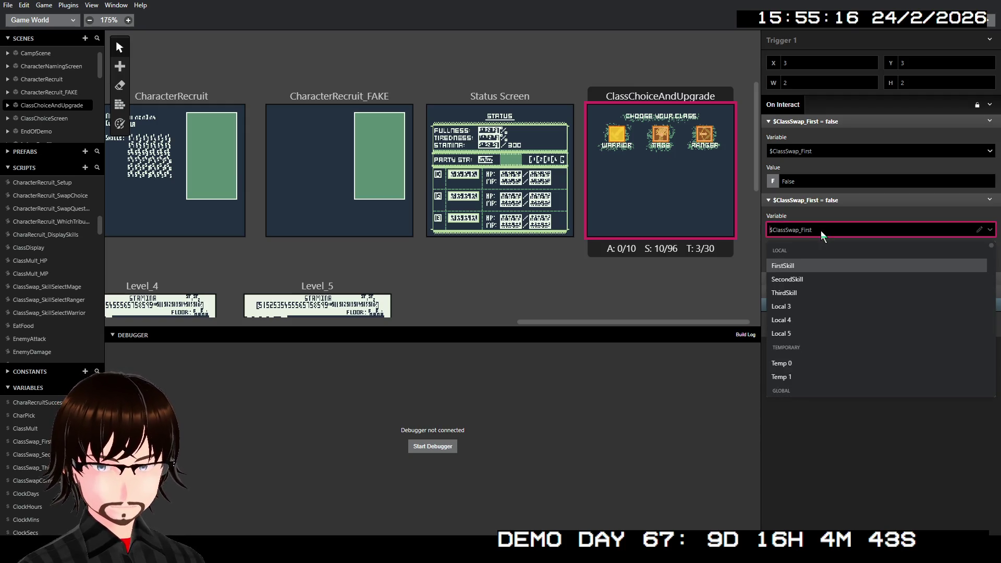
pyautogui.write('cla')
pyautogui.press('Down')
pyautogui.press('Down')
pyautogui.press('Down')
pyautogui.press('Down')
pyautogui.press('Down')
pyautogui.press('Return')
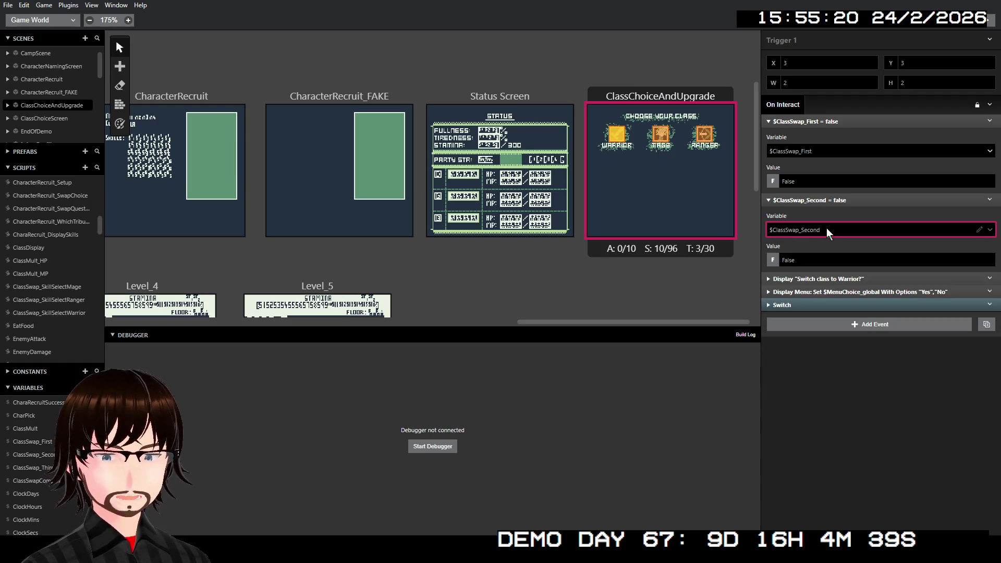
# - Add a third copy that sets $ClassSwap_Third to false
pyautogui.rightClick(834, 200)
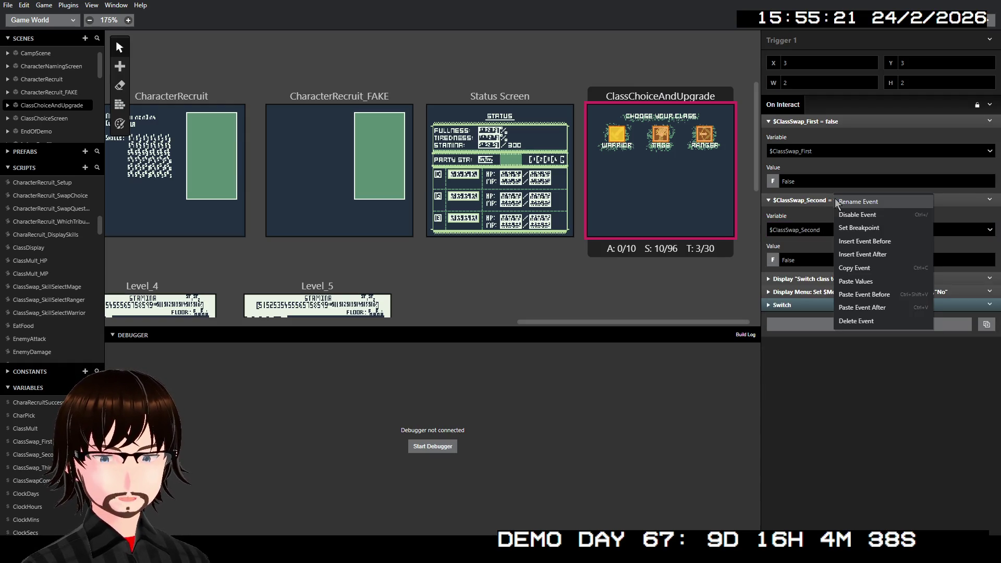
pyautogui.click(889, 306)
pyautogui.click(792, 309)
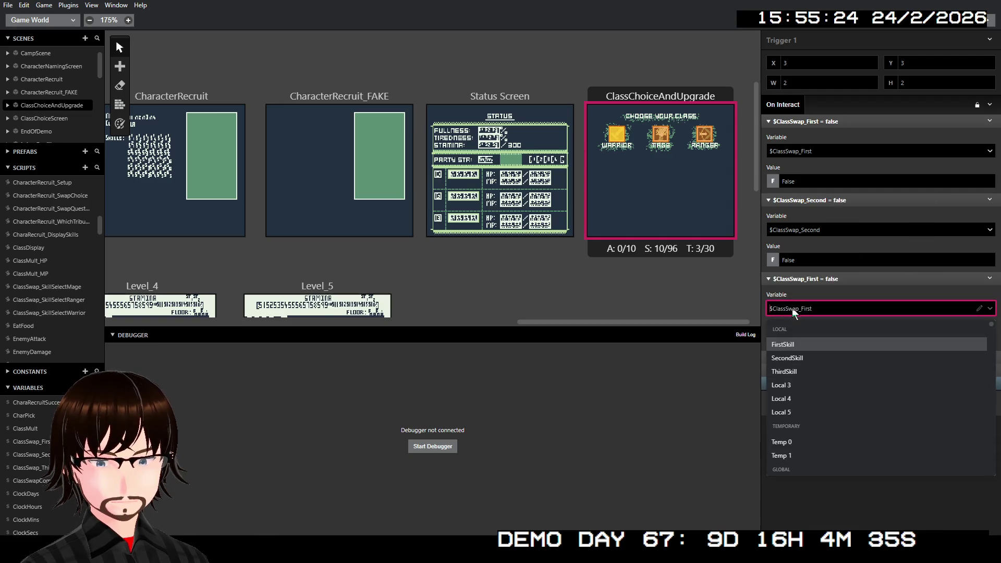
pyautogui.write('claa')
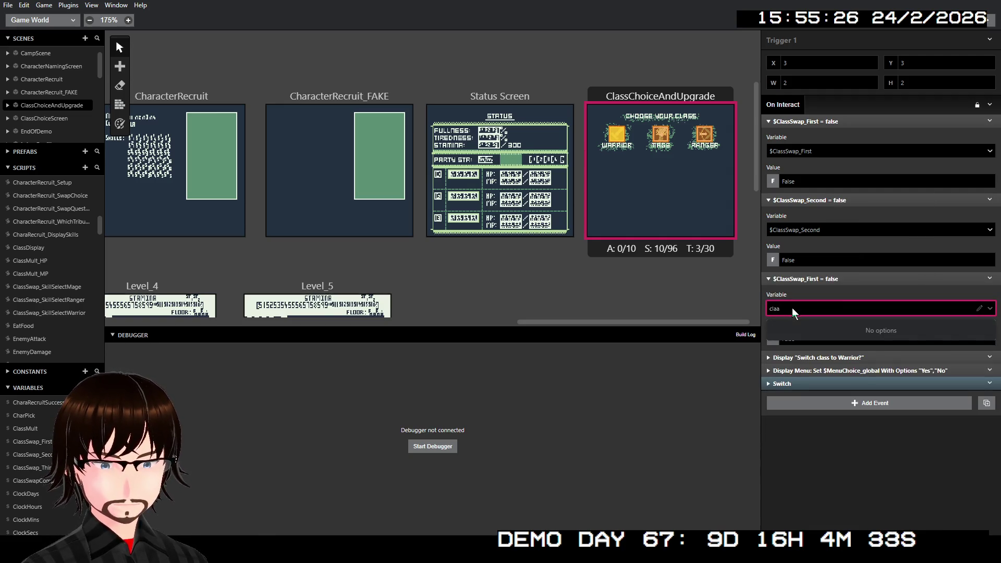
pyautogui.press('BackSpace')
pyautogui.write('s')
pyautogui.press('Down')
pyautogui.press('Down')
pyautogui.press('Down')
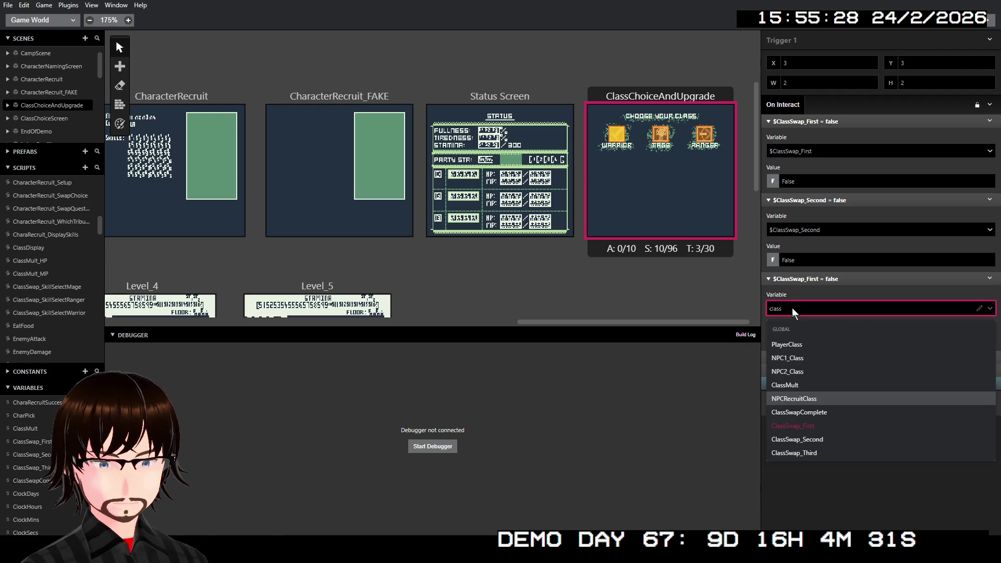
pyautogui.press('Return')
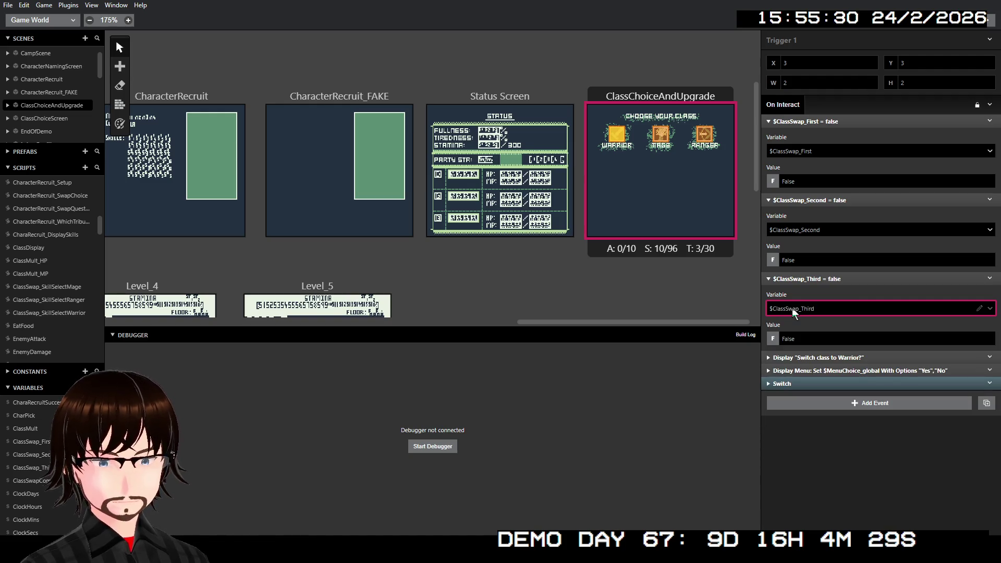
# - Collapse the three ClassSwap reset events, select them together and copy them
pyautogui.click(844, 278)
pyautogui.click(836, 201)
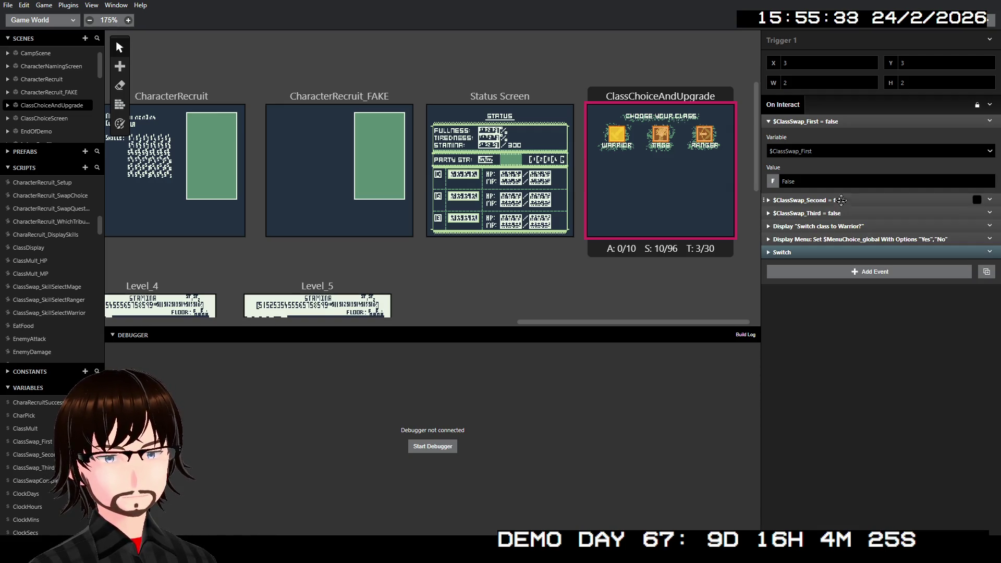
pyautogui.click(837, 122)
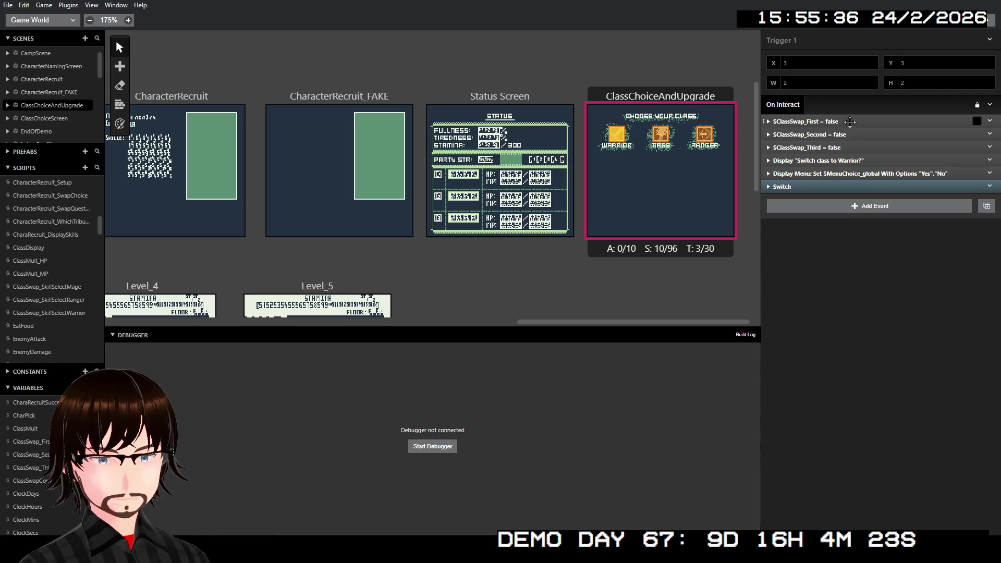
pyautogui.moveTo(850, 122); pyautogui.dragTo(851, 146)
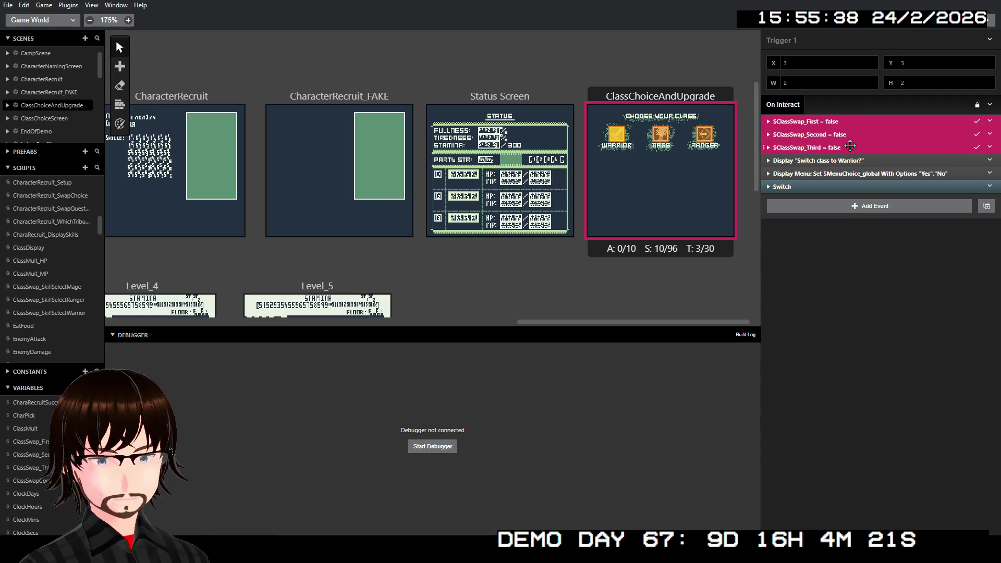
pyautogui.rightClick(850, 146)
pyautogui.click(897, 226)
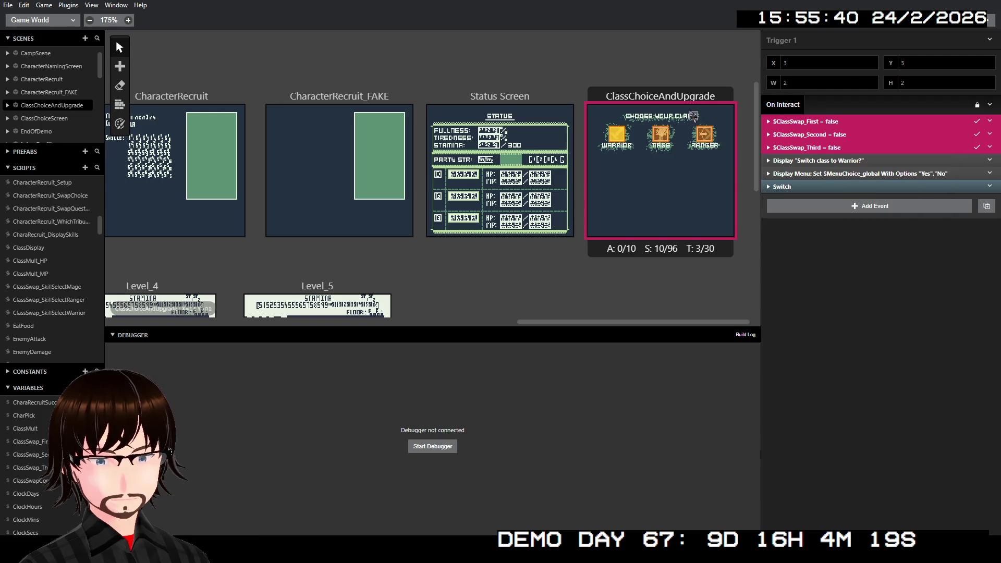
pyautogui.click(689, 166)
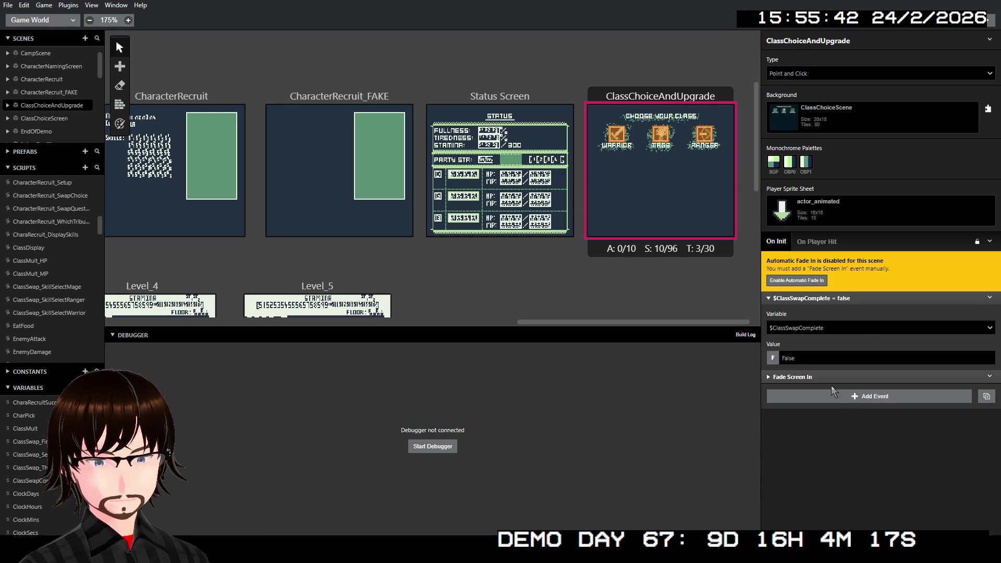
# - Replace the scene's $ClassSwapComplete reset with the three ClassSwap resets before Fade Screen In
pyautogui.rightClick(840, 296)
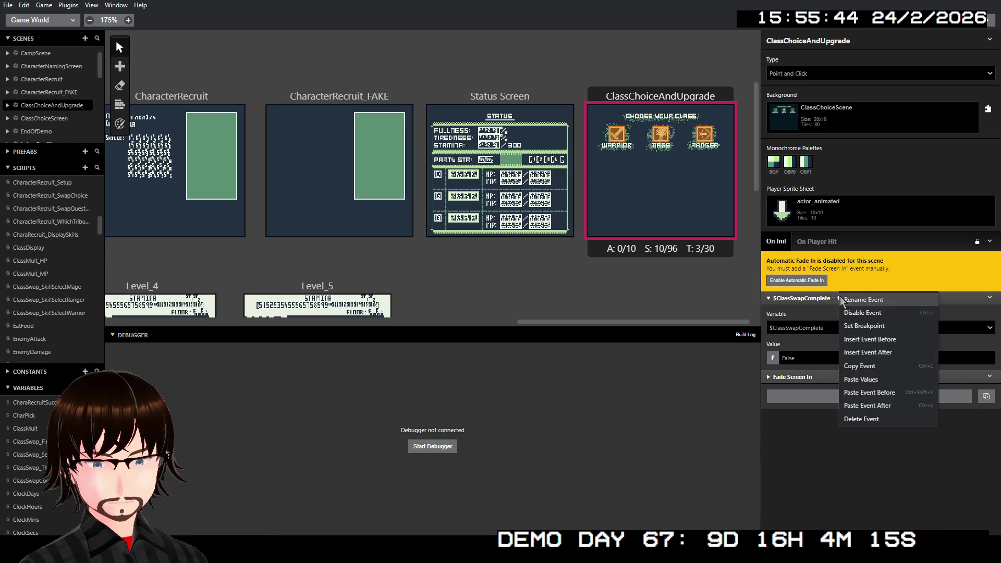
pyautogui.click(884, 416)
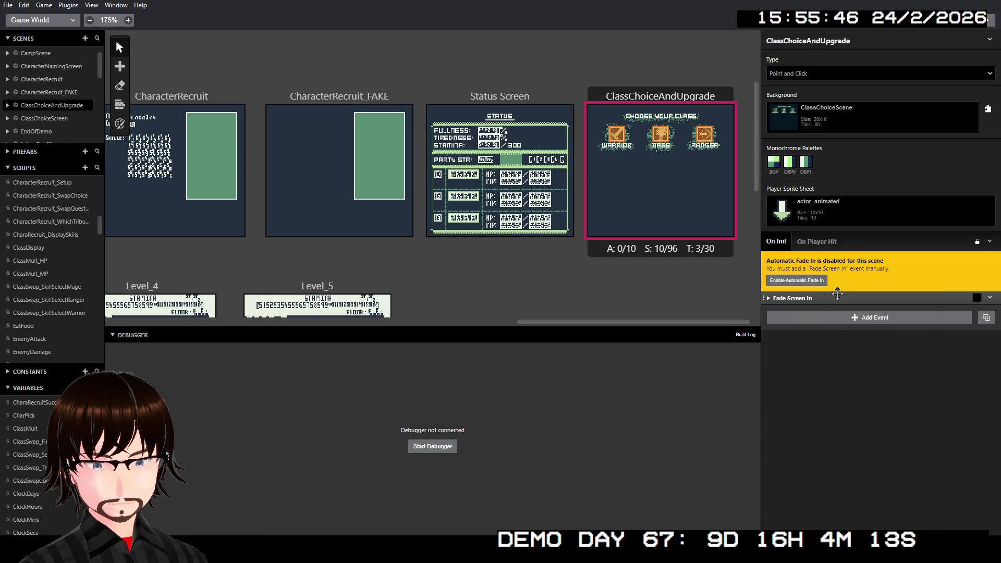
pyautogui.rightClick(838, 297)
pyautogui.click(892, 390)
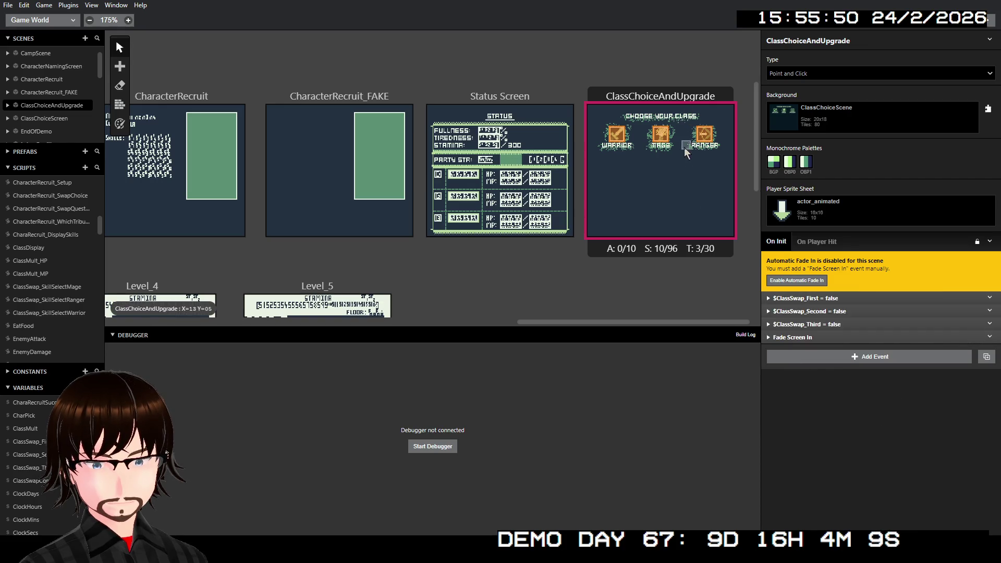
# - Paste the three resets before the Display event in the Mage and Ranger triggers
pyautogui.click(667, 138)
pyautogui.click(812, 147)
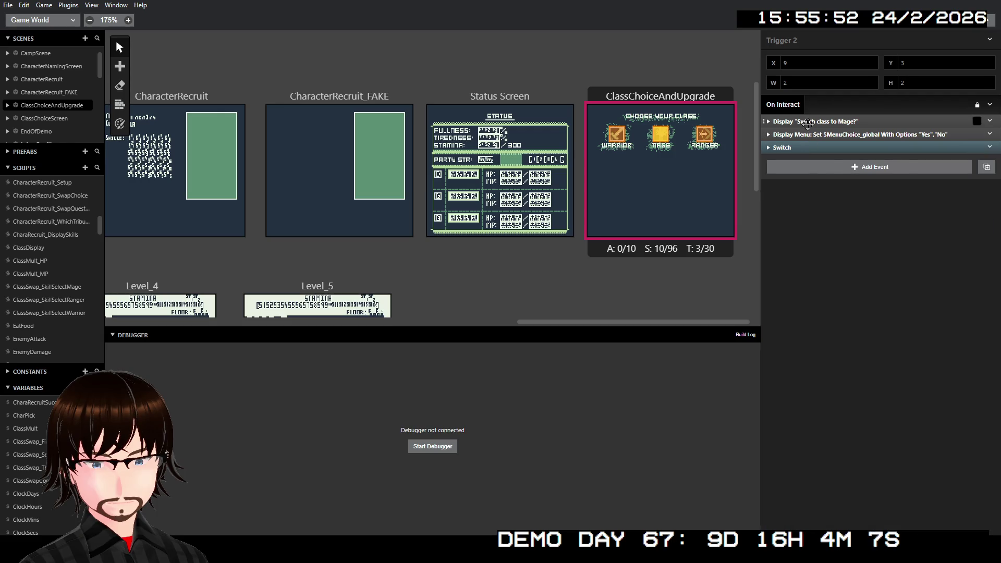
pyautogui.rightClick(809, 122)
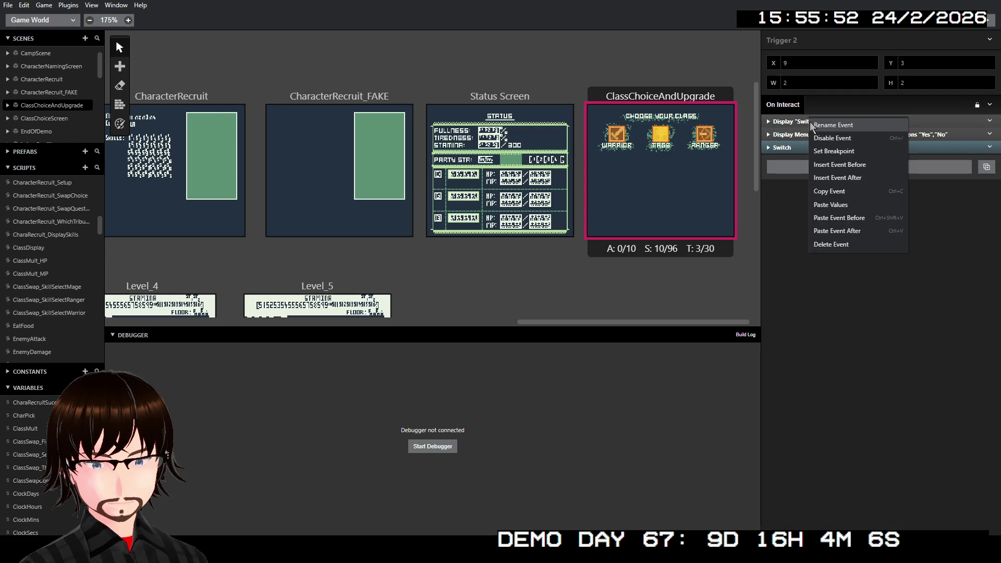
pyautogui.click(856, 218)
pyautogui.click(705, 134)
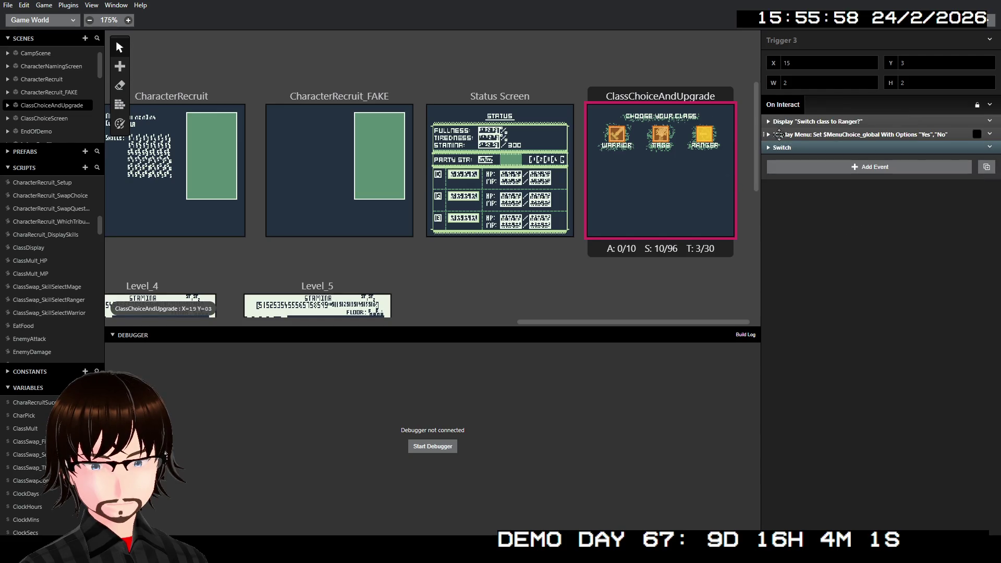
pyautogui.rightClick(815, 120)
pyautogui.click(866, 217)
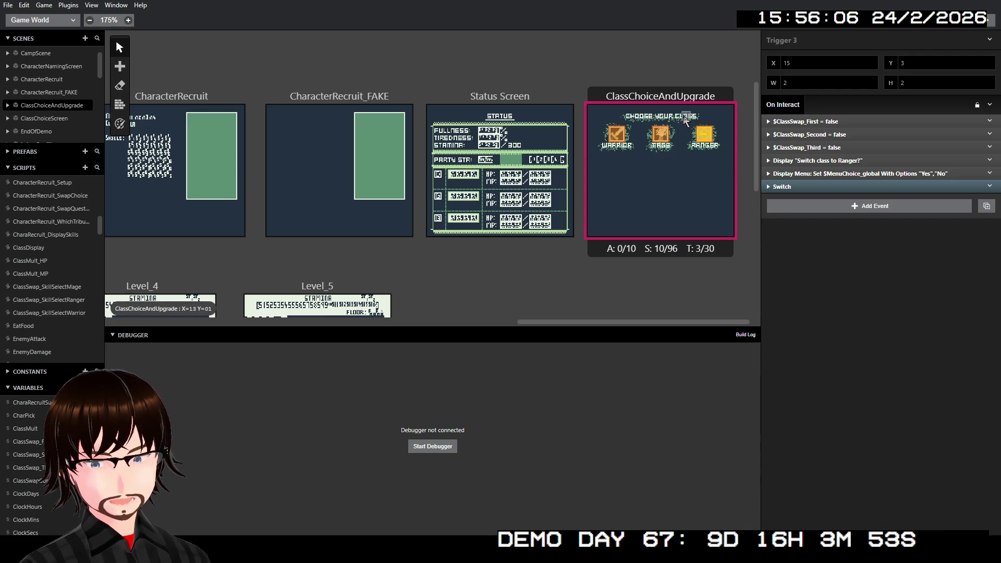
# - Review the Mage and Warrior trigger scripts and the scene settings
pyautogui.click(661, 134)
pyautogui.click(630, 143)
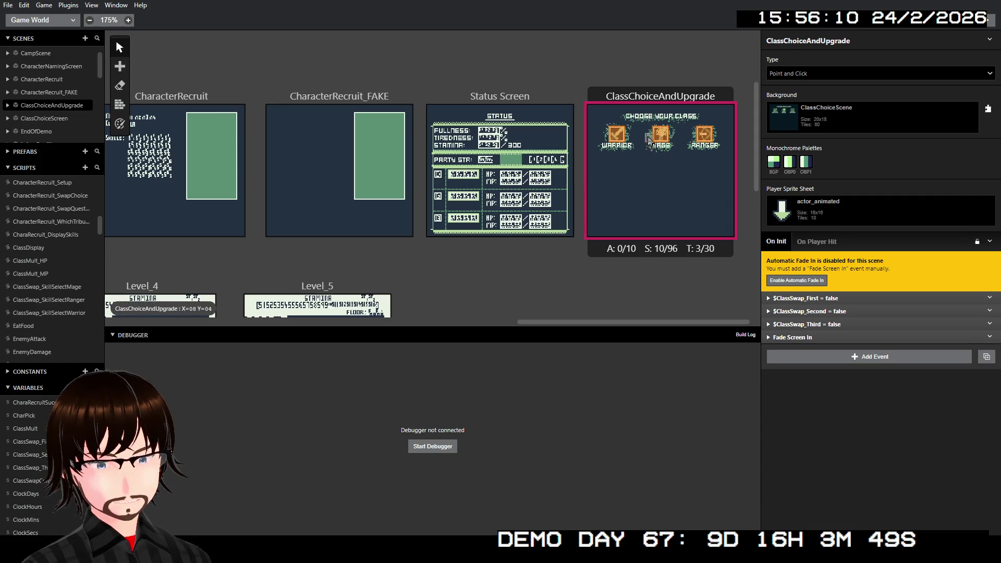
pyautogui.click(620, 147)
pyautogui.click(660, 136)
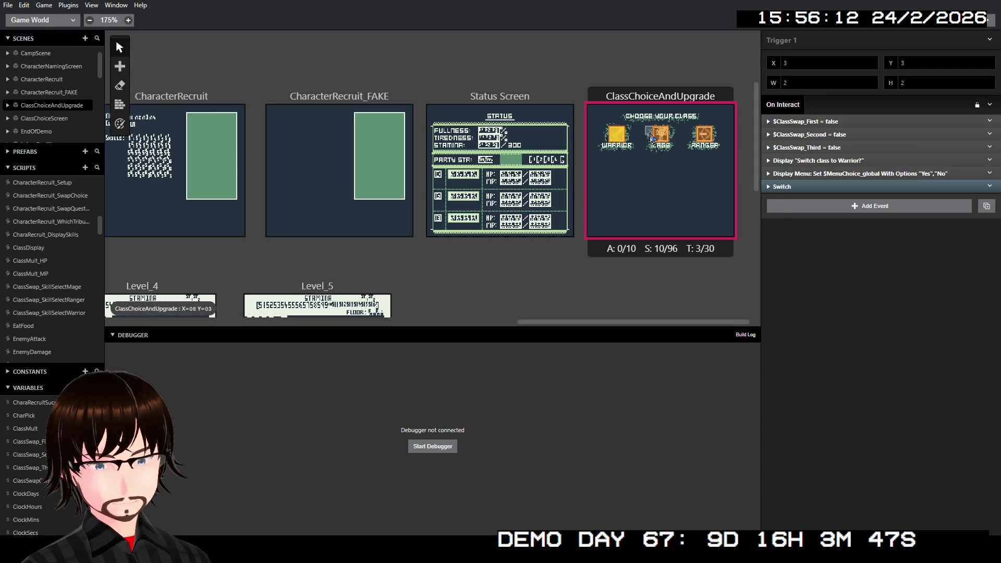
pyautogui.click(681, 184)
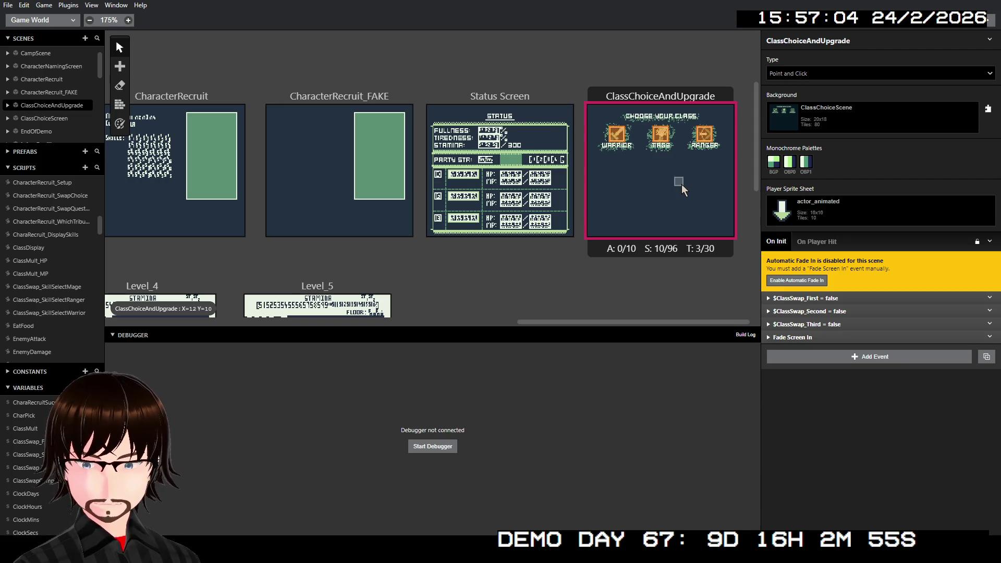
pyautogui.scroll(-10, 546, 188)
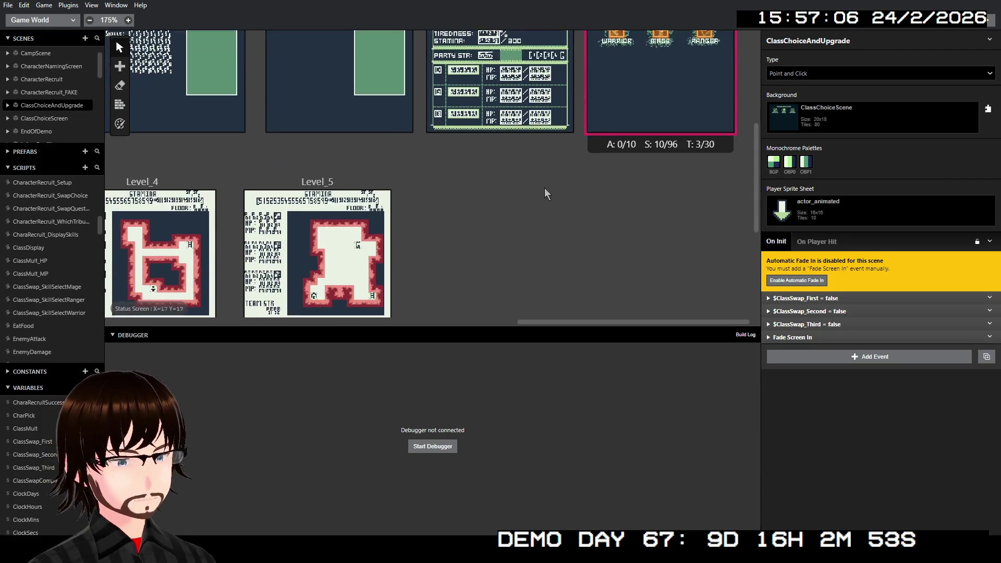
pyautogui.hscroll(-8, 477, 220)
pyautogui.scroll(1, 477, 220)
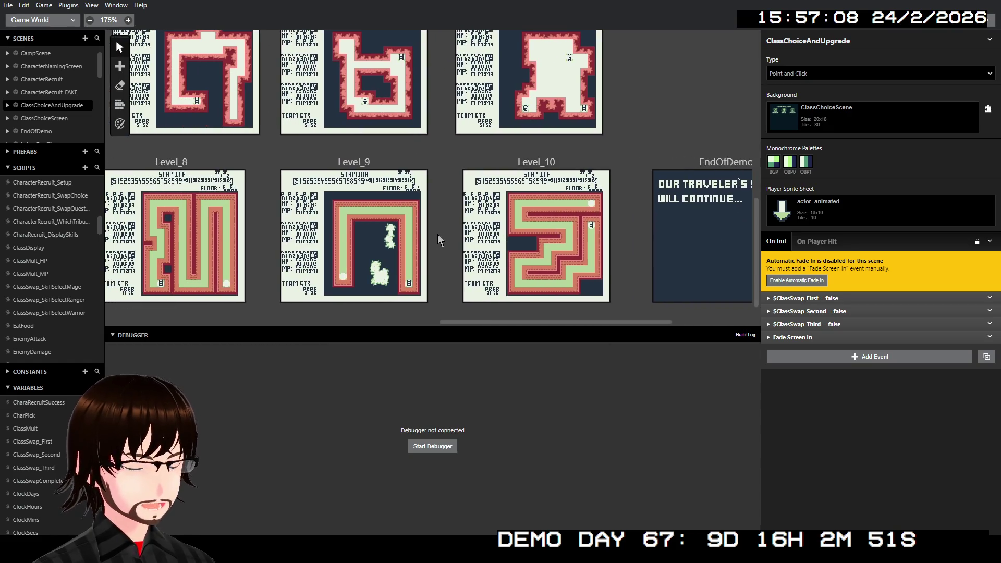
pyautogui.scroll(-1, 388, 251)
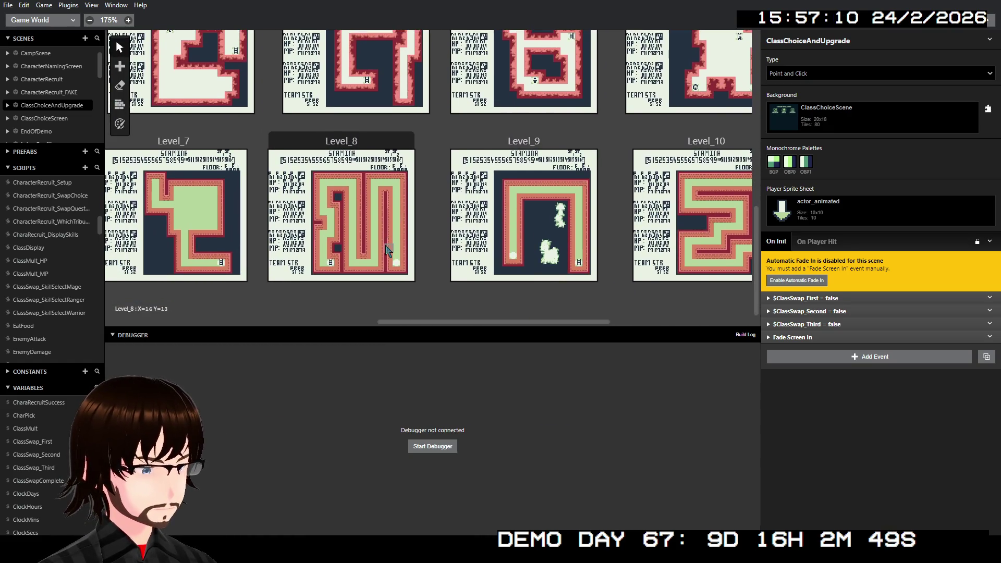
pyautogui.hscroll(-8, 364, 233)
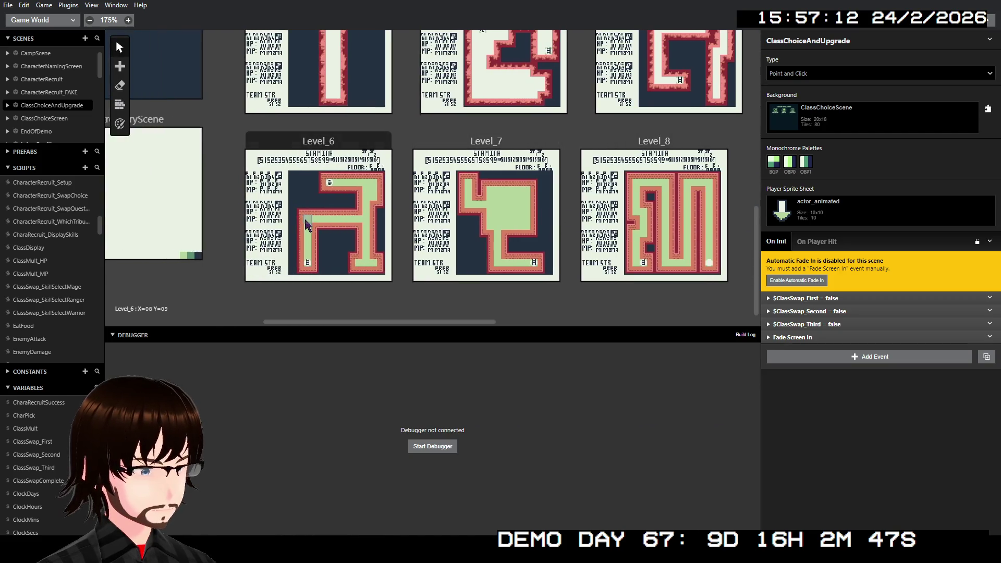
pyautogui.hscroll(4, 307, 237)
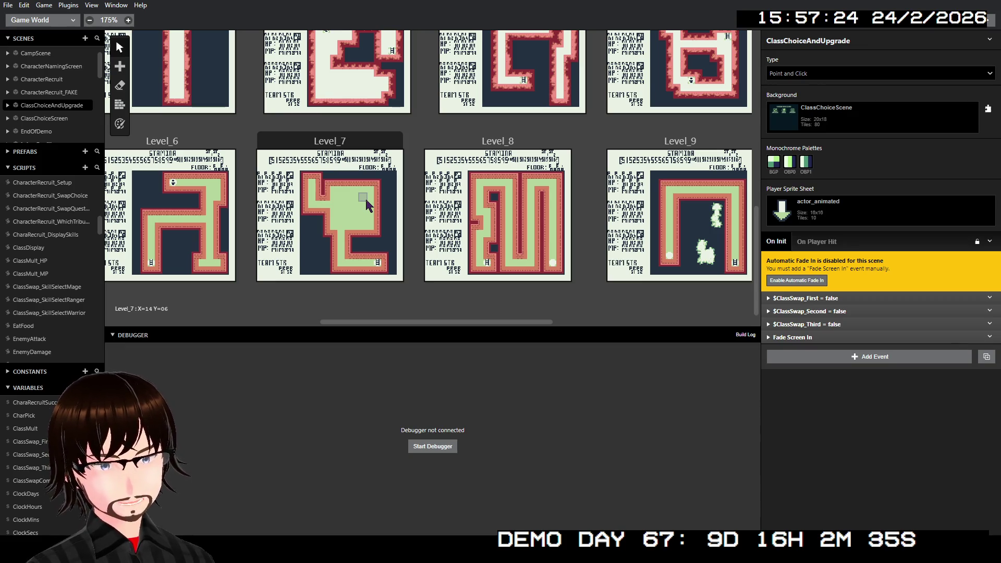
pyautogui.scroll(3, 366, 205)
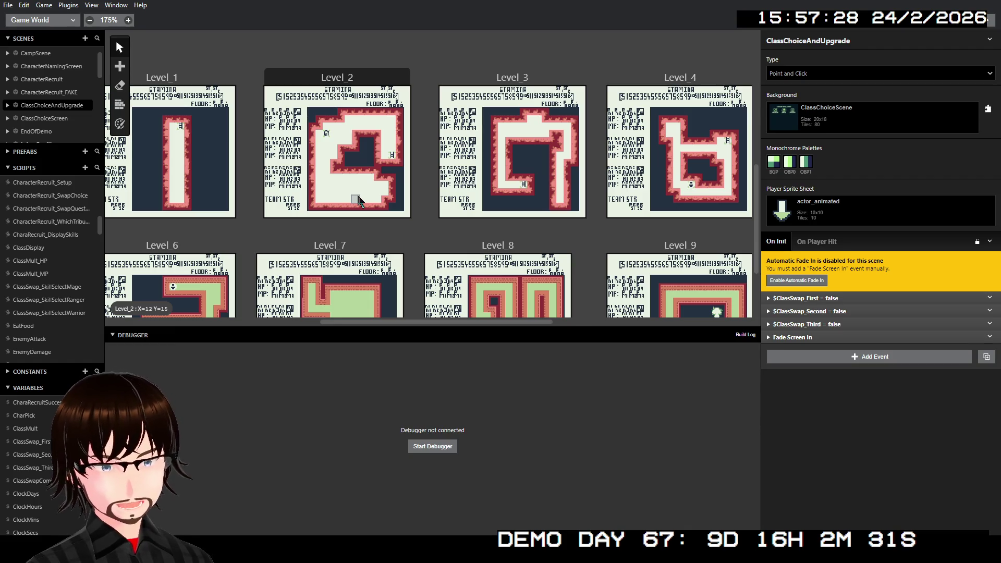
pyautogui.scroll(-1, 359, 200)
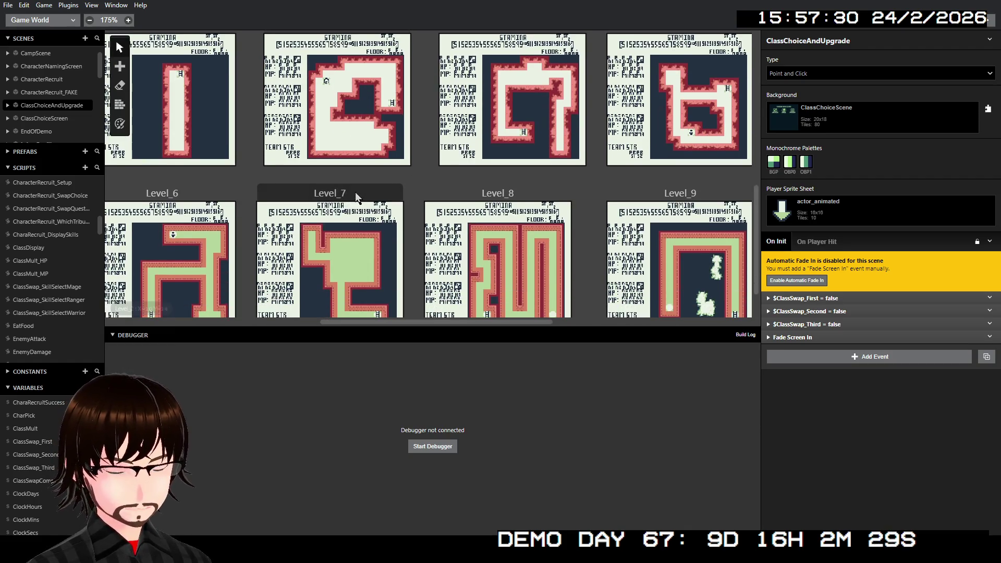
pyautogui.hscroll(-5, 355, 192)
pyautogui.hscroll(9, 334, 181)
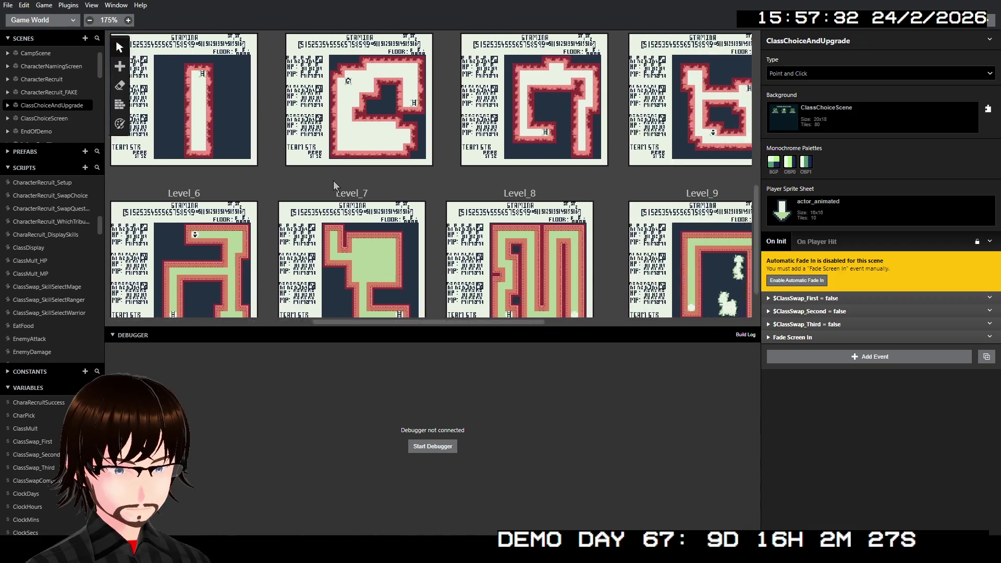
pyautogui.scroll(-1, 327, 178)
pyautogui.scroll(1, 325, 193)
pyautogui.scroll(-1, 324, 193)
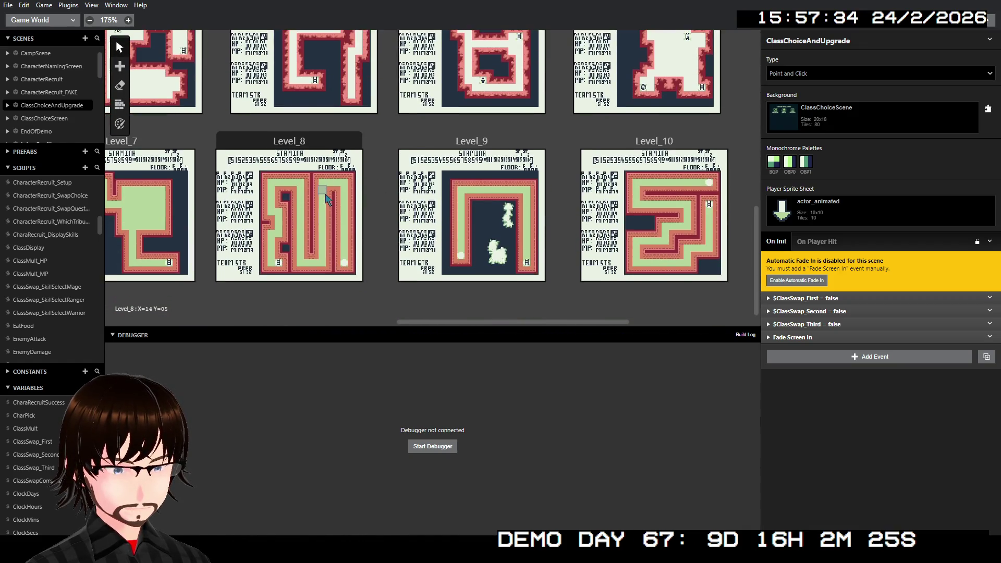
pyautogui.hscroll(-8, 318, 193)
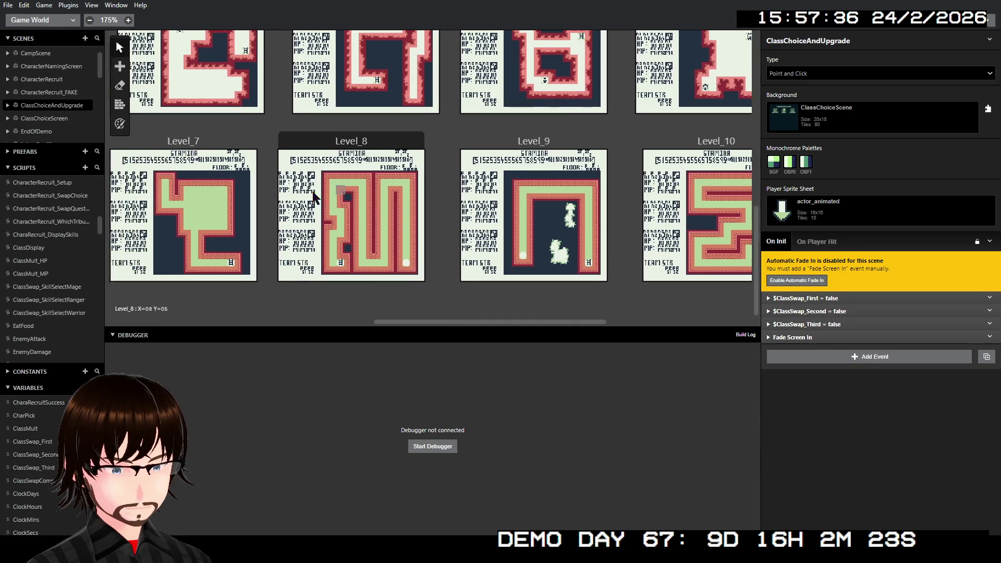
pyautogui.hscroll(10, 303, 194)
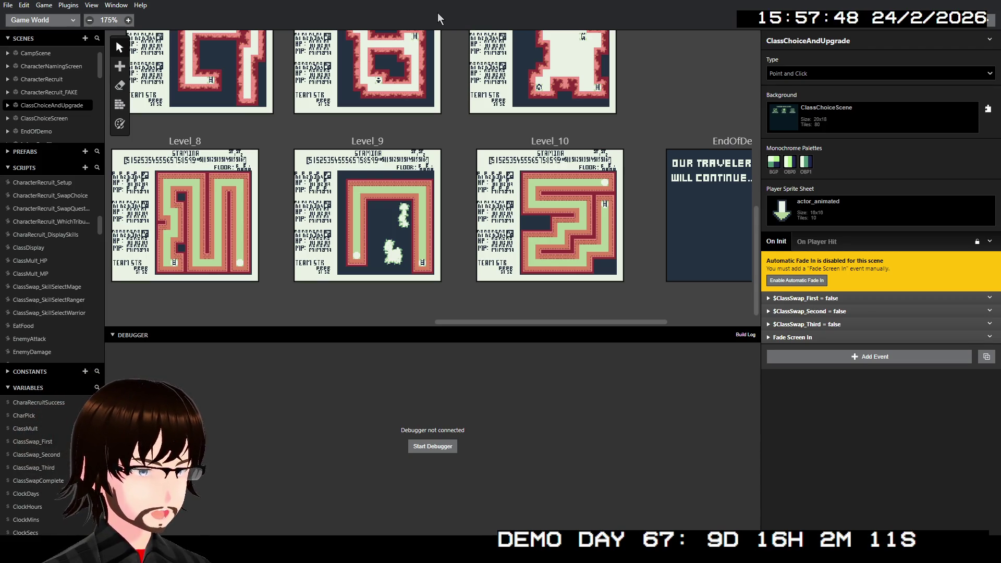
pyautogui.scroll(10, 409, 130)
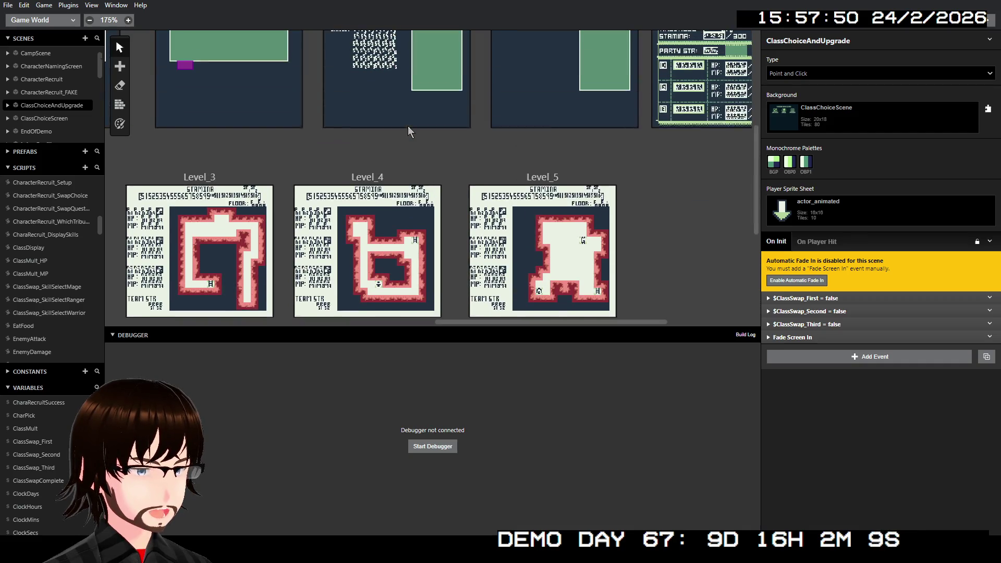
pyautogui.scroll(2, 409, 131)
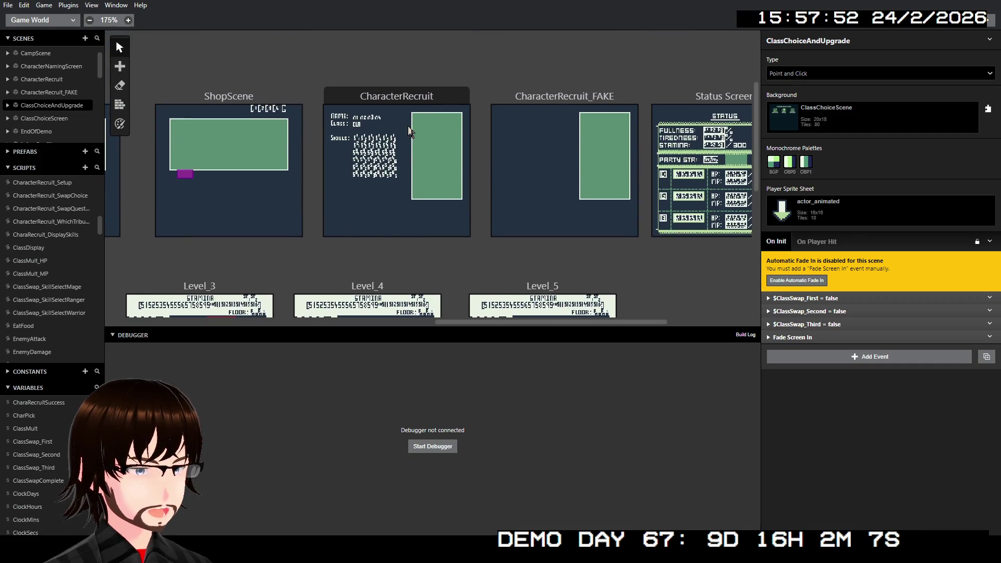
pyautogui.hscroll(2, 395, 121)
pyautogui.hscroll(2, 394, 121)
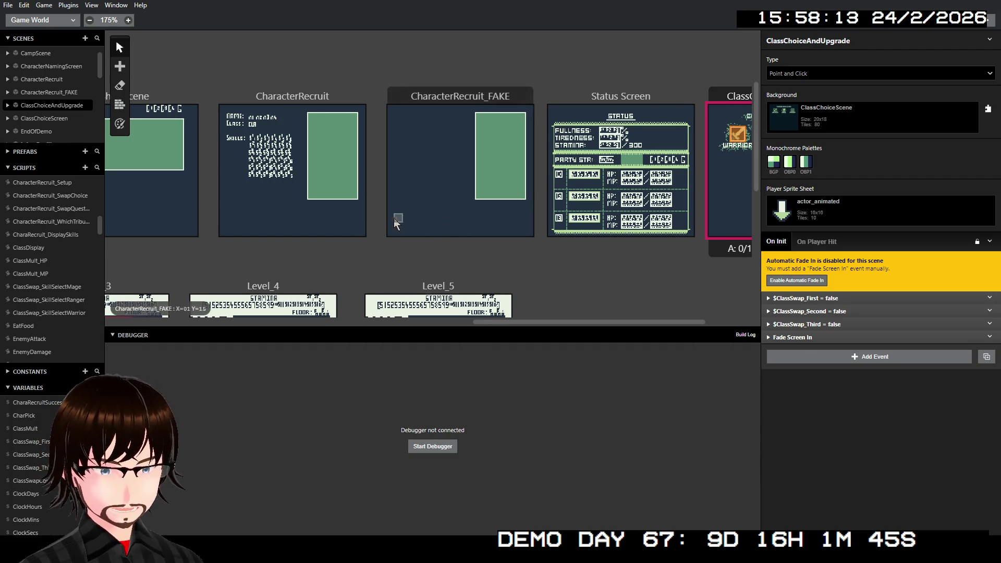
pyautogui.hscroll(-10, 402, 223)
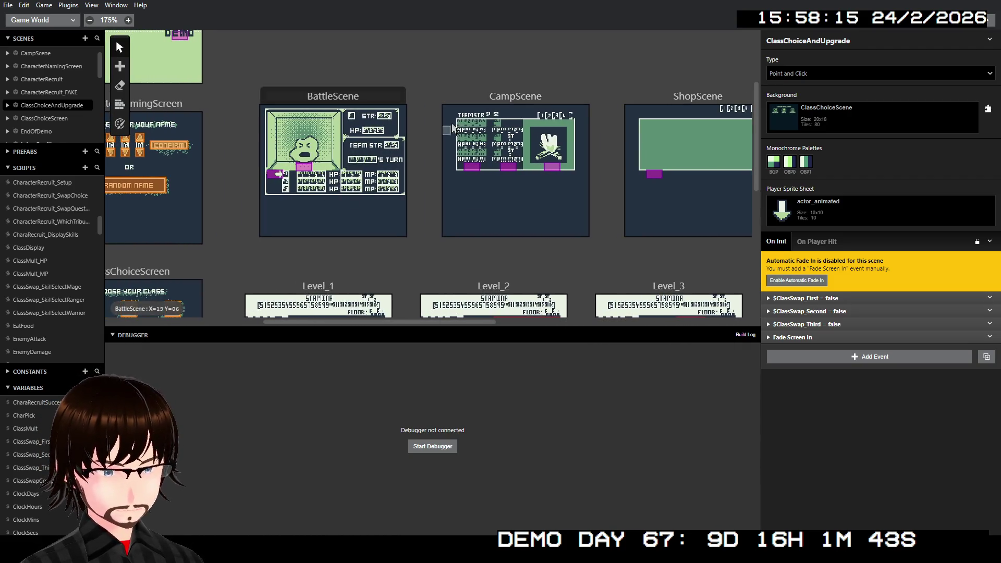
# - Open CampScene and expand Display Menu, Switch and the StatusDisplay call to inspect them
pyautogui.click(446, 134)
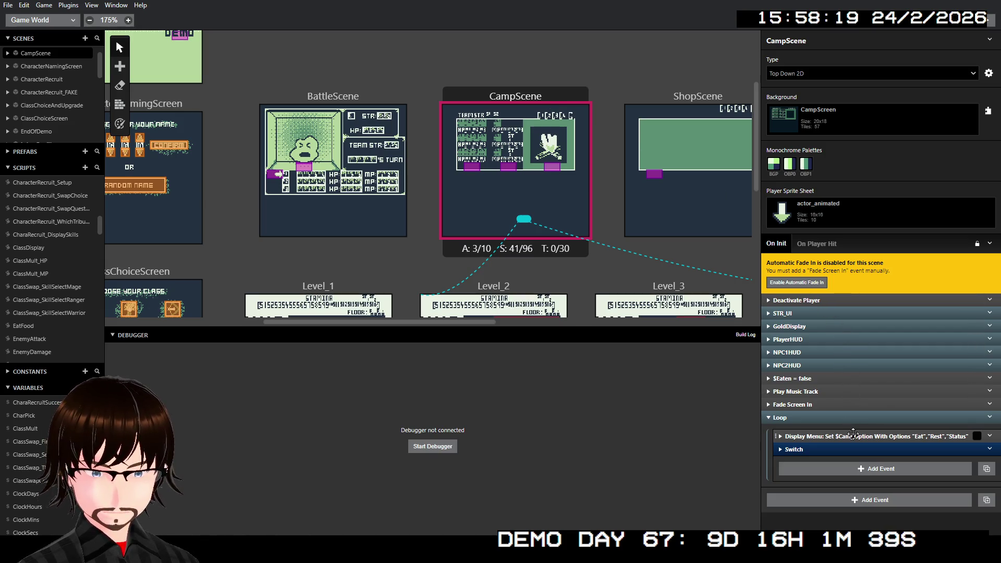
pyautogui.click(853, 437)
pyautogui.click(855, 235)
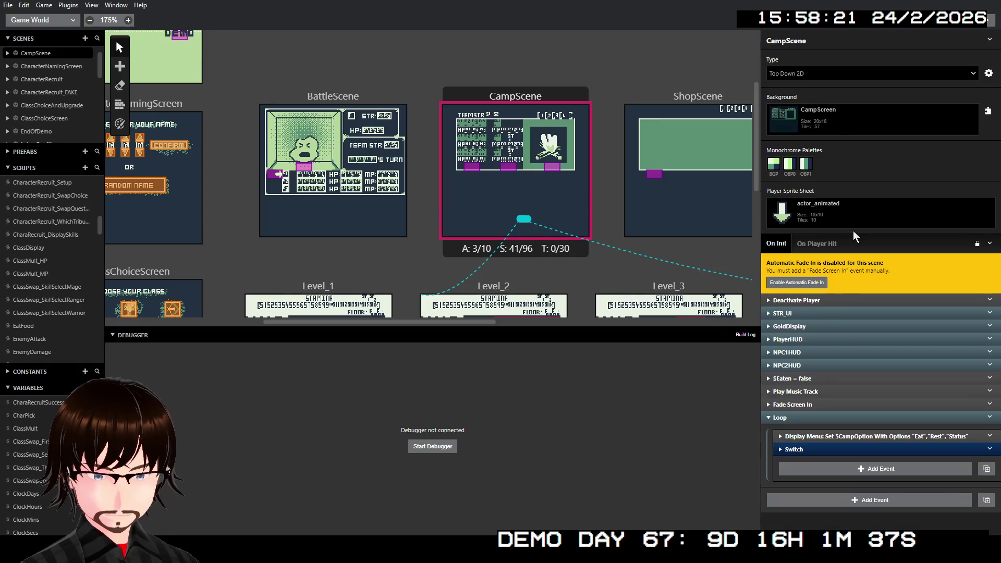
pyautogui.click(816, 449)
pyautogui.scroll(-5, 844, 375)
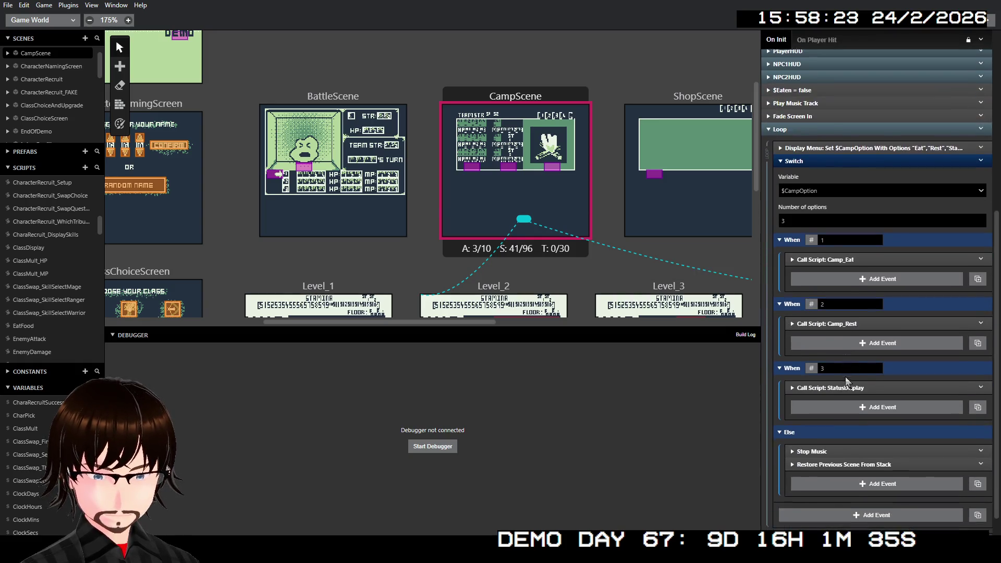
pyautogui.click(851, 364)
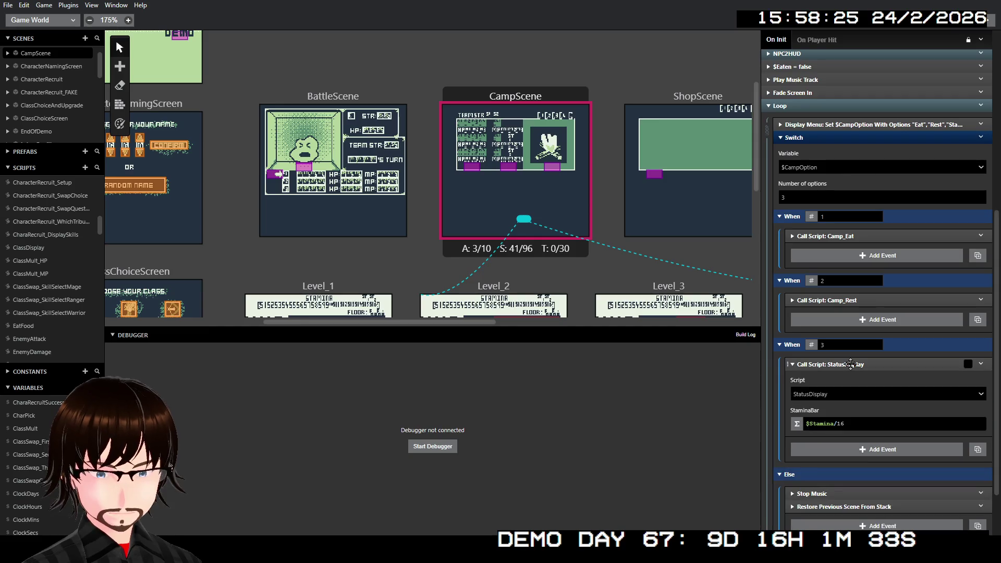
pyautogui.click(851, 364)
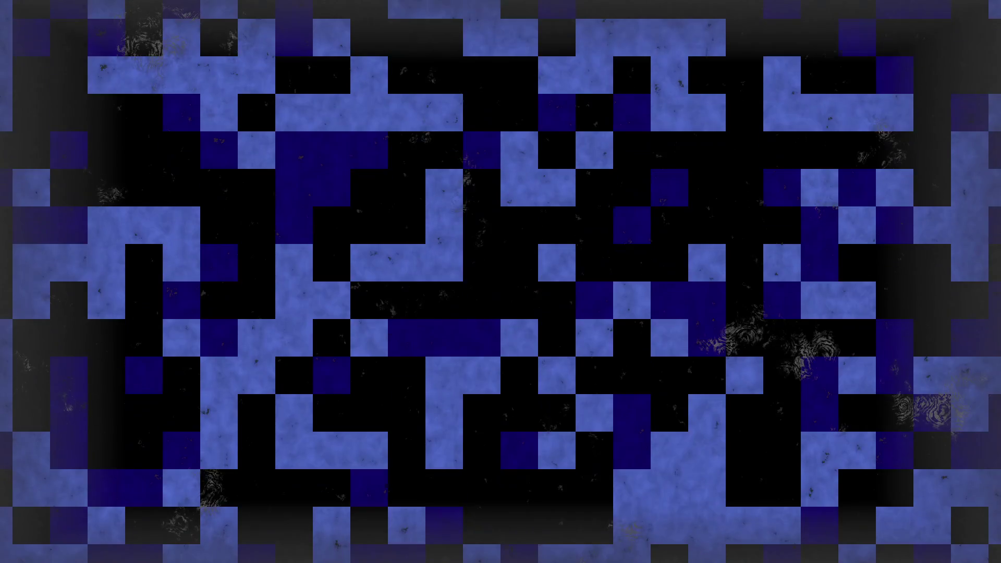
# - Scroll the Notepad to-do list down to the WORKING ON section
pyautogui.scroll(-6, 252, 230)
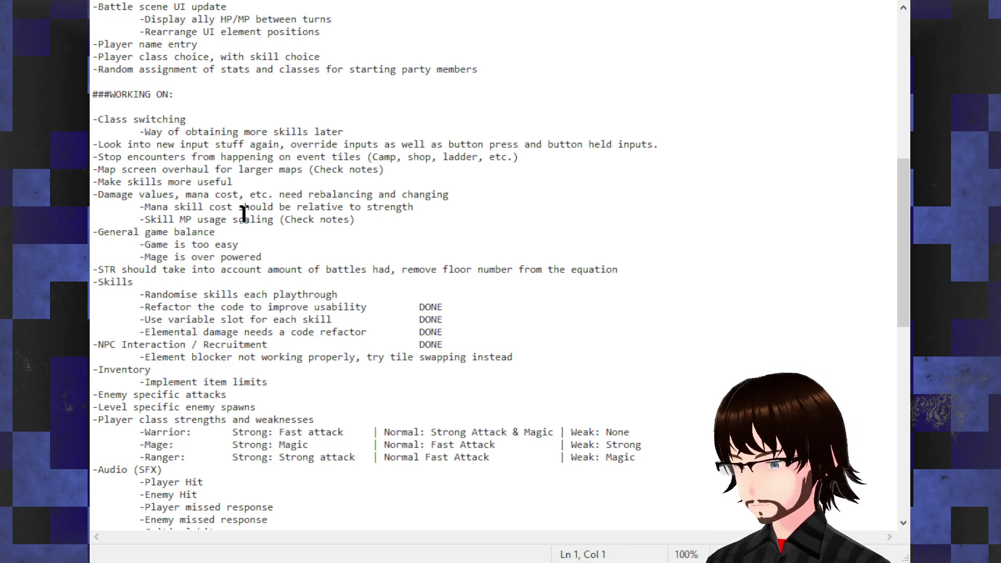
# - Add a blank line below the Class switching skills-later line
pyautogui.click(365, 123)
pyautogui.click(363, 134)
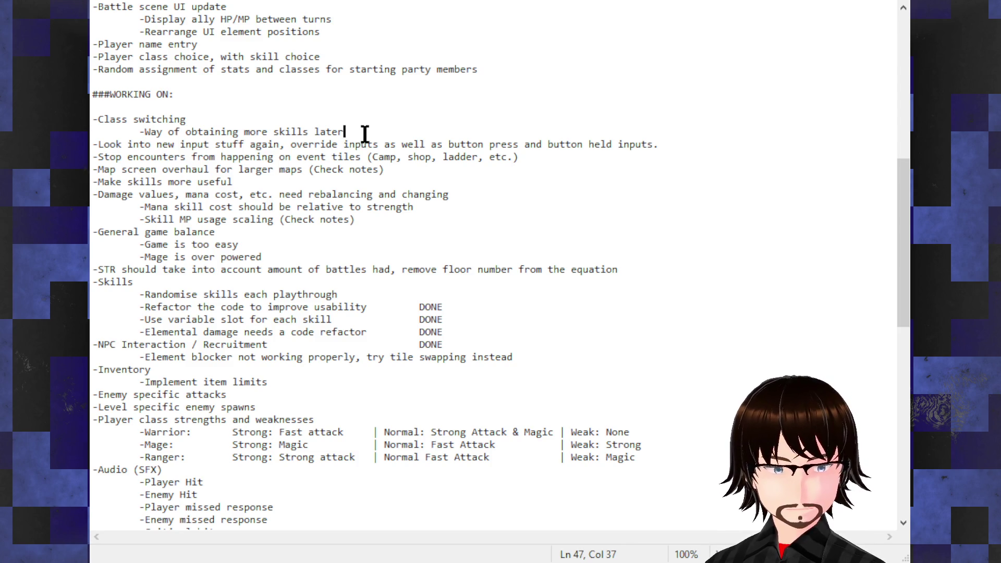
pyautogui.press('Return')
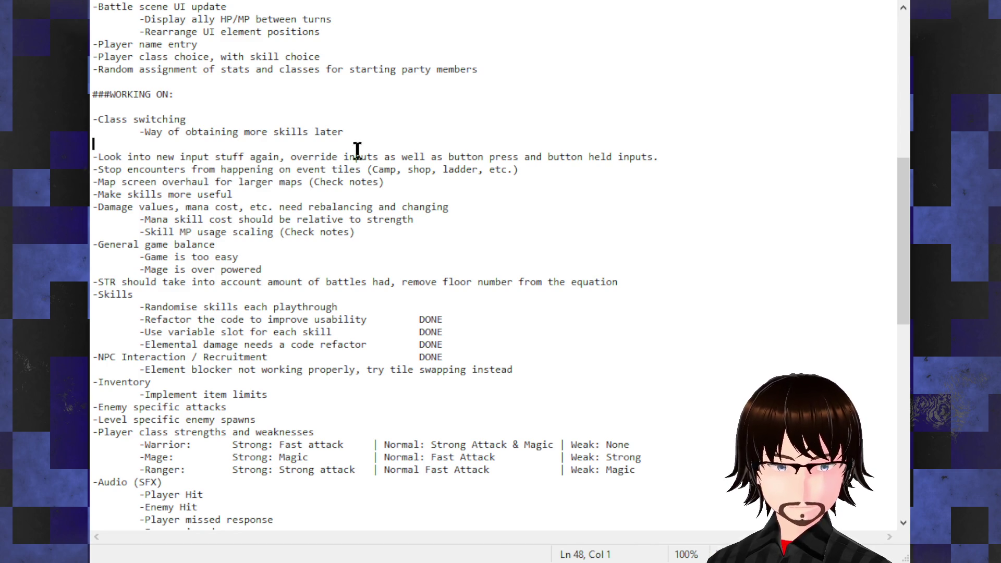
# - Cut the two Class switching lines out of the WORKING ON list
pyautogui.scroll(2, 357, 140)
pyautogui.doubleClick(317, 207)
pyautogui.moveTo(316, 206); pyautogui.dragTo(93, 194)
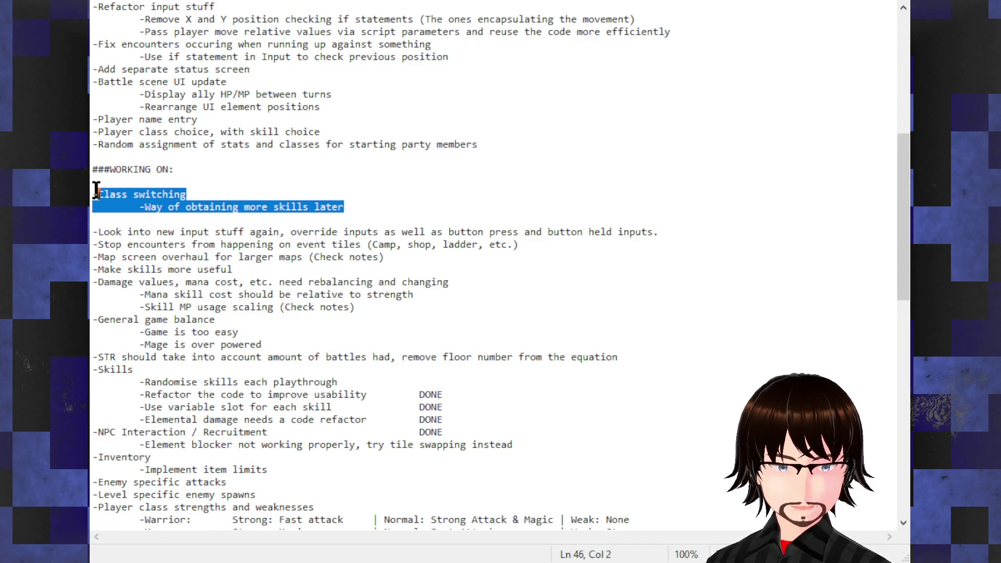
pyautogui.hotkey('ctrl', 'x')
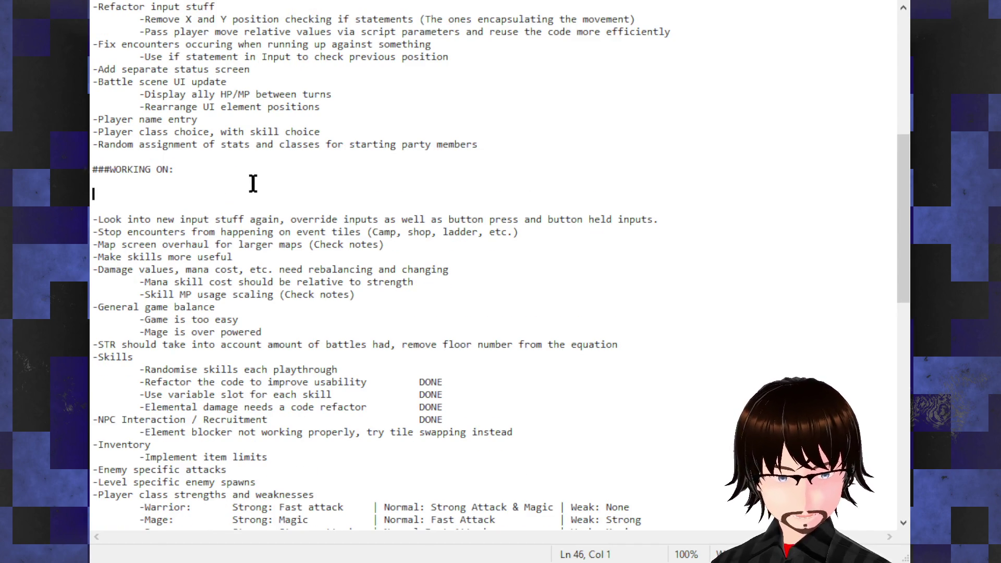
pyautogui.click(492, 143)
# - Paste the Class switching lines after the starting party members line and remove the extra blank line
pyautogui.press('Return')
pyautogui.hotkey('ctrl', 'v')
pyautogui.click(131, 219)
pyautogui.press('Delete')
# - Add to-dos '-Icon on map for class switching' and '-Camp scene status option should o…'
pyautogui.write('-Icon on map ')
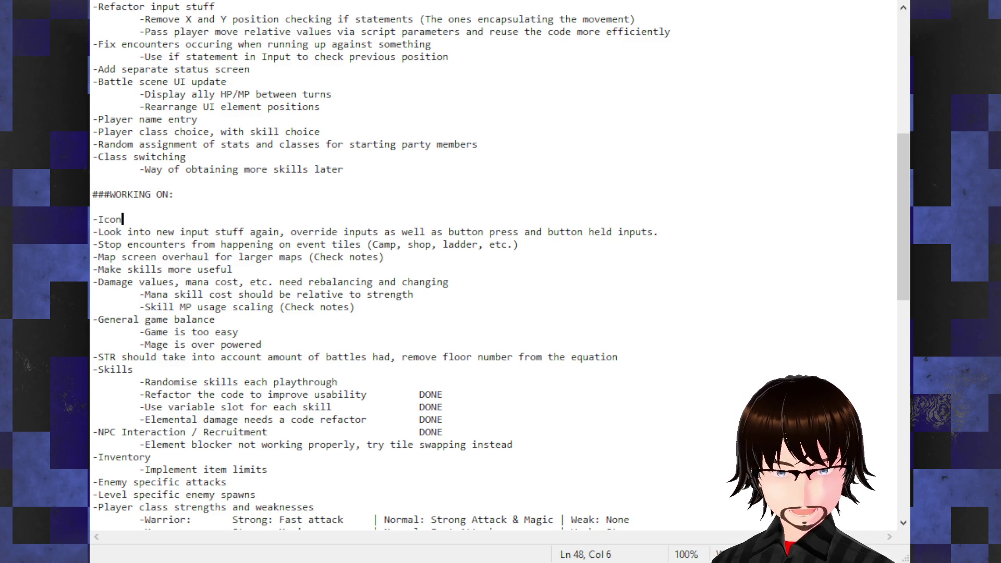
pyautogui.write('for')
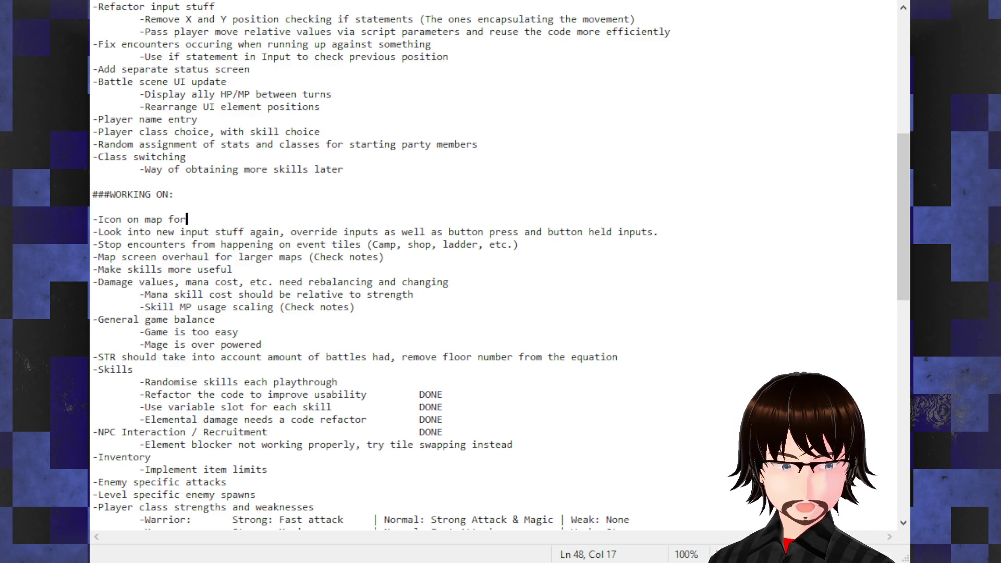
pyautogui.write(' class switching')
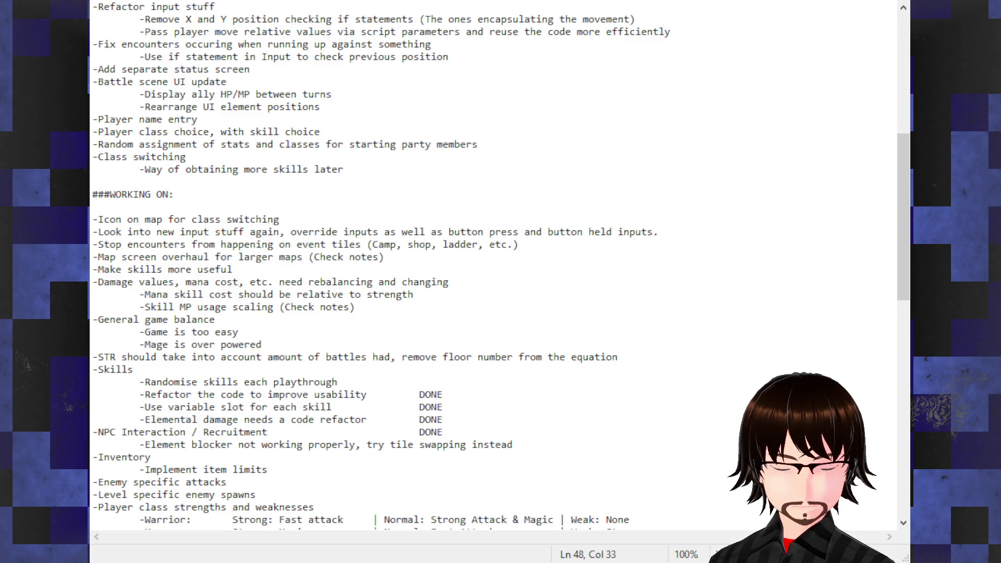
pyautogui.press('Return')
pyautogui.write('-Camp scene status')
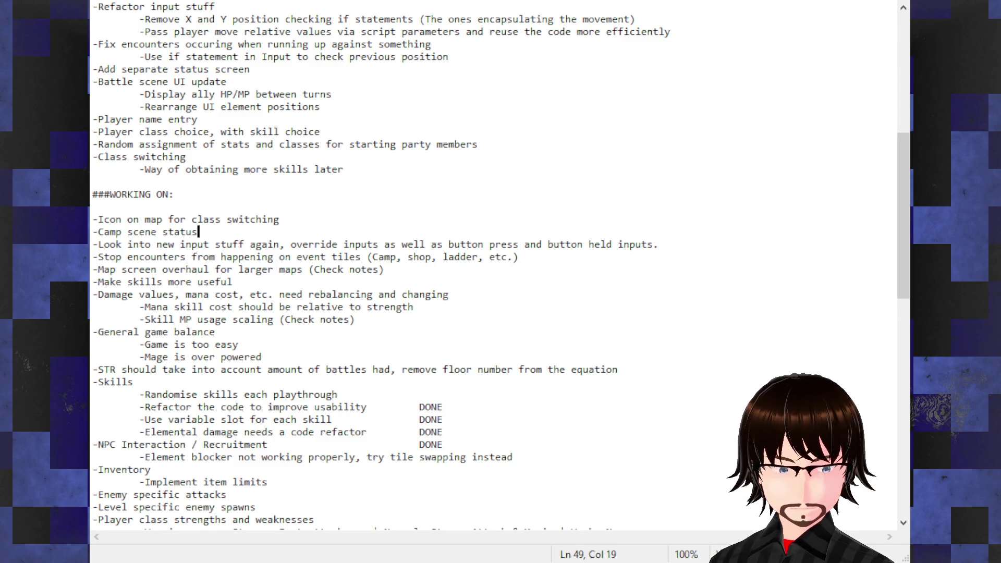
pyautogui.write(' should open status m')
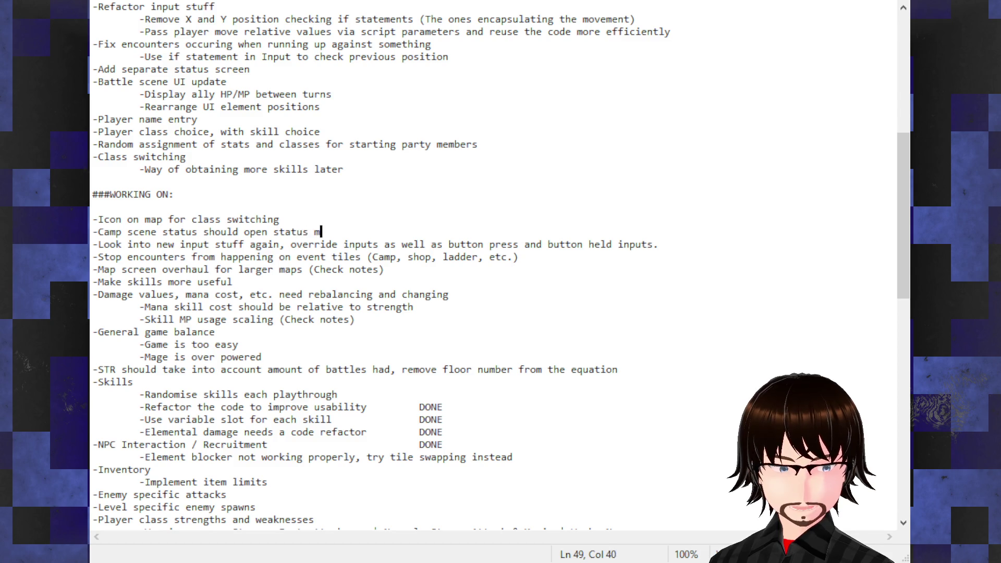
pyautogui.click(202, 232)
pyautogui.write('option')
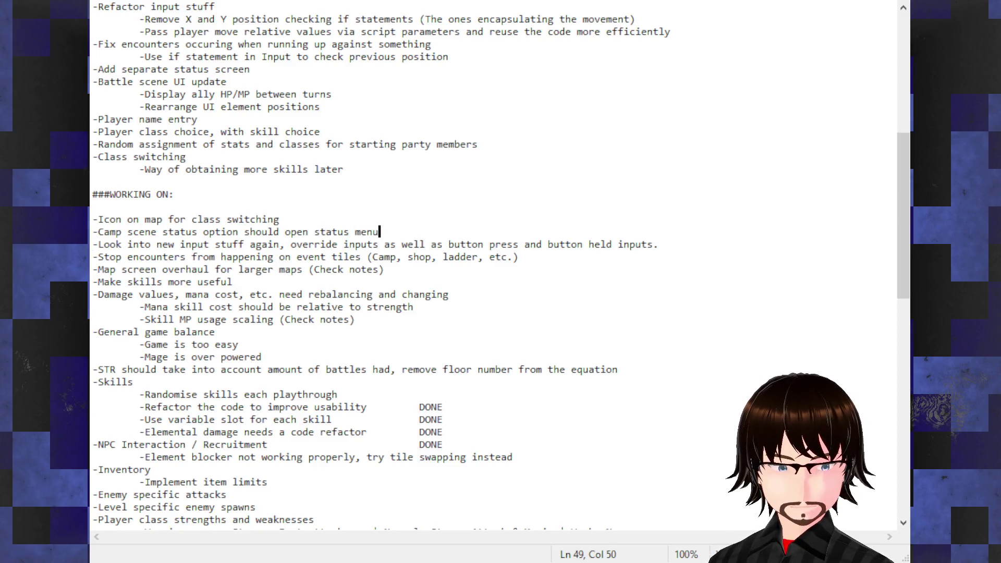
pyautogui.press('Return')
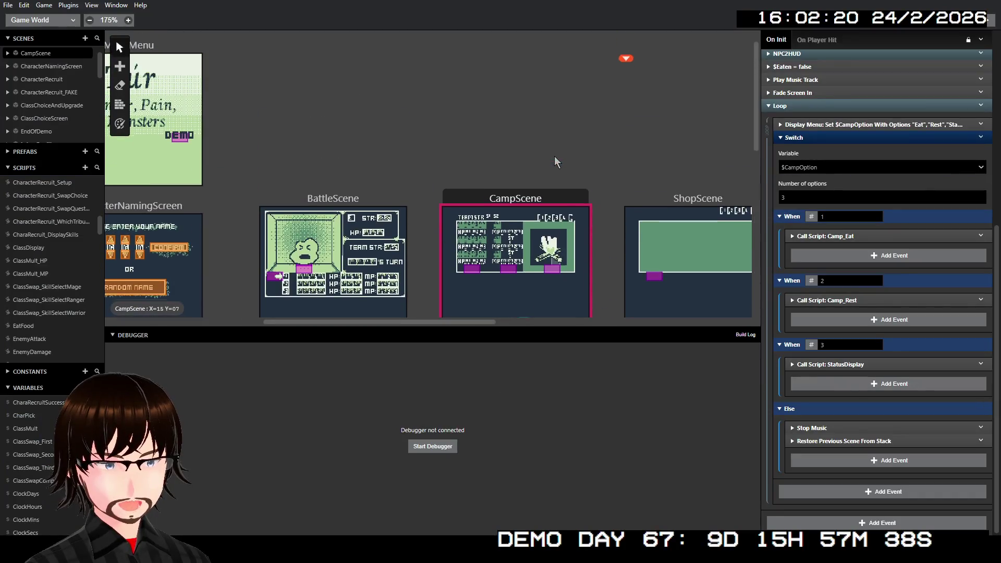
# - Make Intro Credits the game's starting scene
pyautogui.scroll(-2, 521, 208)
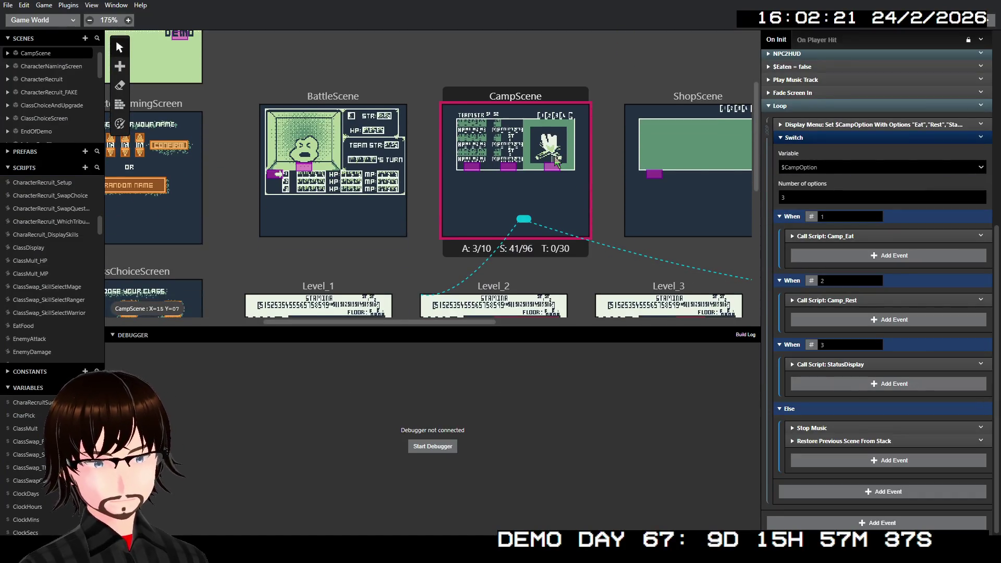
pyautogui.scroll(3, 599, 131)
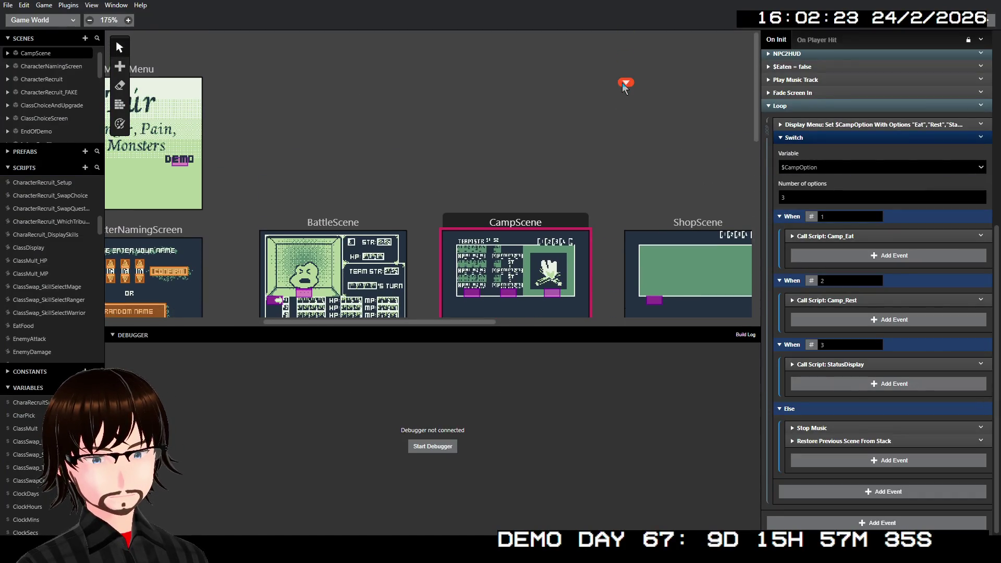
pyautogui.hscroll(-3, 446, 142)
pyautogui.hscroll(2, 648, 167)
pyautogui.hscroll(-3, 530, 183)
pyautogui.hscroll(3, 495, 199)
pyautogui.hscroll(-1, 480, 213)
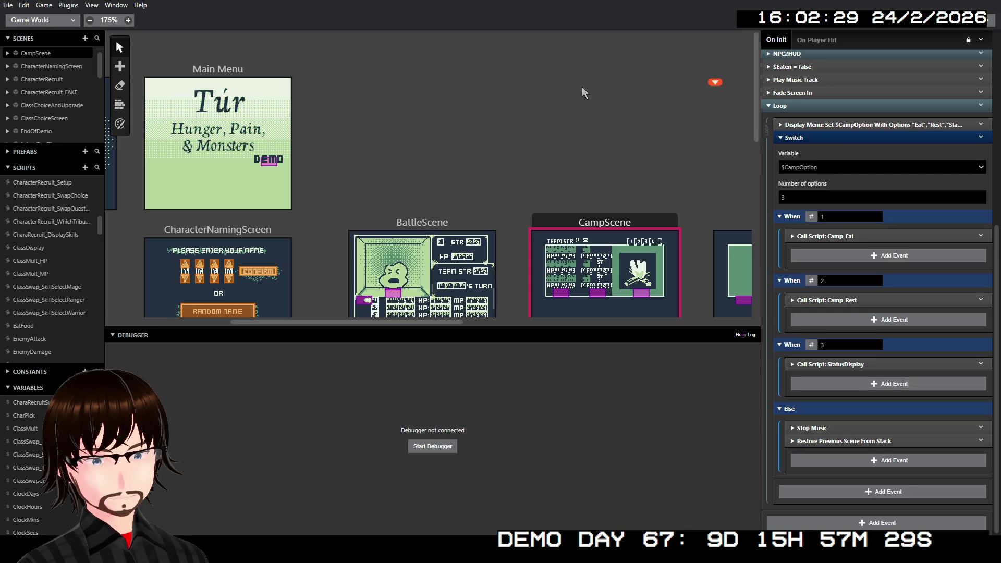
pyautogui.hscroll(-10, 469, 125)
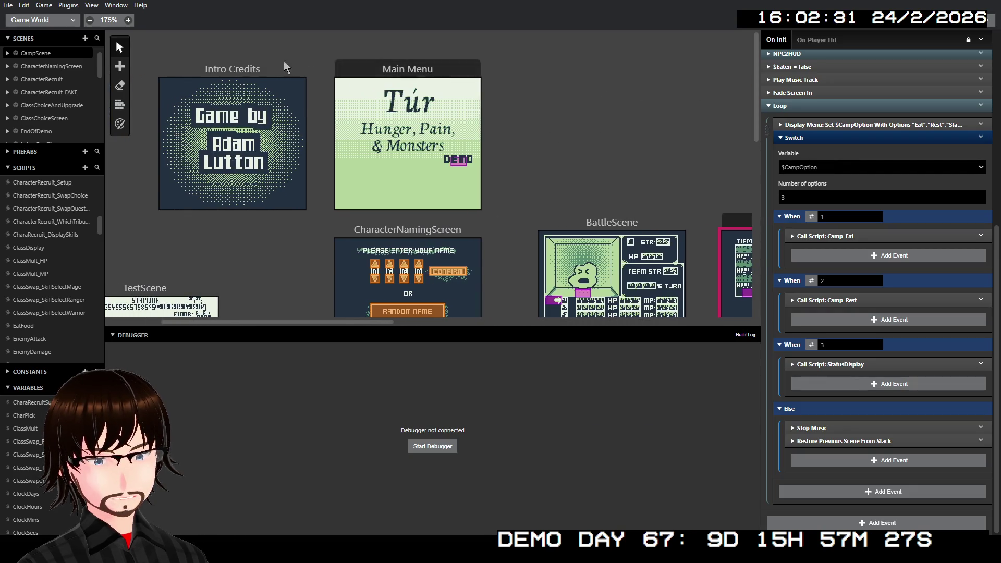
pyautogui.click(264, 67)
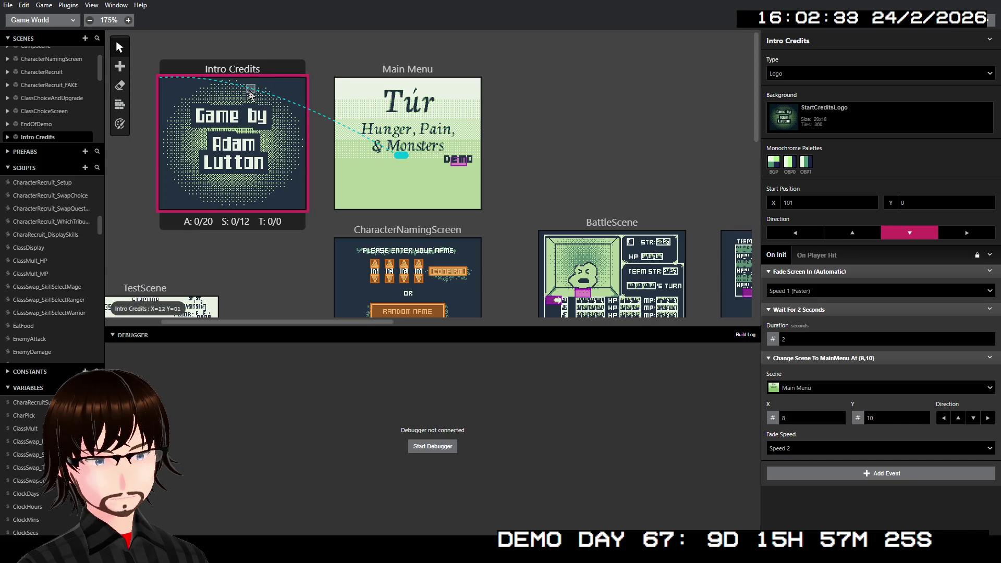
pyautogui.rightClick(245, 66)
pyautogui.click(263, 92)
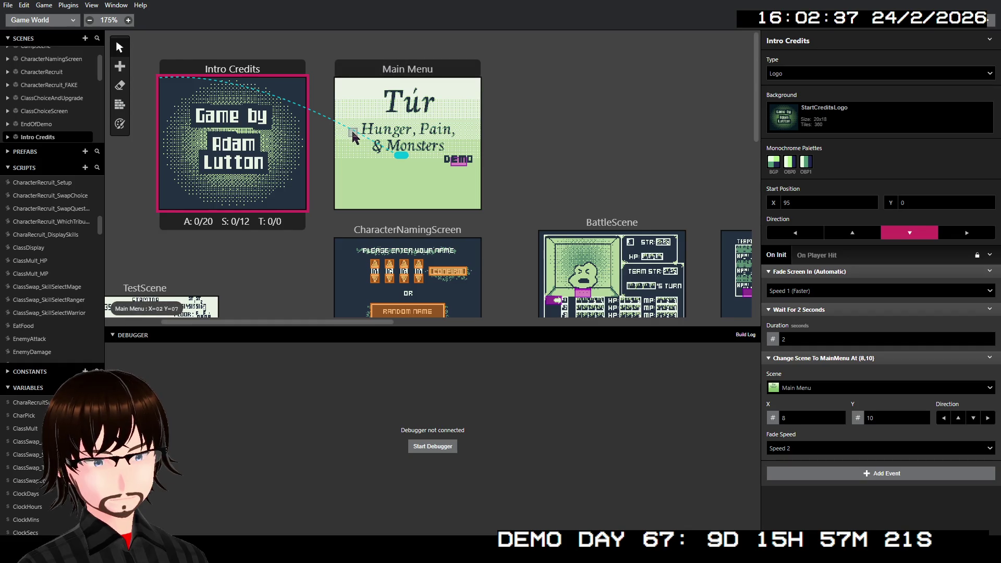
# - Inspect the Main Menu scene, then CampScene's On Init $CampOption Switch script
pyautogui.hscroll(8, 352, 137)
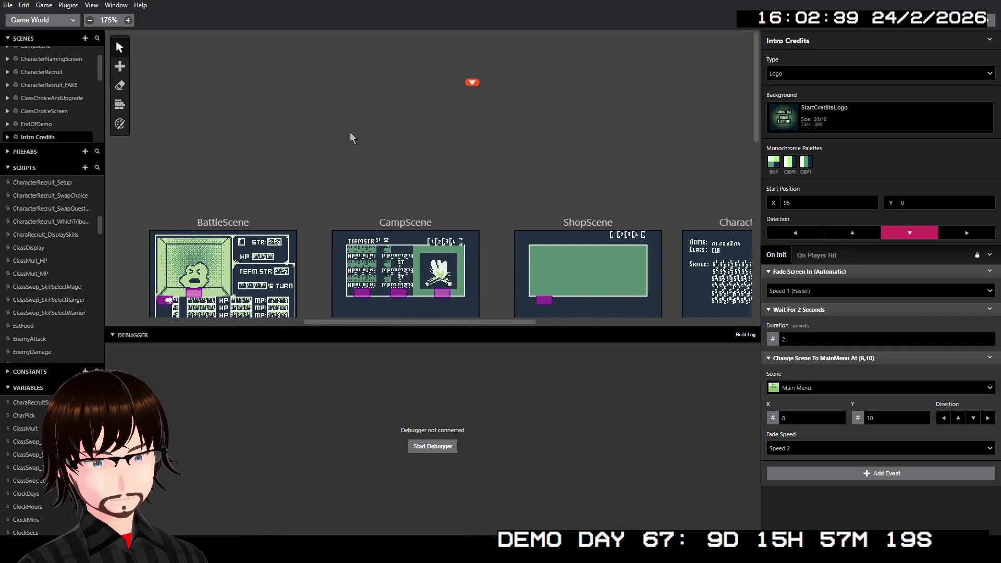
pyautogui.hscroll(-10, 350, 137)
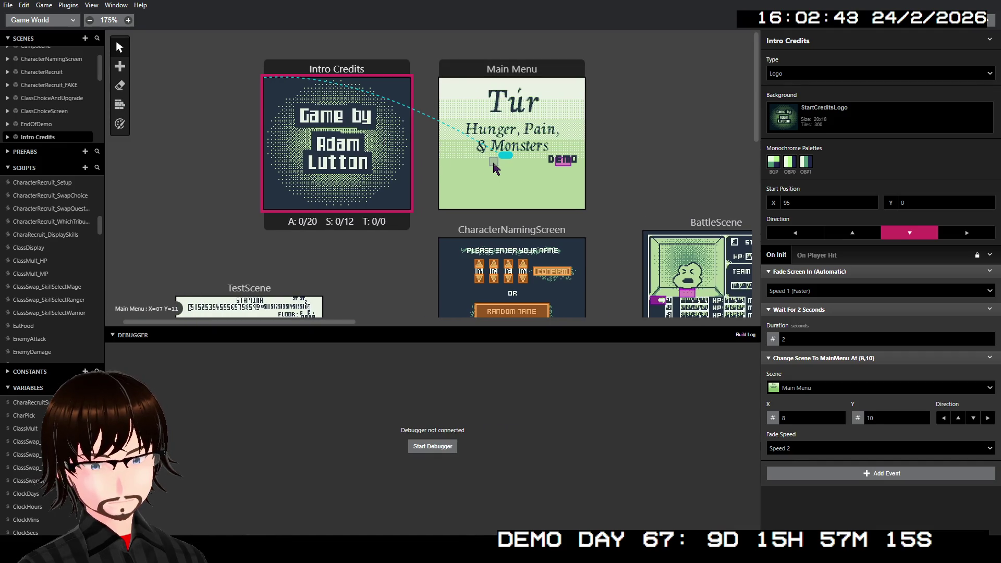
pyautogui.hscroll(4, 366, 80)
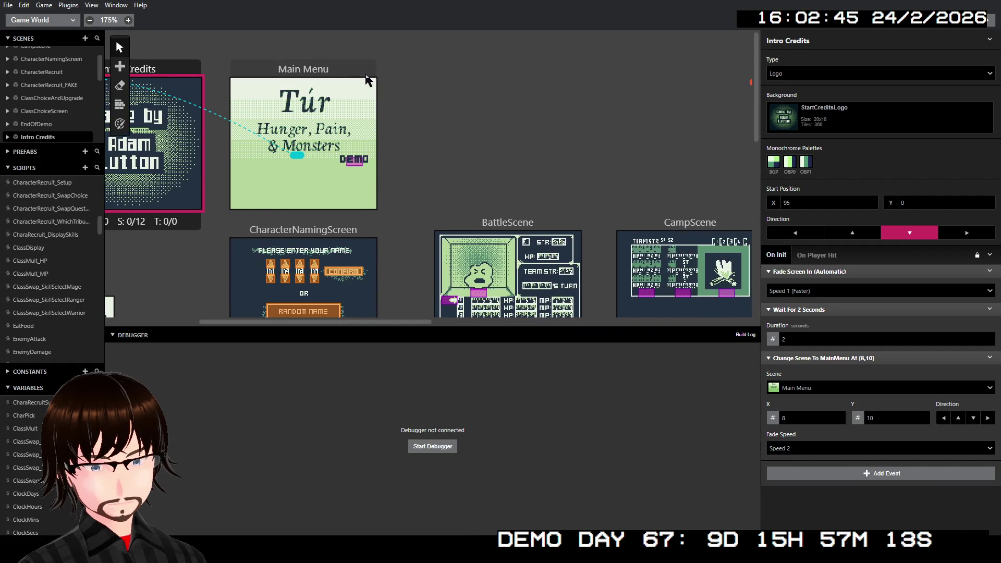
pyautogui.click(367, 79)
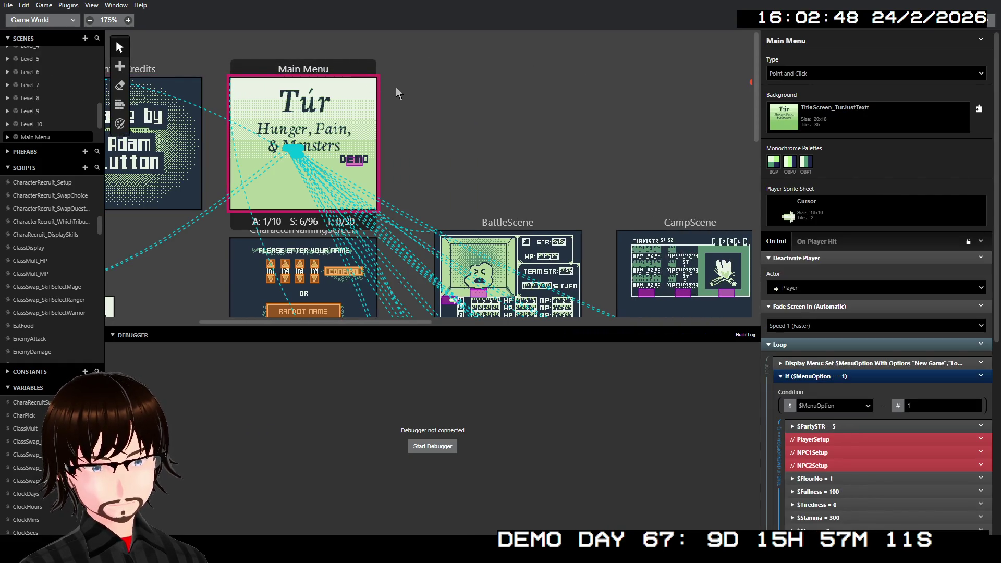
pyautogui.hscroll(3, 423, 112)
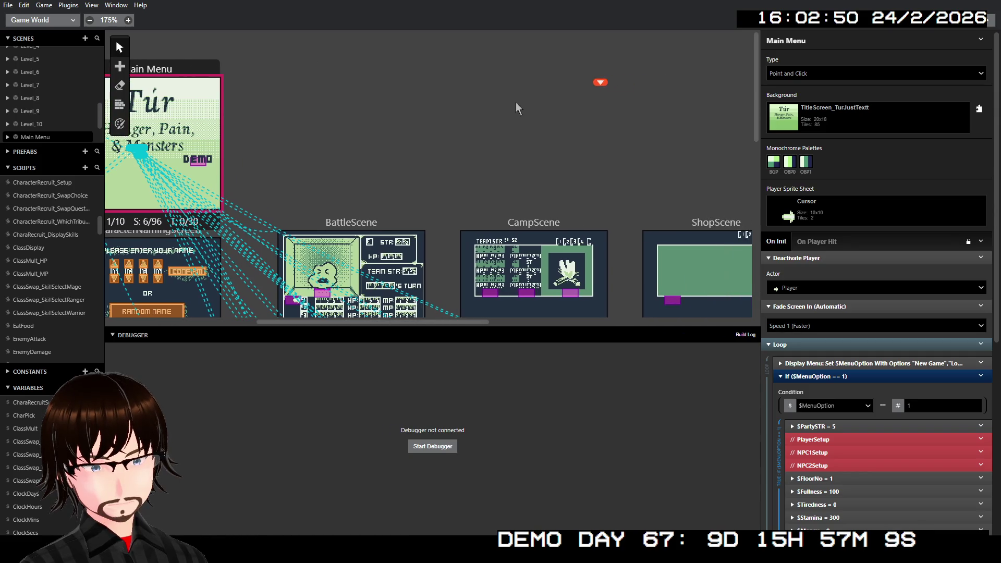
pyautogui.hscroll(-1, 453, 183)
pyautogui.click(562, 222)
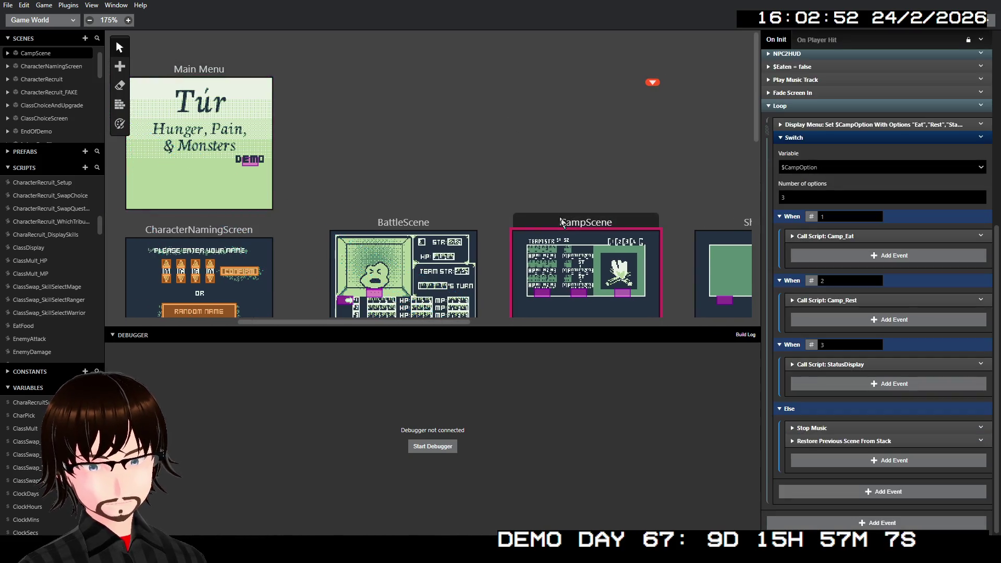
# - Zoom the canvas to 325% on CampScene and pan to its actor/sprite/trigger stats bar
pyautogui.scroll(6, 600, 172)
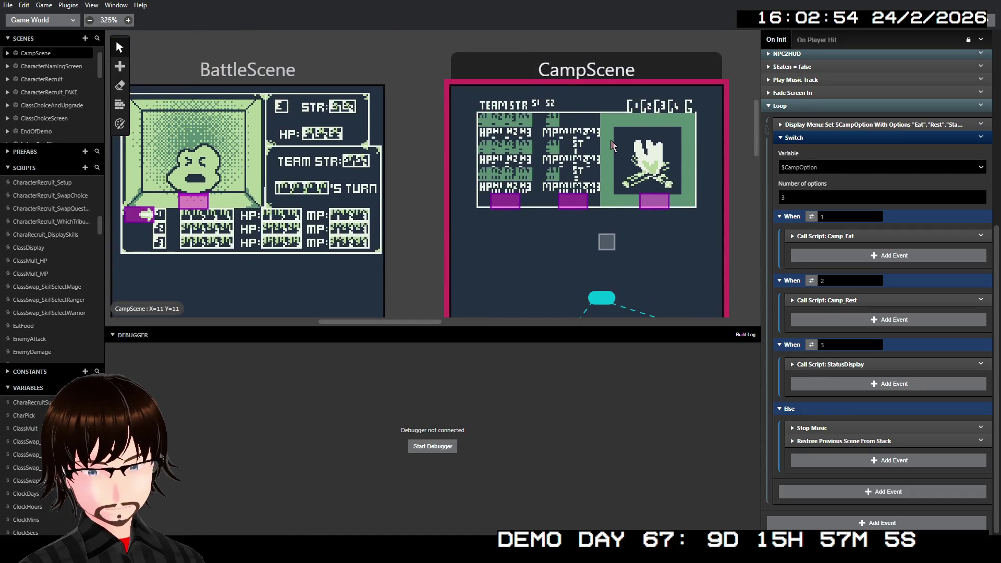
pyautogui.hscroll(1, 614, 146)
pyautogui.hscroll(1, 611, 147)
pyautogui.scroll(-2, 606, 146)
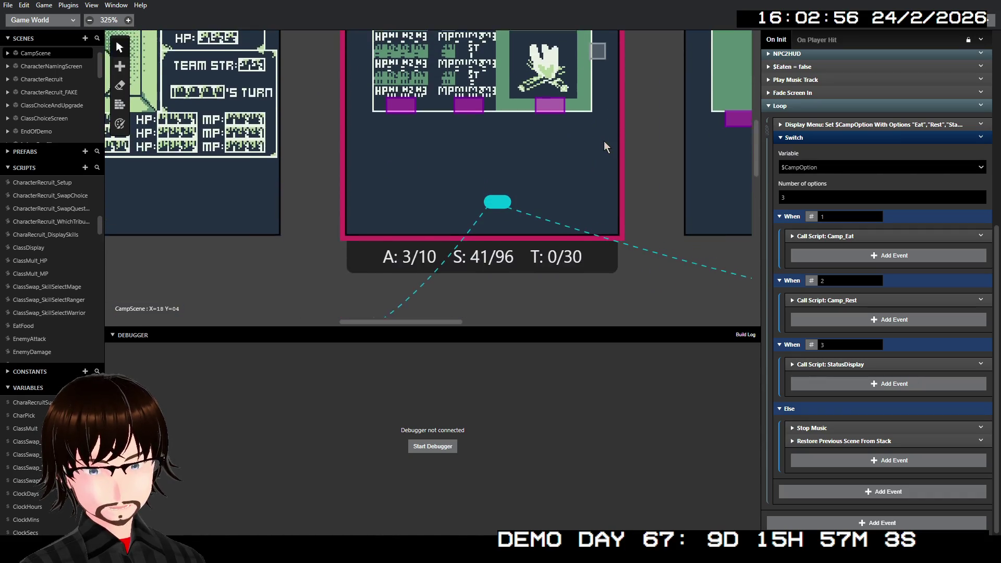
pyautogui.scroll(1, 604, 146)
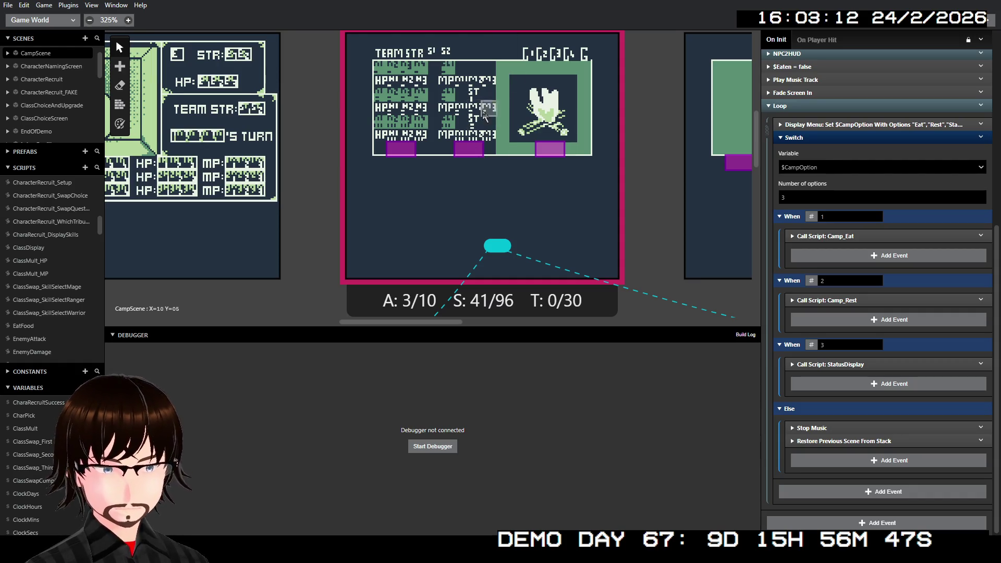
pyautogui.scroll(-1, 514, 186)
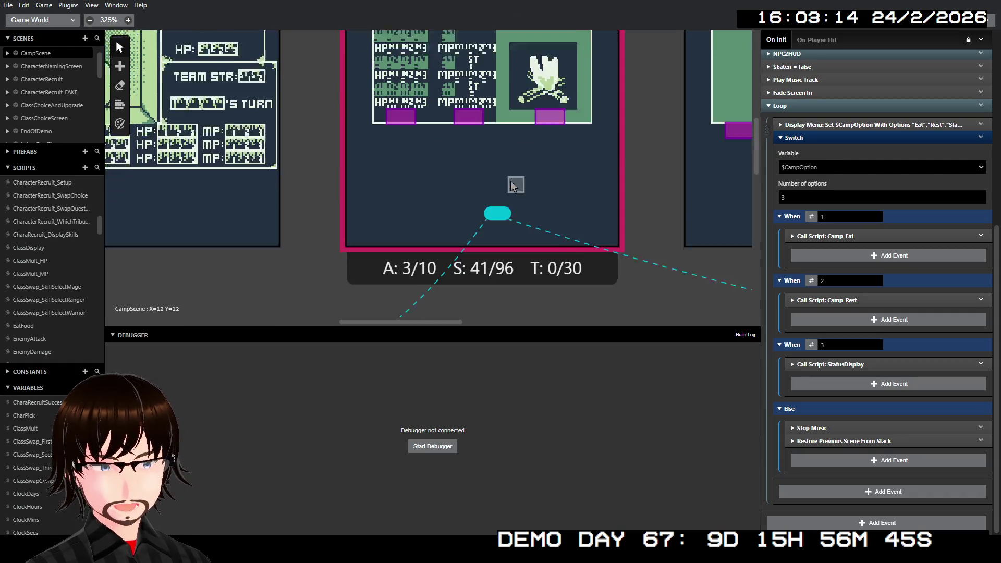
pyautogui.scroll(-1, 485, 181)
pyautogui.hscroll(-3, 487, 164)
pyautogui.scroll(2, 365, 174)
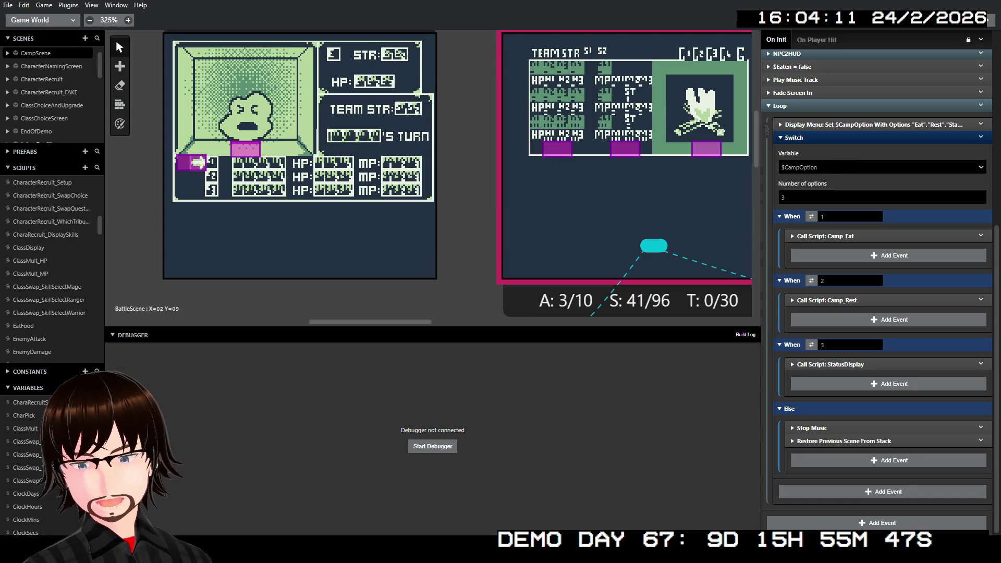
# - Pan the canvas past ShopScene so CharacterRecruit and CharacterRecruit_FAKE fill the view
pyautogui.hscroll(2, 250, 151)
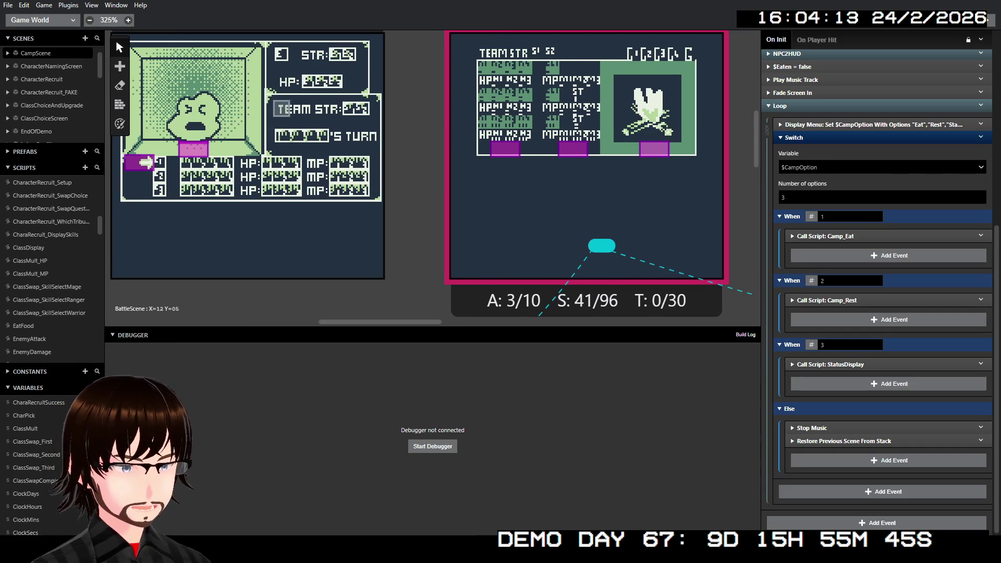
pyautogui.hscroll(3, 295, 136)
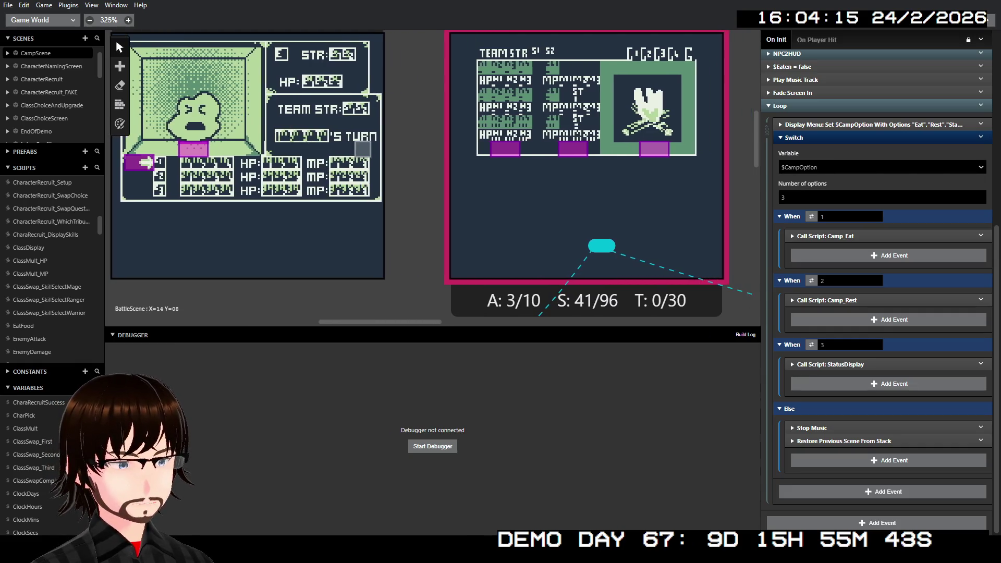
pyautogui.hscroll(-2, 350, 149)
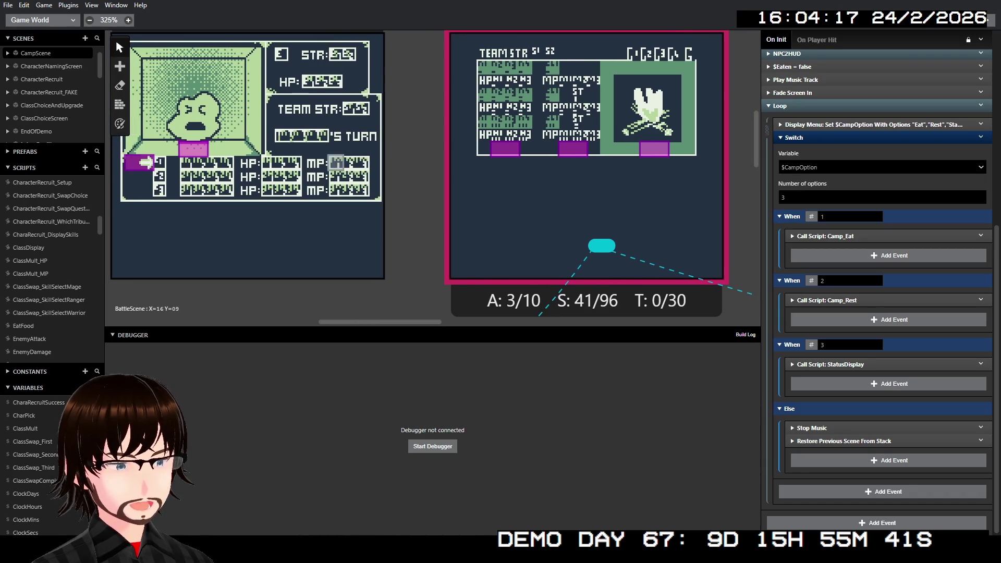
pyautogui.hscroll(5, 350, 149)
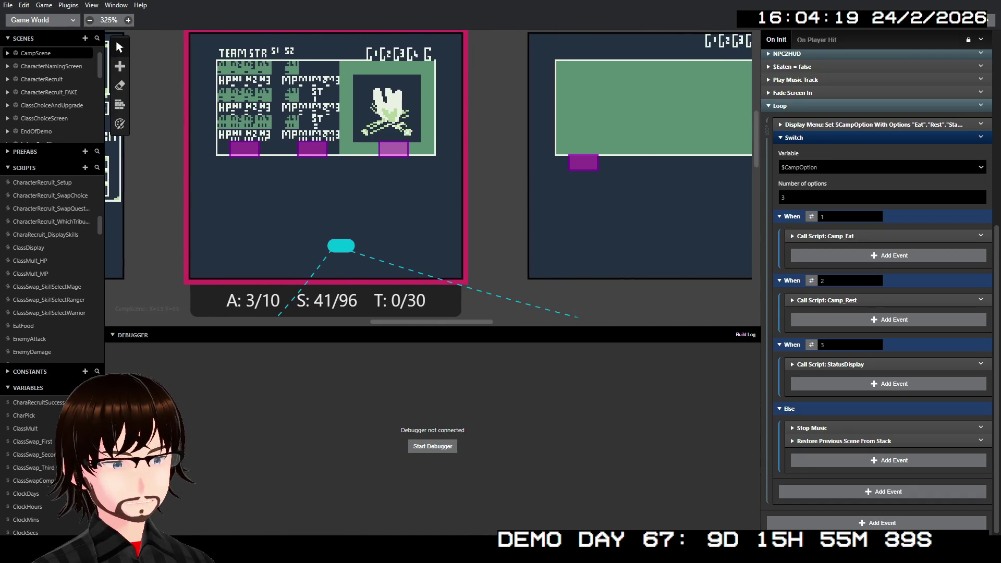
pyautogui.hscroll(3, 350, 149)
pyautogui.scroll(3, 462, 226)
pyautogui.hscroll(2, 462, 225)
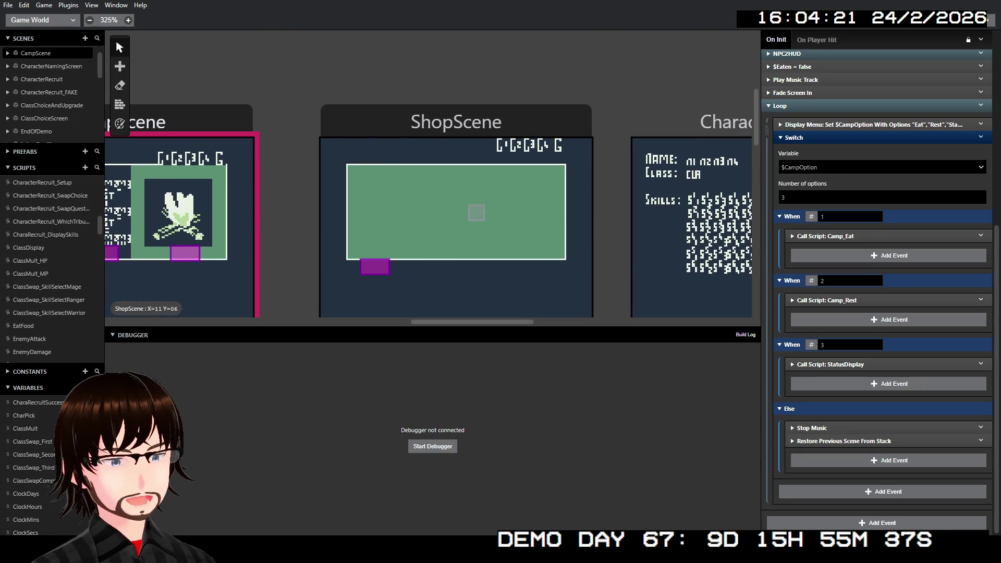
pyautogui.hscroll(10, 463, 226)
pyautogui.scroll(-3, 434, 212)
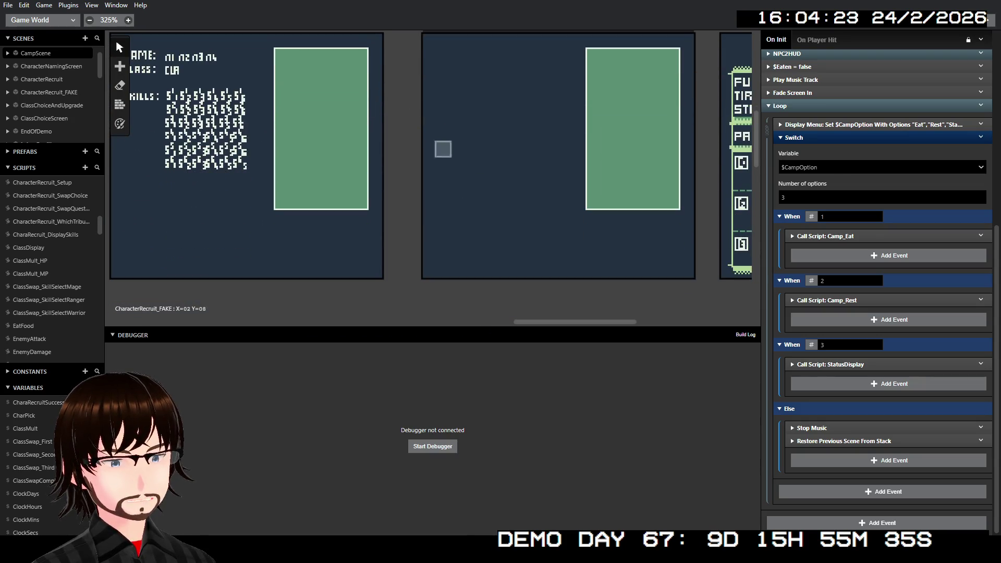
pyautogui.scroll(3, 484, 162)
pyautogui.hscroll(2, 417, 188)
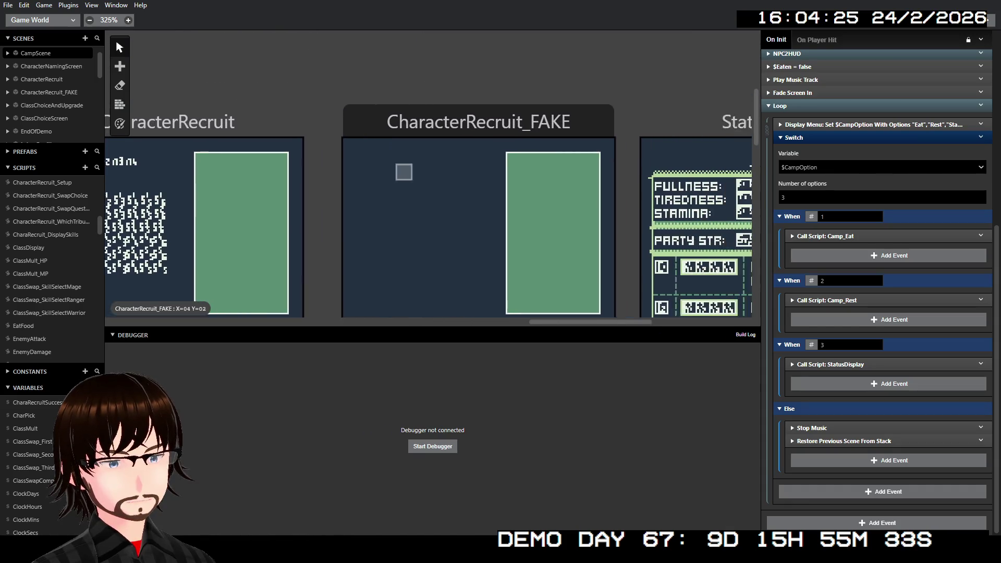
pyautogui.hscroll(-3, 366, 198)
pyautogui.scroll(-1, 346, 196)
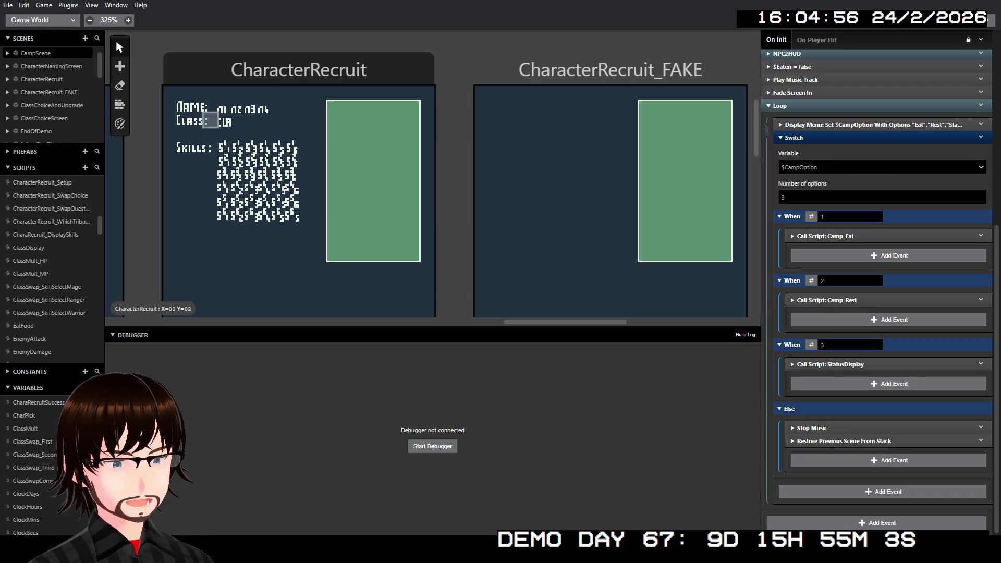
pyautogui.hscroll(10, 210, 120)
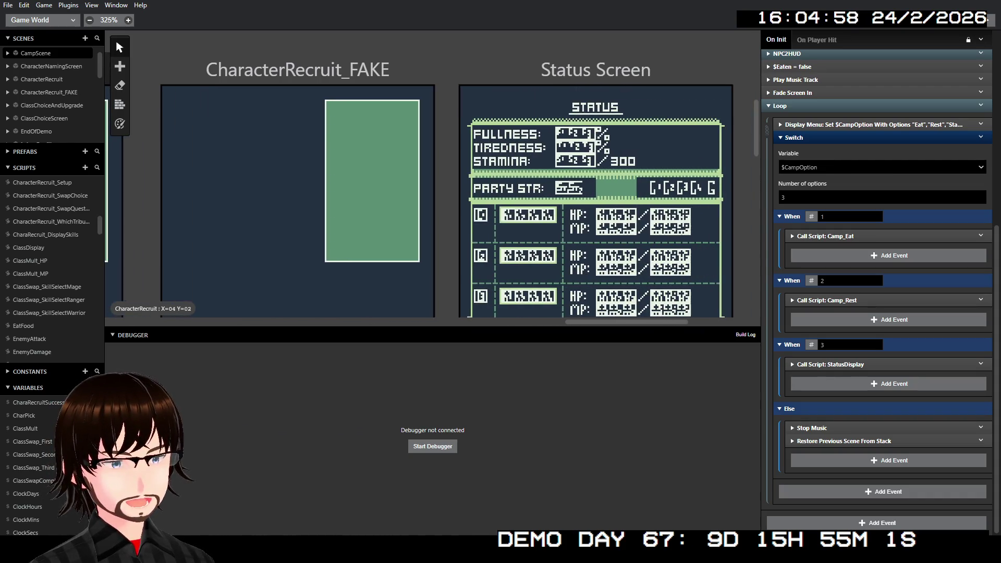
pyautogui.hscroll(7, 190, 119)
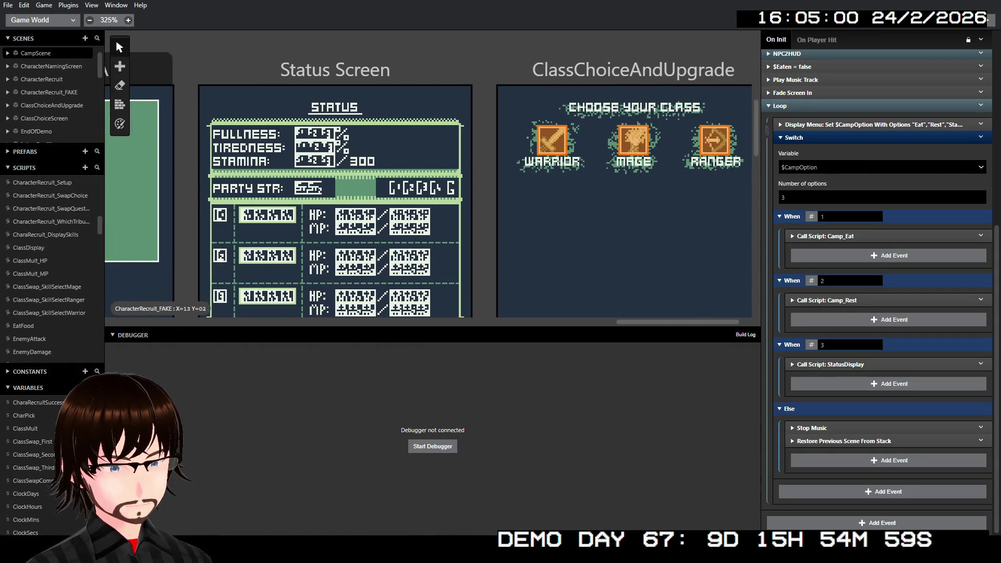
pyautogui.scroll(-2, 191, 119)
pyautogui.hscroll(-9, 191, 119)
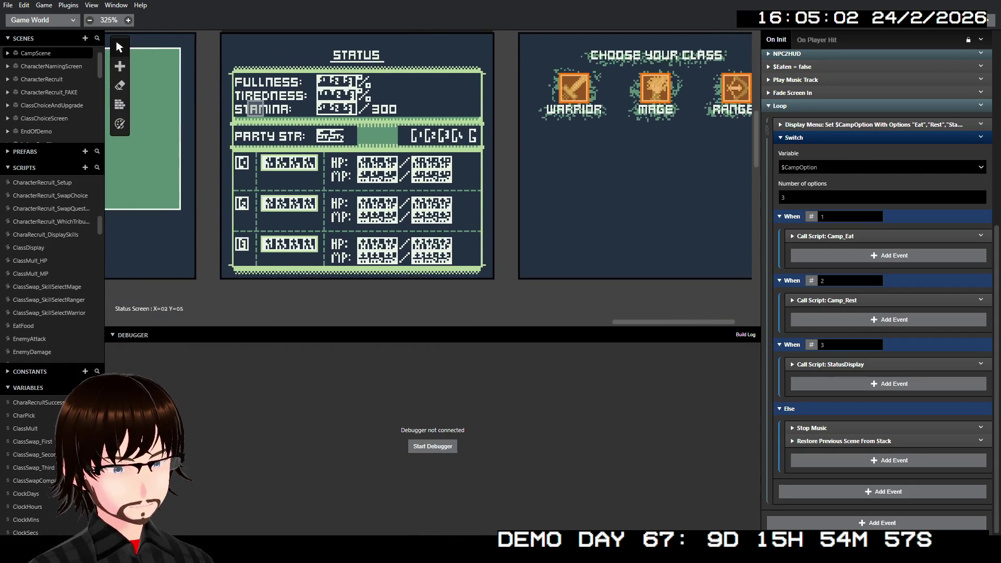
pyautogui.hscroll(-9, 437, 108)
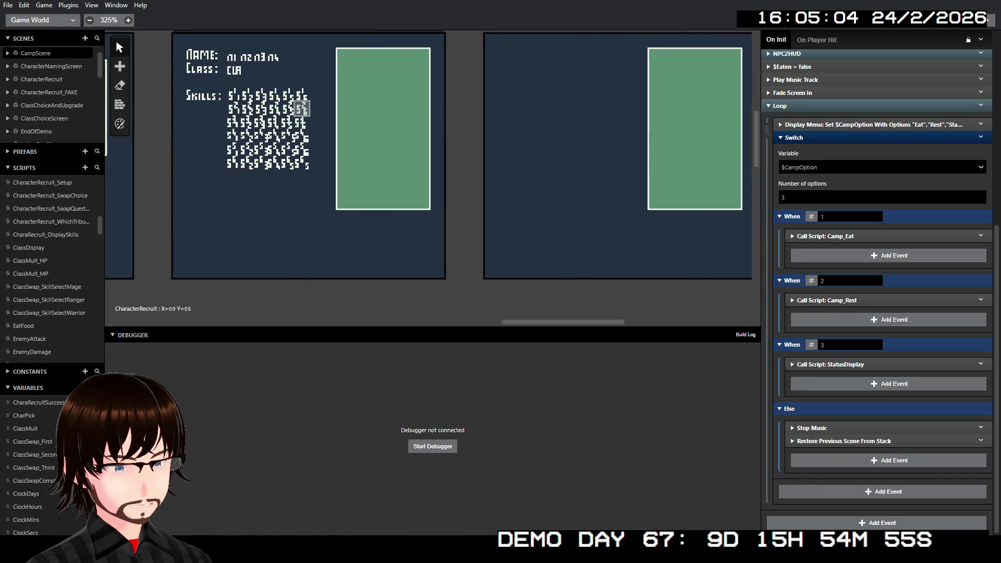
pyautogui.scroll(1, 250, 143)
pyautogui.scroll(1, 251, 143)
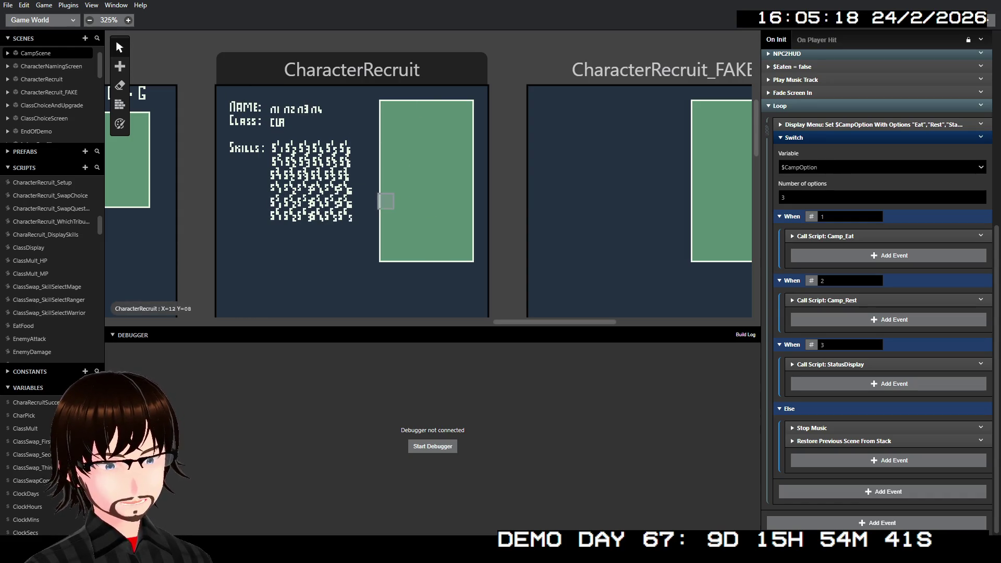
pyautogui.hscroll(10, 386, 200)
pyautogui.scroll(-5, 376, 190)
pyautogui.scroll(2, 362, 179)
pyautogui.scroll(5, 361, 179)
pyautogui.hscroll(5, 257, 242)
pyautogui.hscroll(-15, 257, 241)
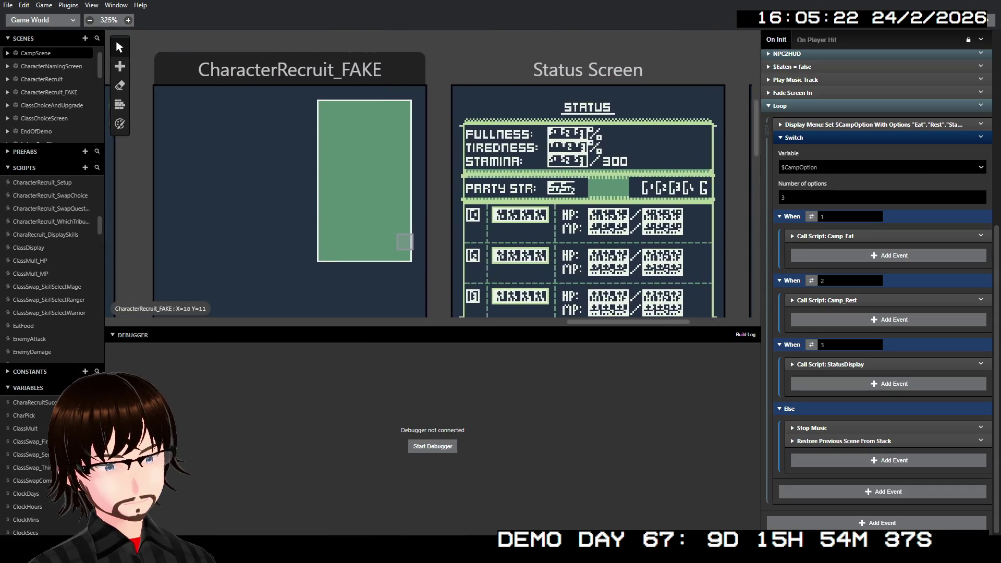
pyautogui.scroll(-3, 369, 41)
pyautogui.scroll(2, 370, 41)
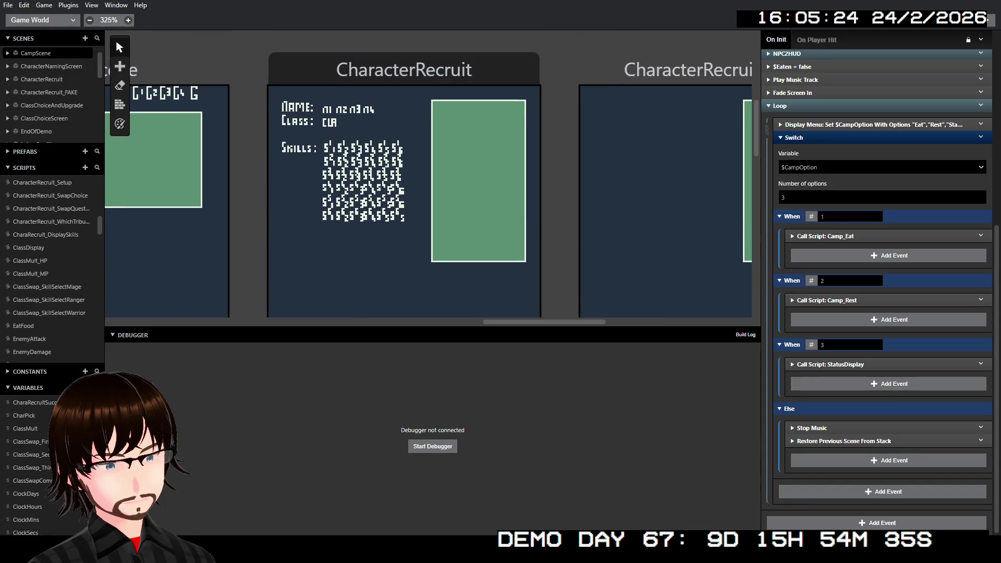
# - Insert a black Show Overlay at X 0, Y 0 before CharacterRecruit's Seed Random Number Generator event
pyautogui.click(370, 68)
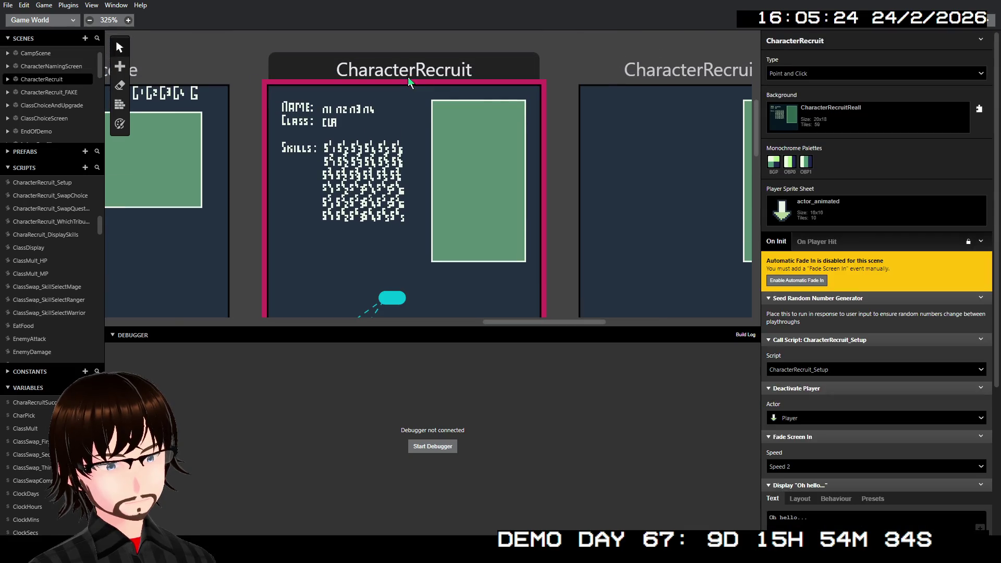
pyautogui.rightClick(840, 298)
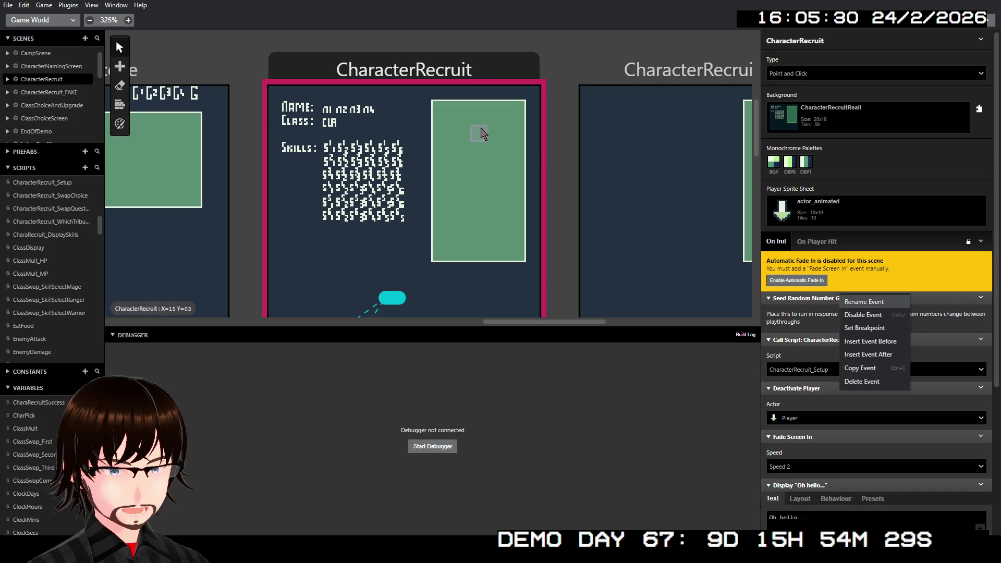
pyautogui.click(882, 344)
pyautogui.write('over')
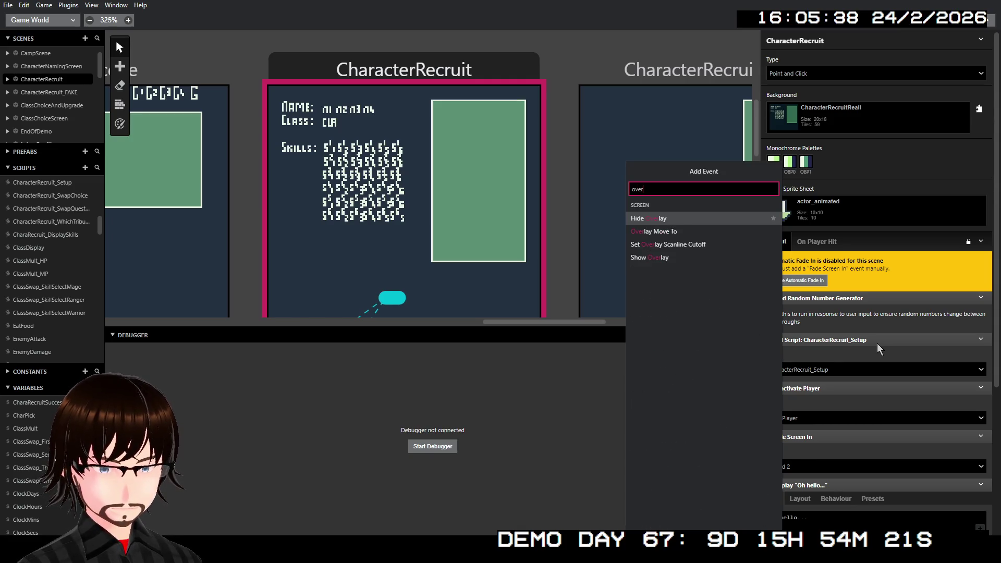
pyautogui.click(684, 256)
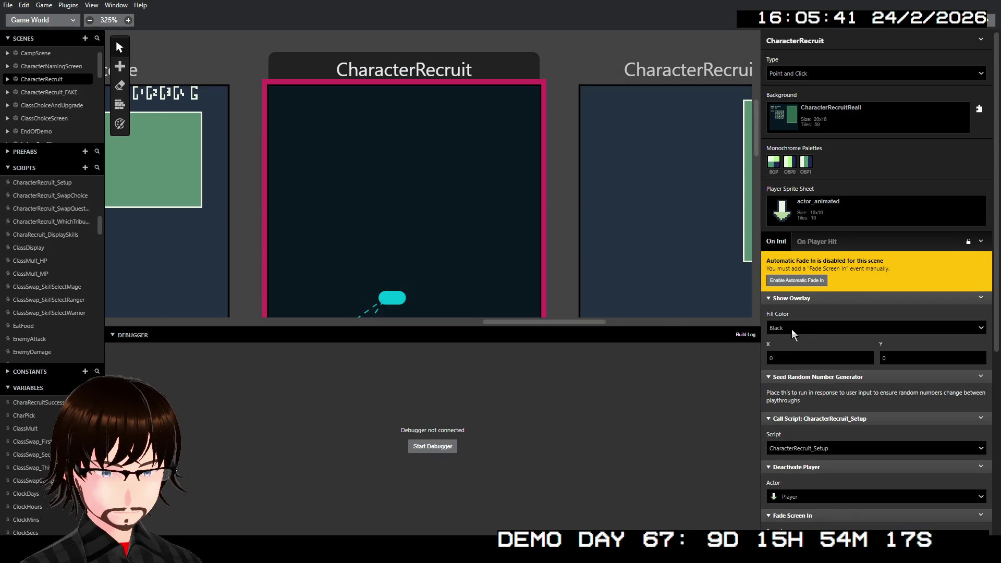
pyautogui.click(866, 356)
pyautogui.click(866, 356)
pyautogui.click(866, 361)
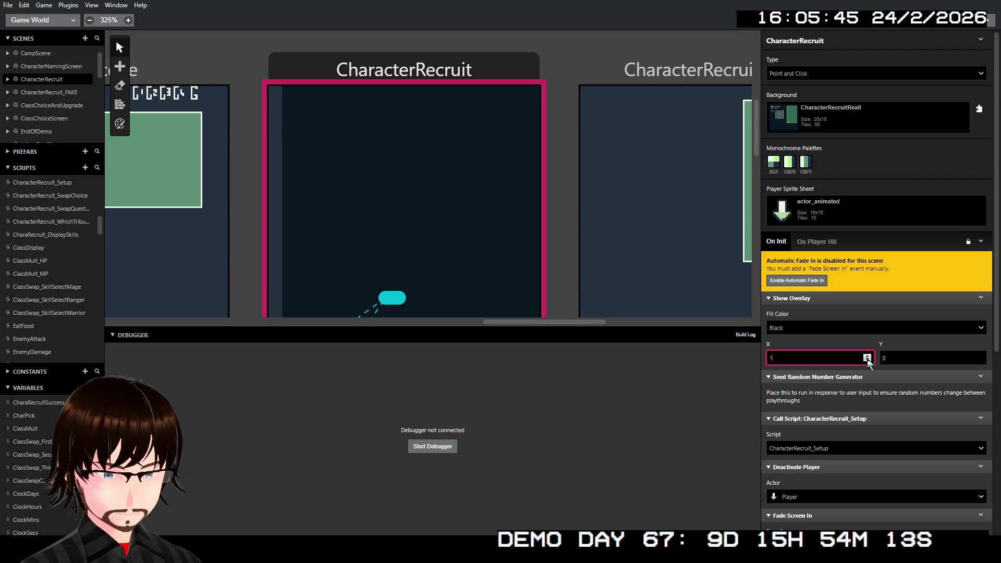
pyautogui.click(867, 360)
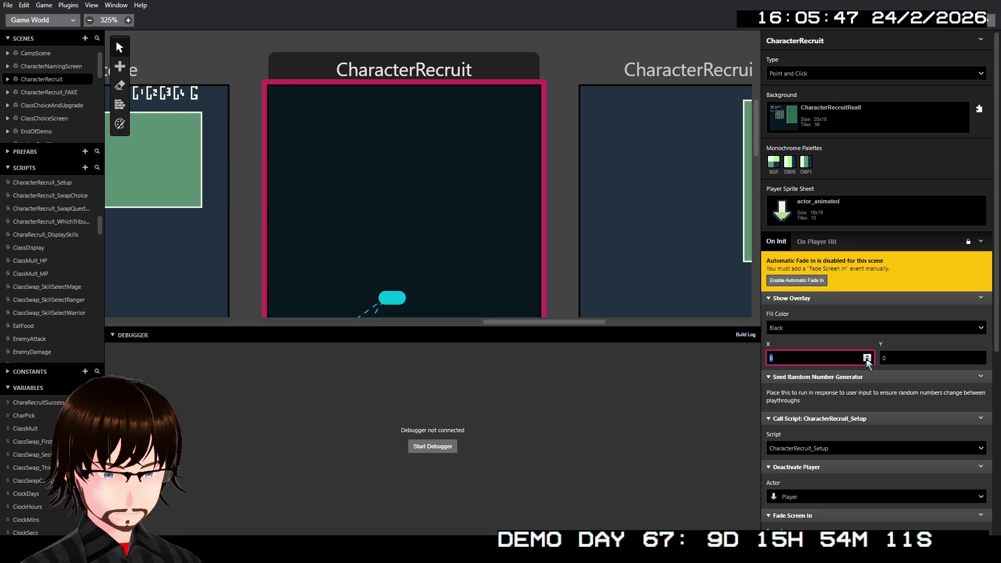
pyautogui.click(866, 357)
pyautogui.click(866, 356)
pyautogui.click(867, 357)
pyautogui.click(866, 357)
pyautogui.click(866, 357)
pyautogui.click(867, 357)
pyautogui.click(867, 357)
pyautogui.click(867, 356)
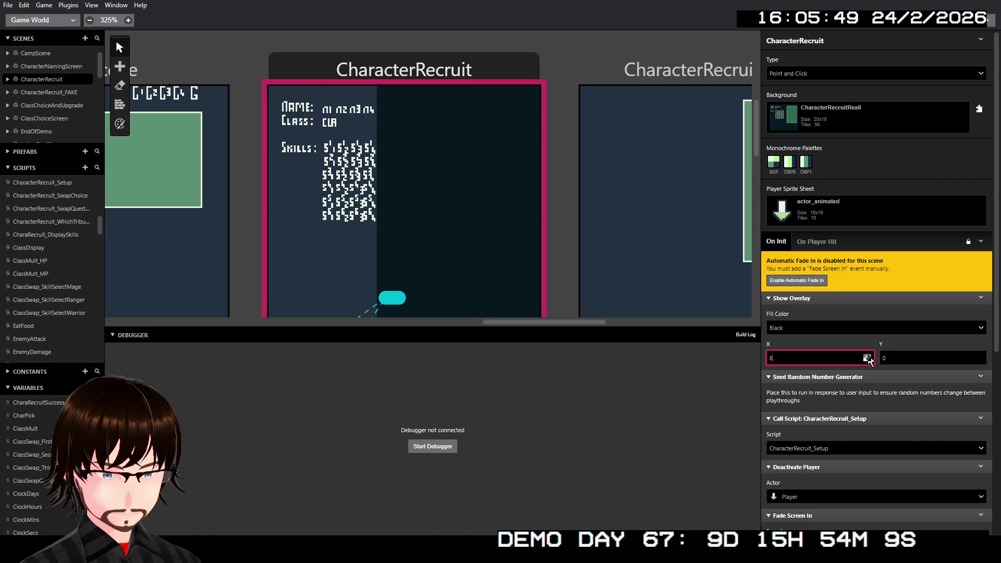
pyautogui.doubleClick(867, 356)
pyautogui.doubleClick(866, 357)
pyautogui.click(866, 357)
pyautogui.doubleClick(866, 357)
pyautogui.doubleClick(866, 356)
pyautogui.click(866, 356)
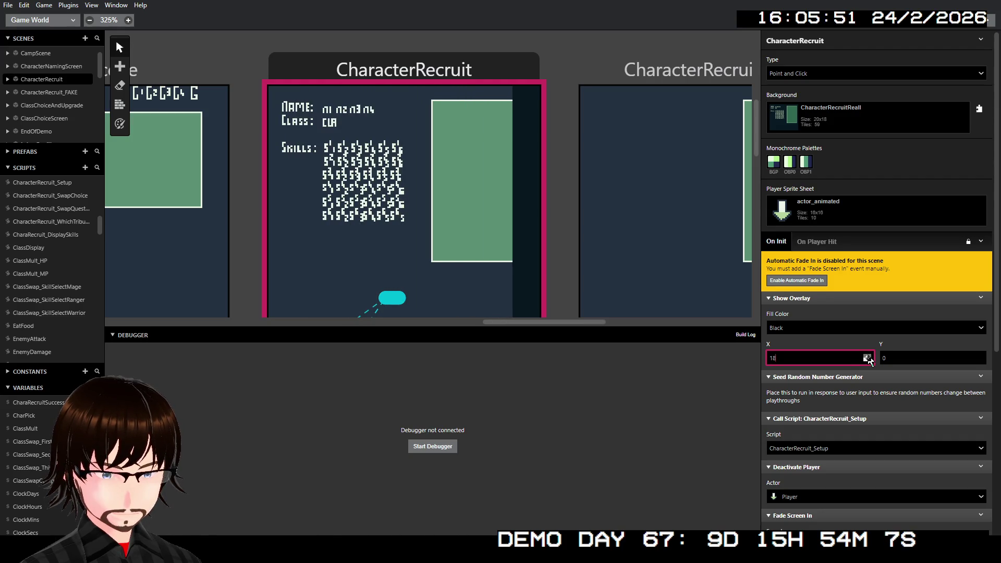
pyautogui.click(867, 356)
pyautogui.click(866, 357)
pyautogui.click(867, 360)
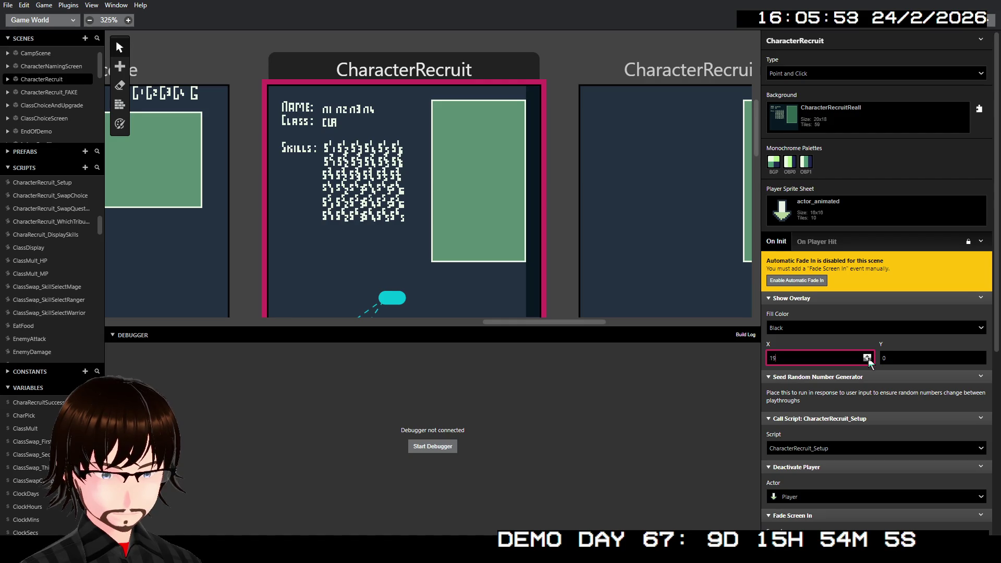
pyautogui.doubleClick(868, 359)
pyautogui.doubleClick(867, 360)
pyautogui.click(867, 359)
pyautogui.doubleClick(868, 359)
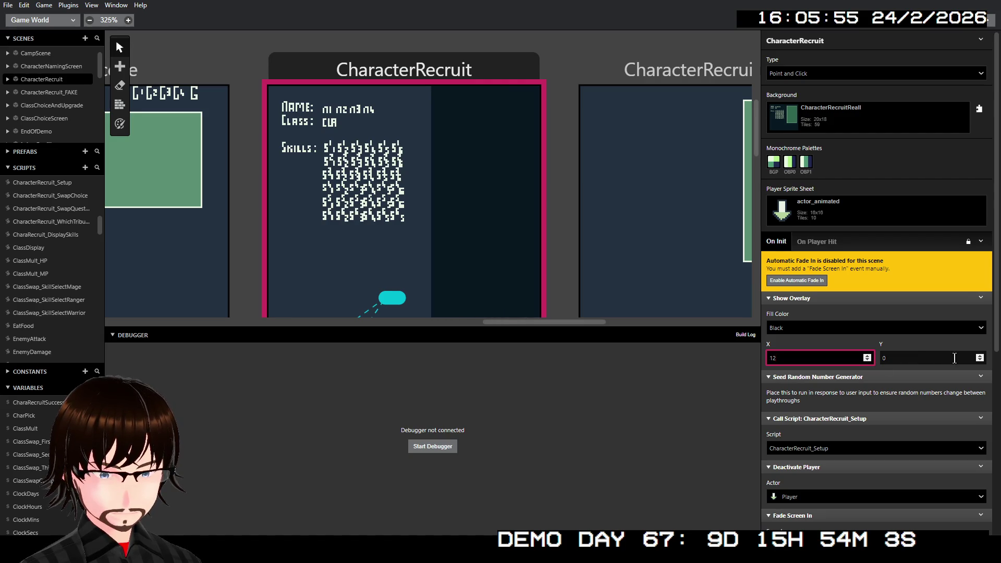
pyautogui.doubleClick(980, 356)
pyautogui.click(980, 357)
pyautogui.doubleClick(979, 357)
pyautogui.doubleClick(980, 357)
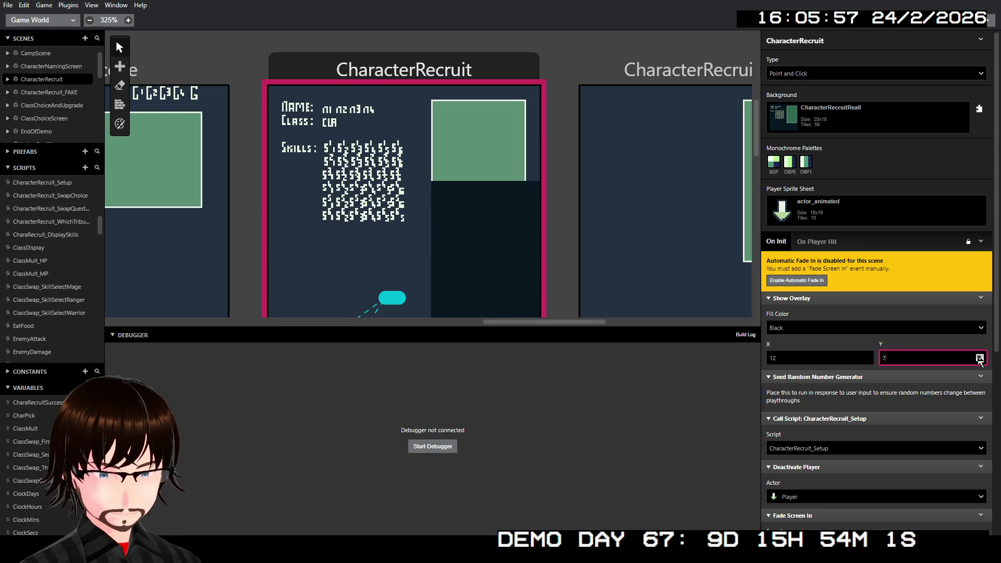
pyautogui.doubleClick(980, 357)
pyautogui.click(980, 357)
pyautogui.doubleClick(979, 356)
pyautogui.click(980, 356)
pyautogui.doubleClick(979, 357)
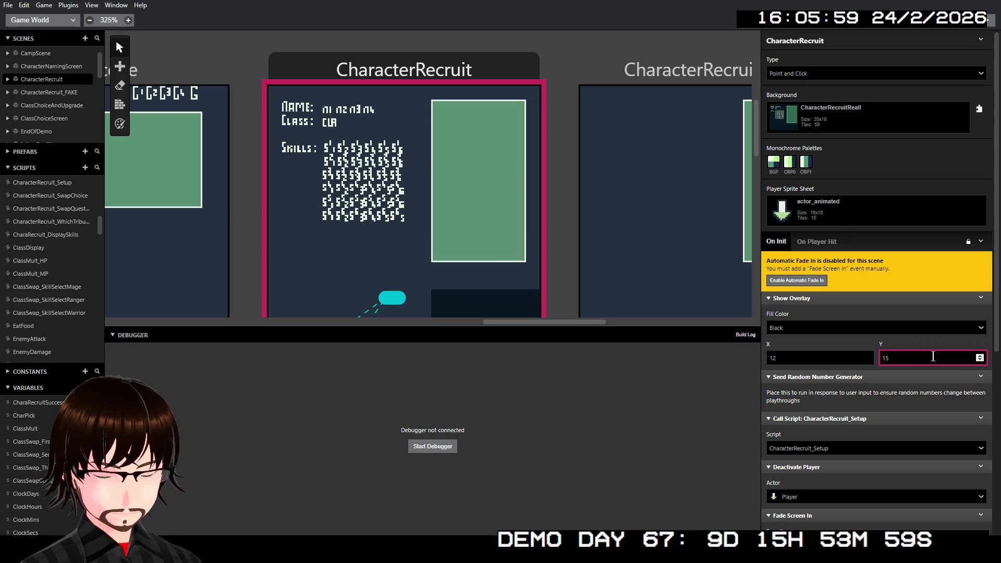
pyautogui.scroll(-2, 932, 357)
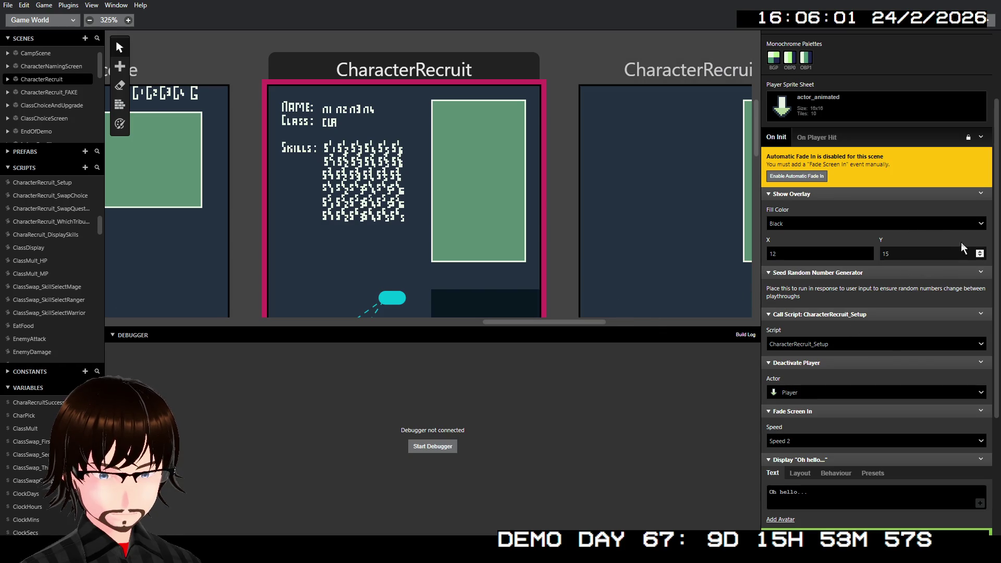
pyautogui.doubleClick(980, 256)
pyautogui.doubleClick(980, 255)
pyautogui.click(980, 256)
pyautogui.doubleClick(980, 256)
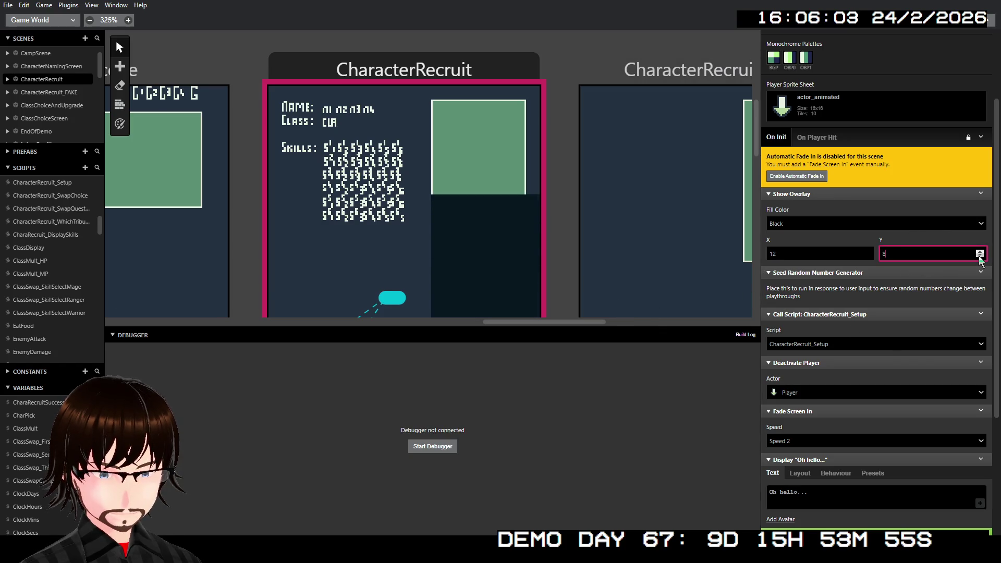
pyautogui.doubleClick(979, 255)
pyautogui.click(980, 255)
pyautogui.doubleClick(979, 255)
pyautogui.click(980, 255)
pyautogui.doubleClick(980, 255)
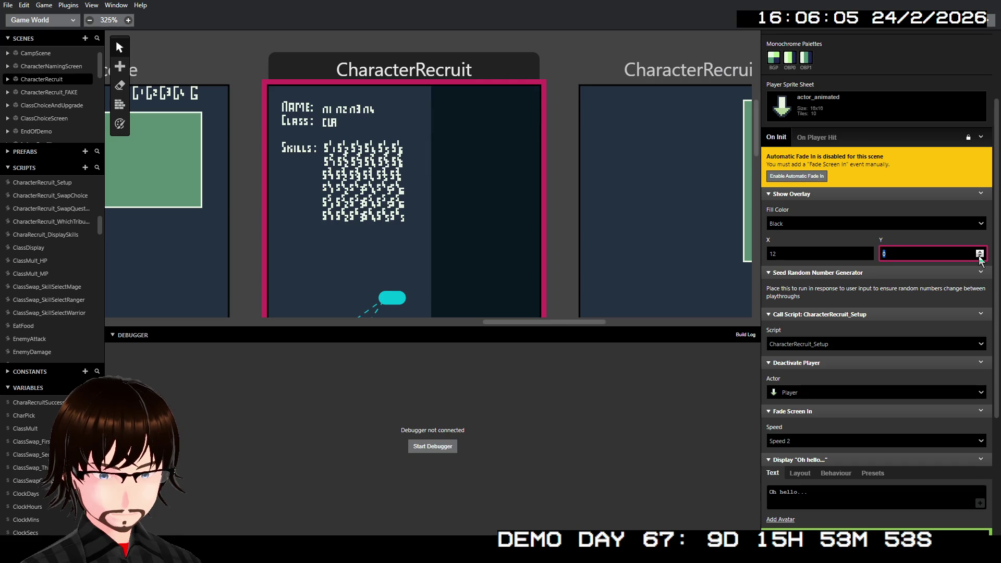
pyautogui.click(979, 252)
pyautogui.click(980, 252)
pyautogui.click(934, 224)
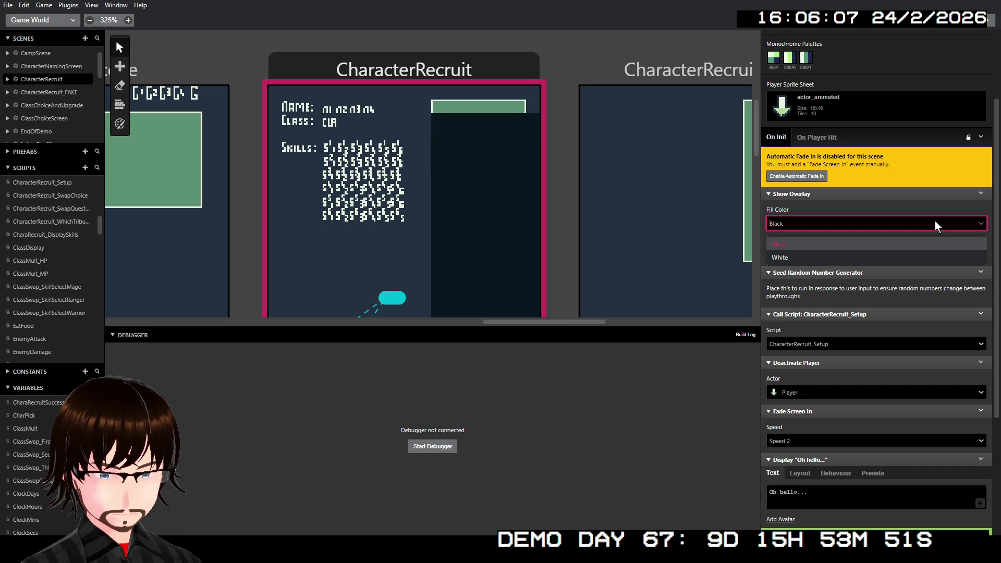
pyautogui.click(930, 255)
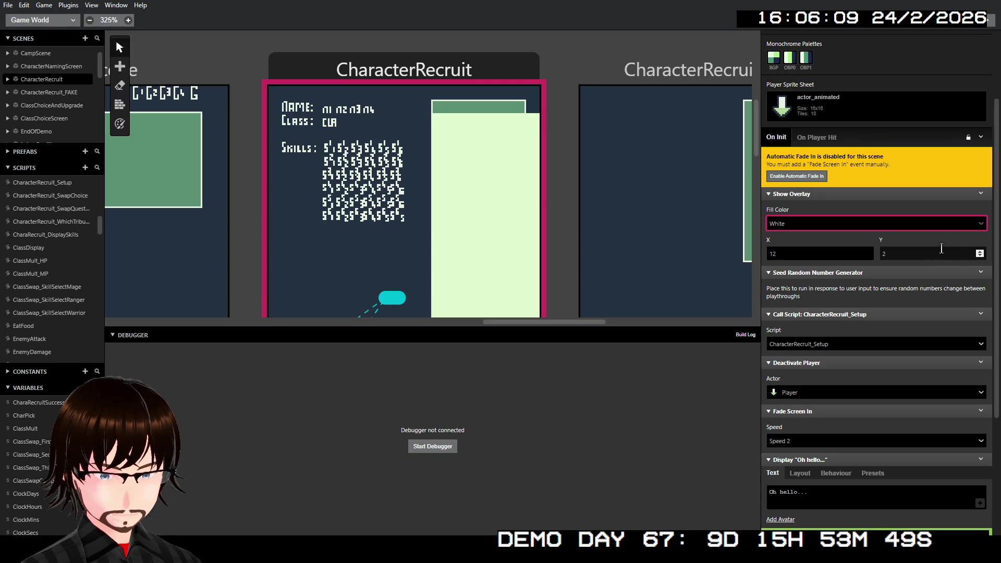
pyautogui.click(958, 221)
pyautogui.click(947, 240)
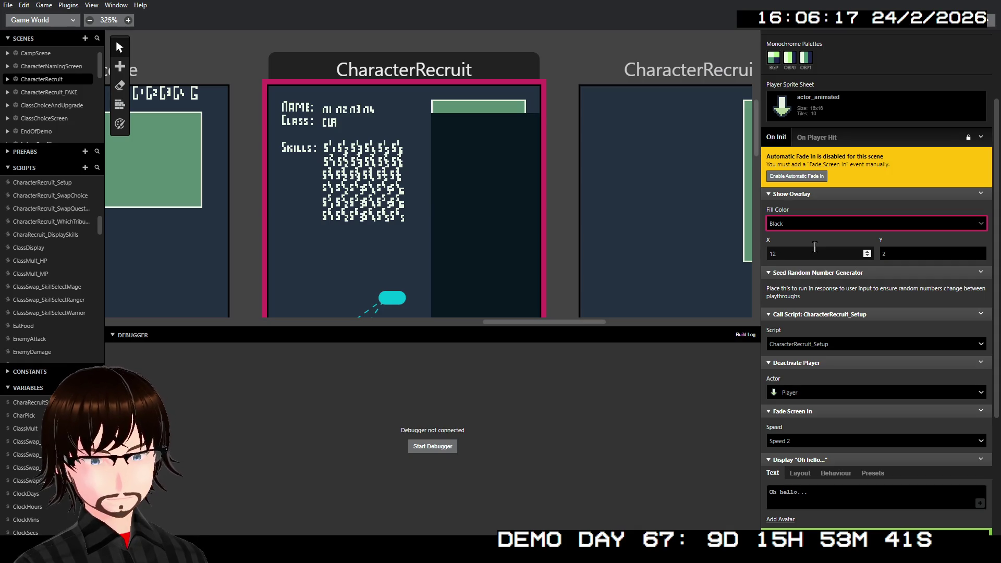
pyautogui.doubleClick(768, 254)
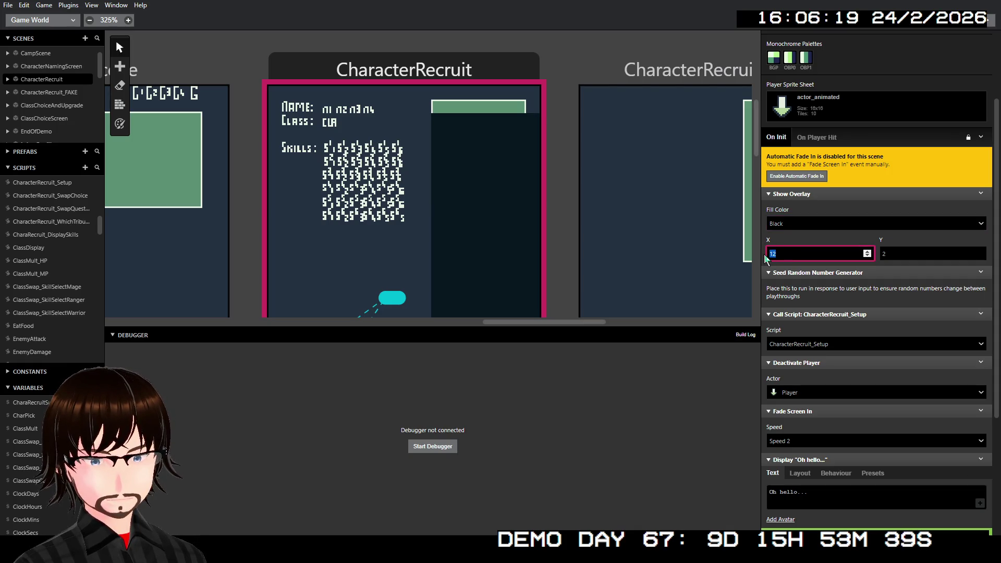
pyautogui.write('0')
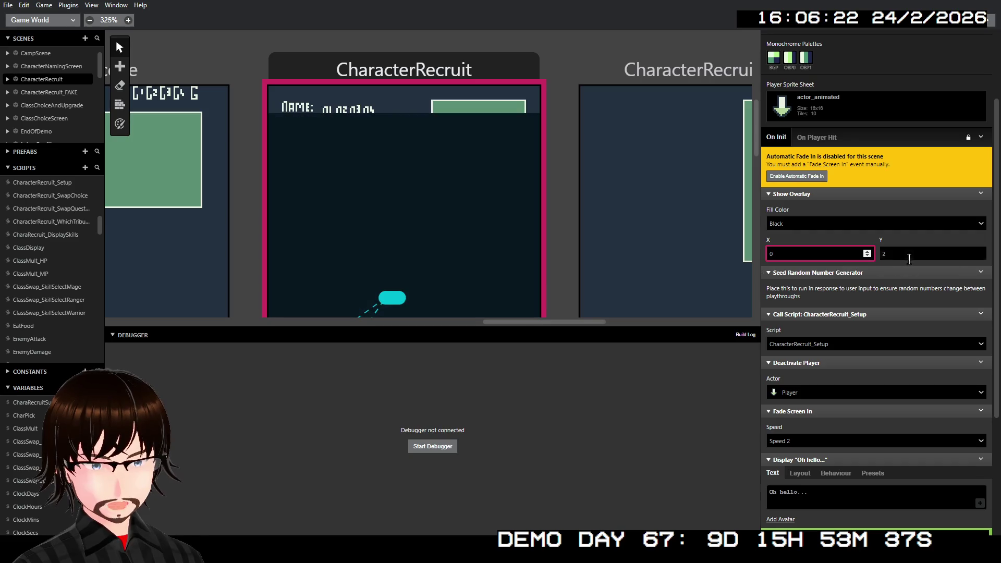
pyautogui.press('Tab')
pyautogui.write('0')
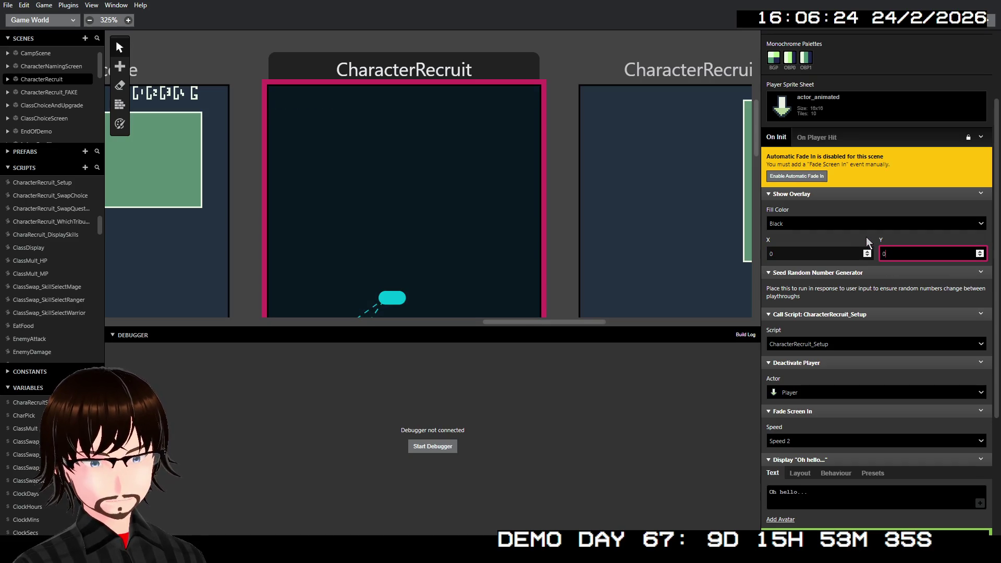
pyautogui.click(856, 234)
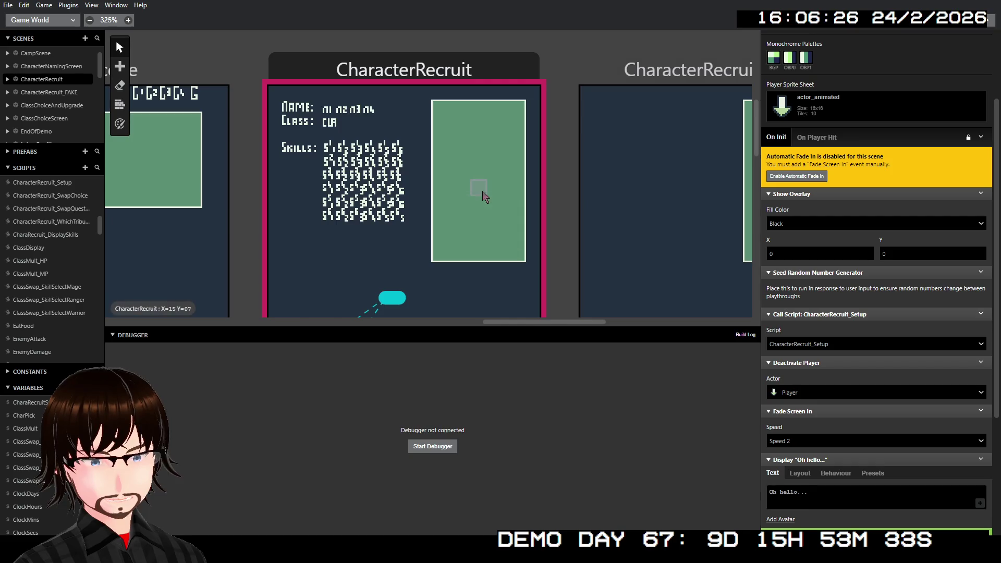
pyautogui.hscroll(3, 547, 224)
pyautogui.hscroll(4, 521, 214)
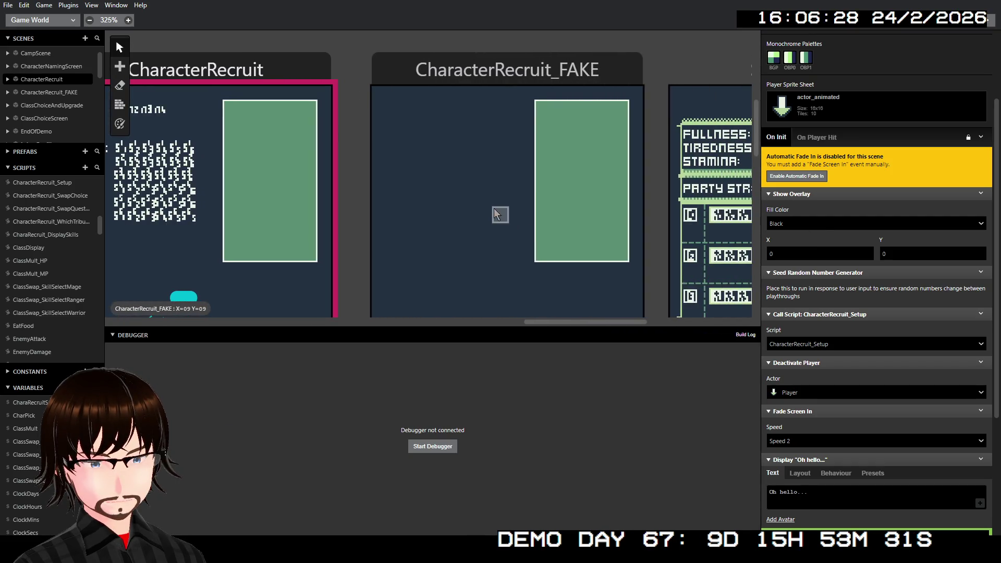
pyautogui.scroll(-2, 498, 205)
pyautogui.scroll(2, 519, 189)
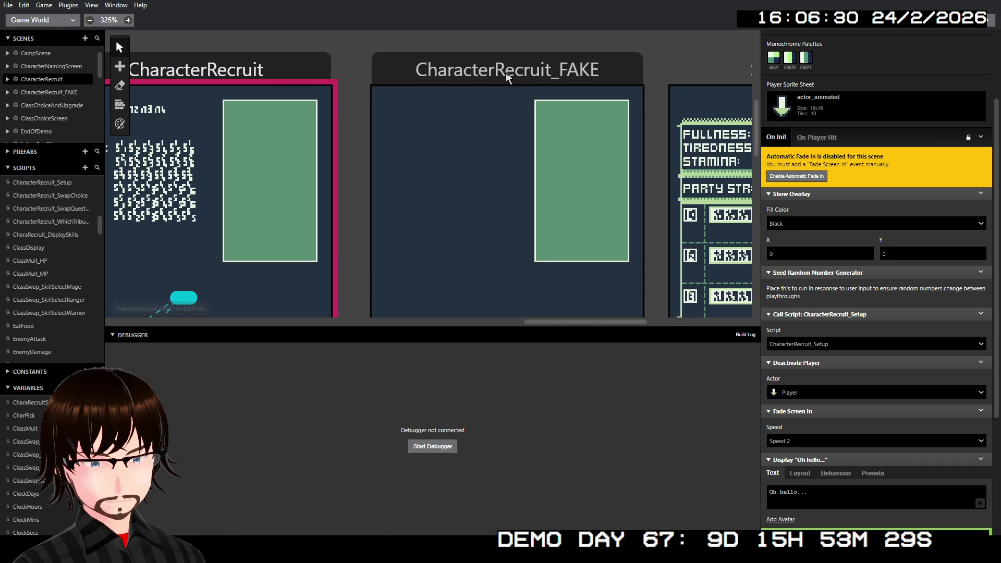
# - Copy the Show Overlay event and paste it before CharacterRecruit_FAKE's Deactivate Player event
pyautogui.rightClick(832, 198)
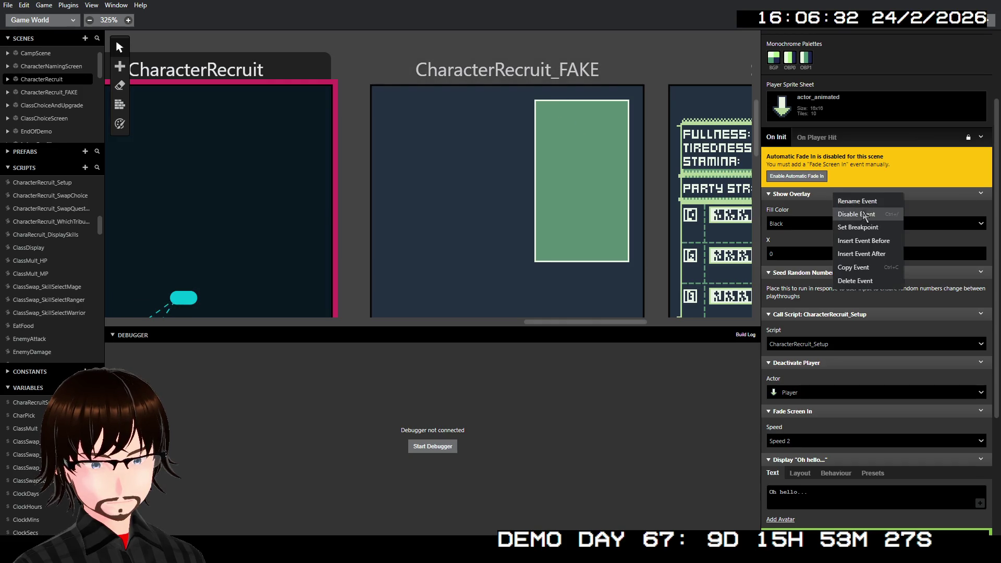
pyautogui.click(868, 268)
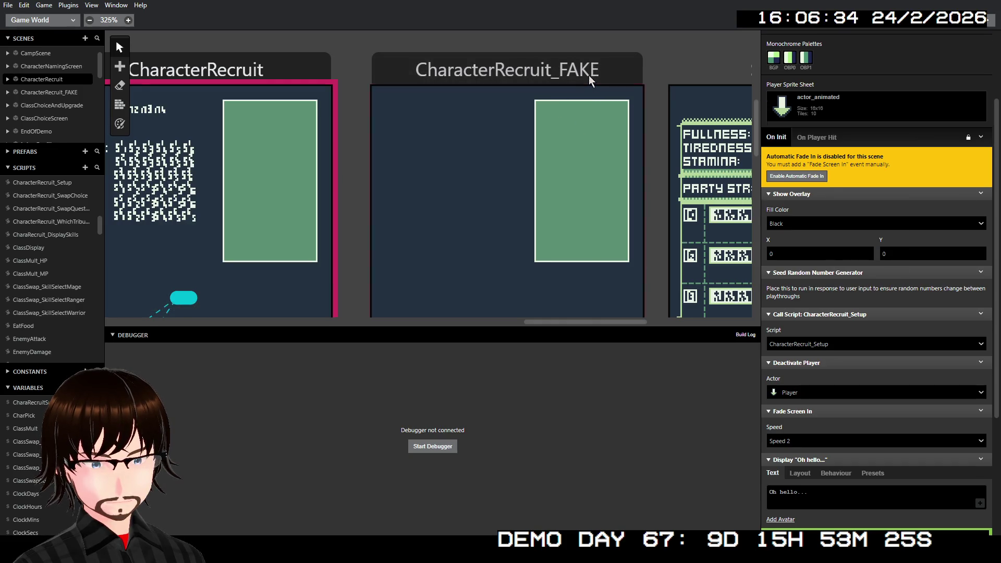
pyautogui.click(589, 75)
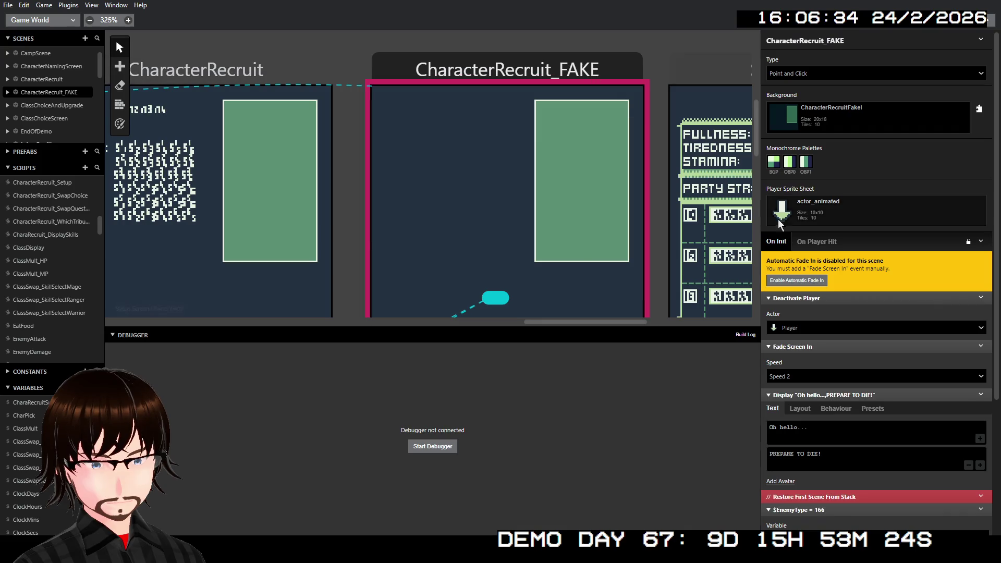
pyautogui.rightClick(828, 298)
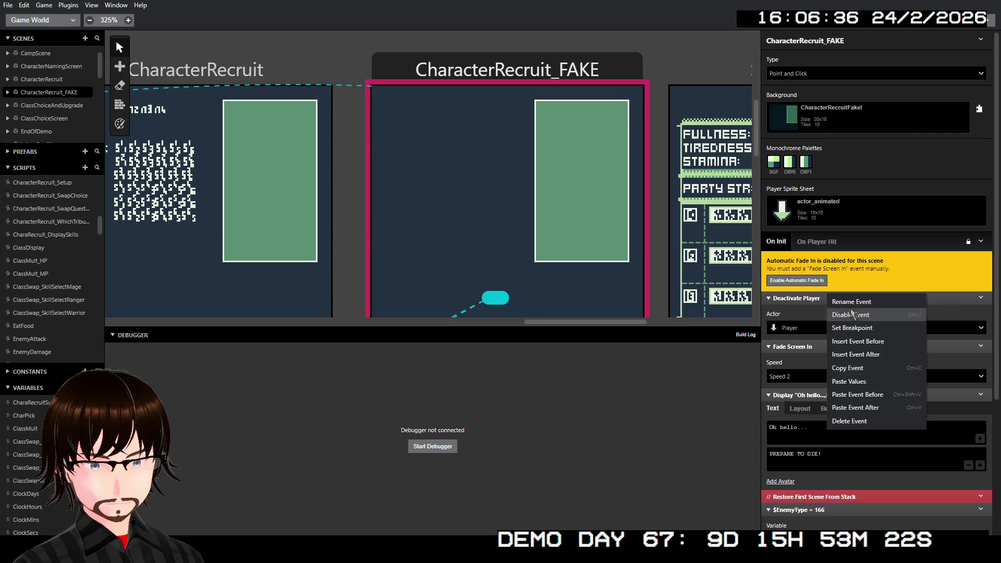
pyautogui.click(877, 395)
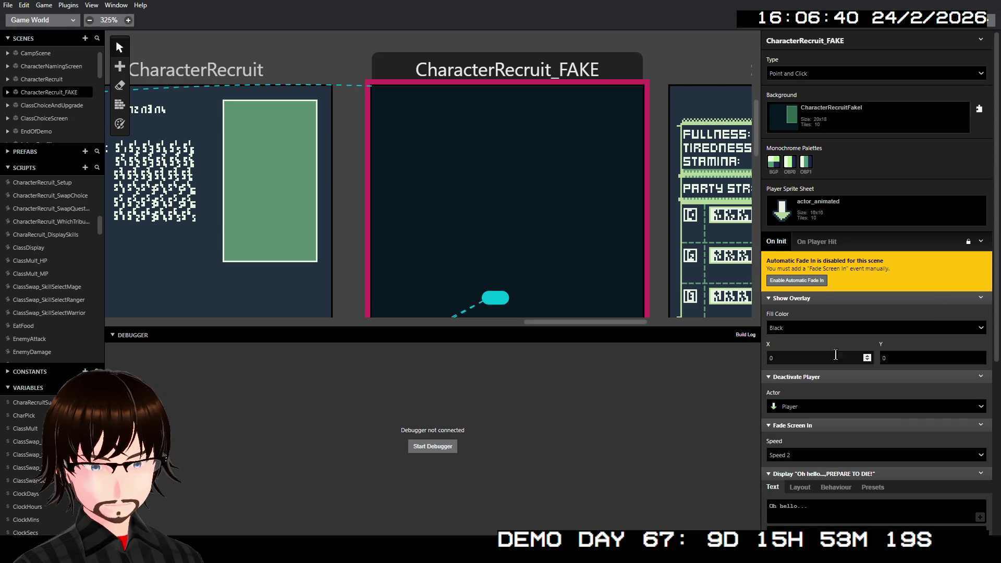
pyautogui.scroll(-4, 834, 321)
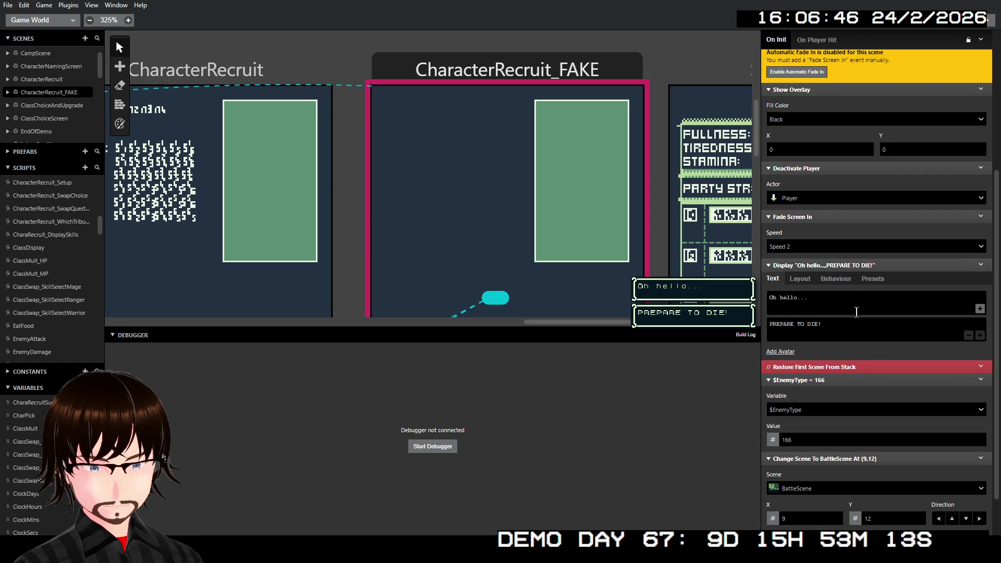
pyautogui.scroll(-1, 886, 293)
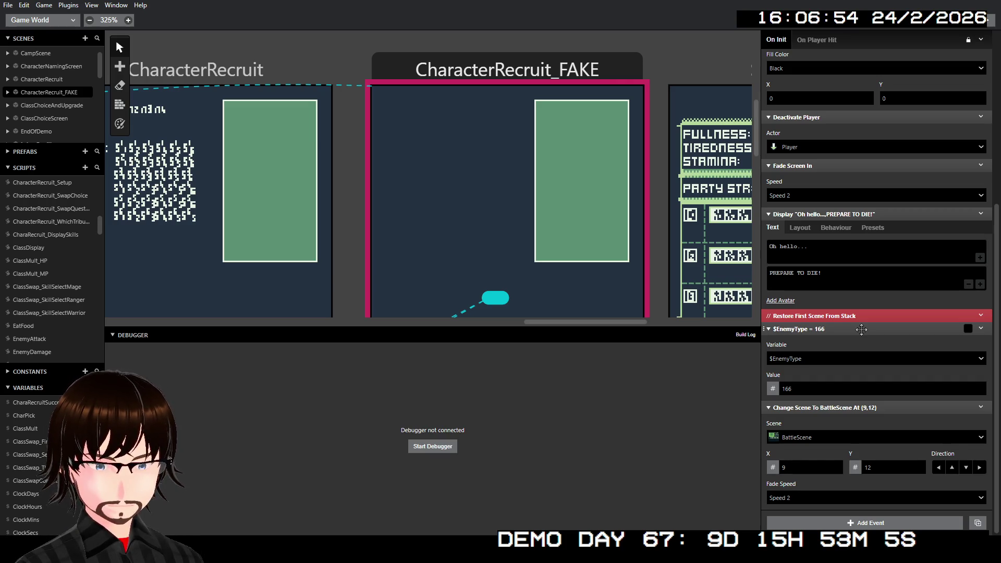
# - Add a Hide Overlay event just before the $EnemyType event
pyautogui.rightClick(862, 329)
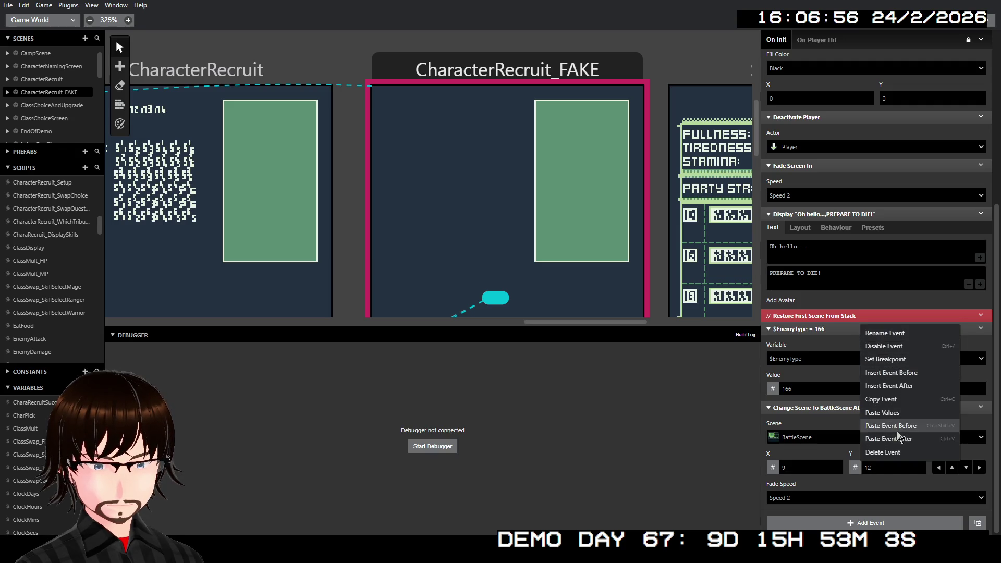
pyautogui.click(900, 385)
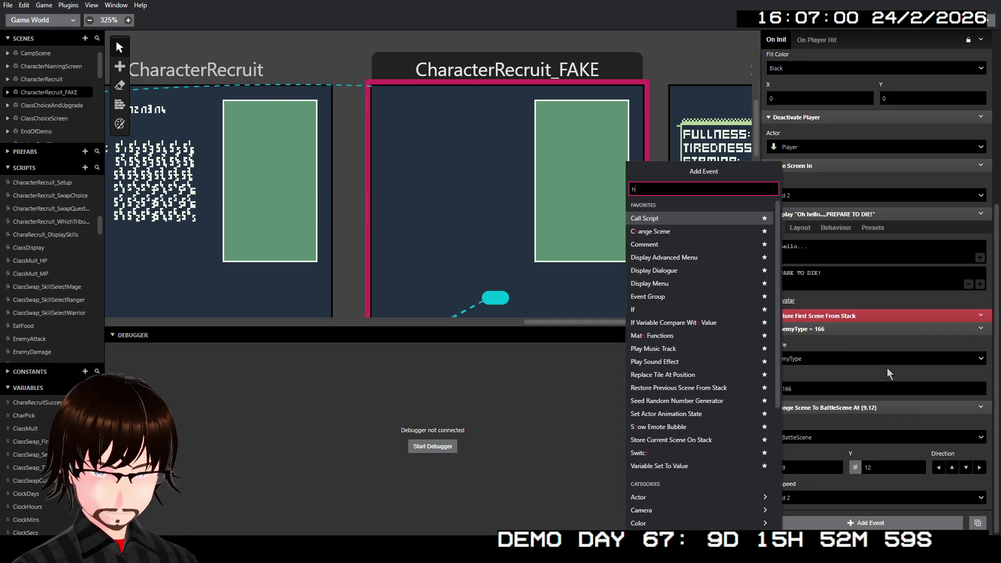
pyautogui.write('hid')
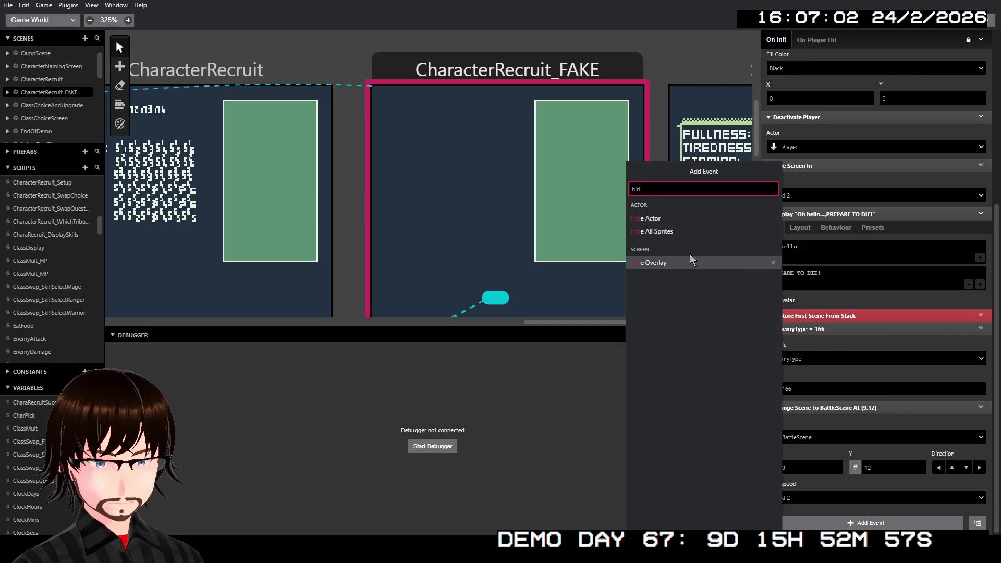
pyautogui.click(683, 265)
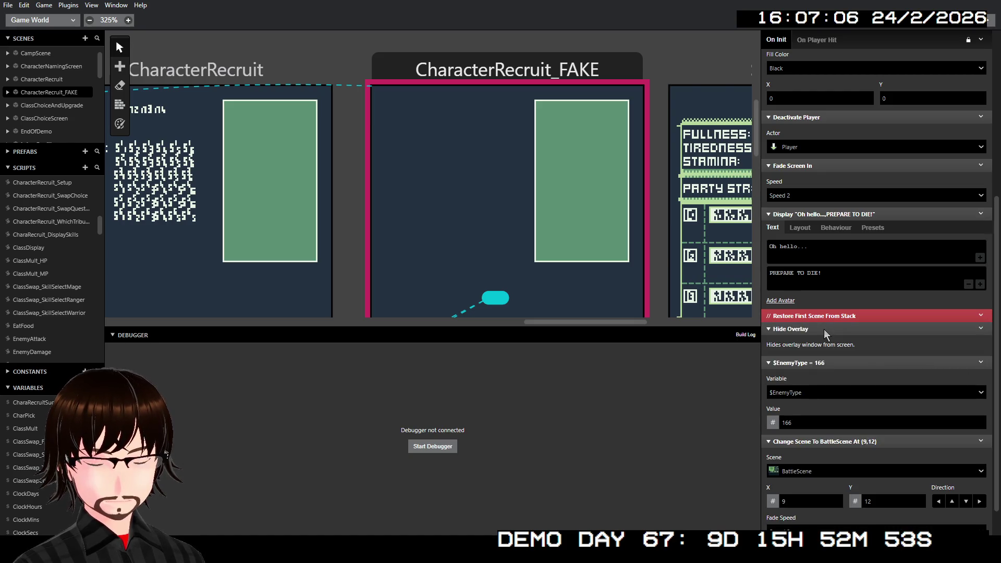
pyautogui.scroll(-2, 887, 334)
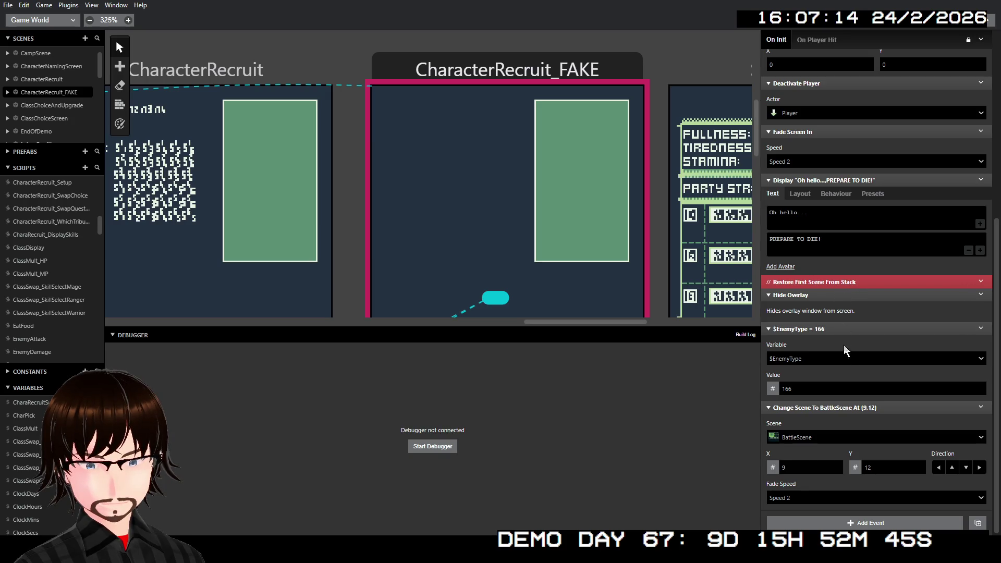
# - Add a Wait event of 2 seconds right after Hide Overlay
pyautogui.rightClick(839, 297)
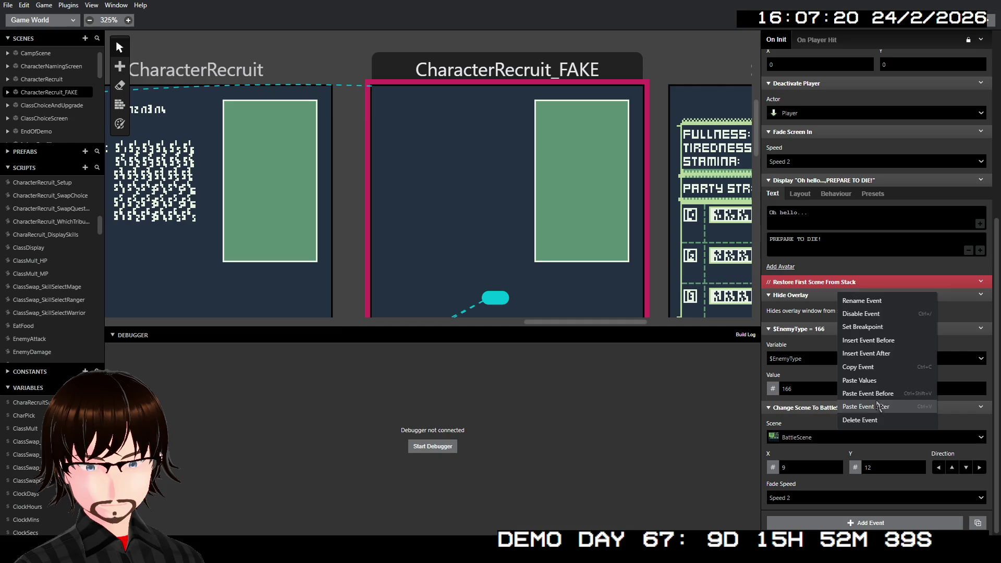
pyautogui.click(872, 355)
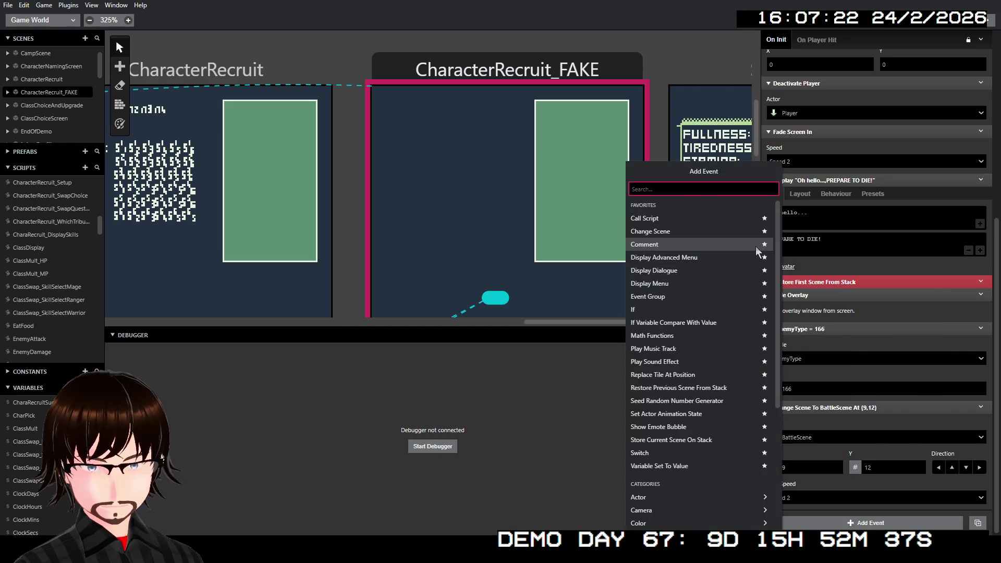
pyautogui.write('wai')
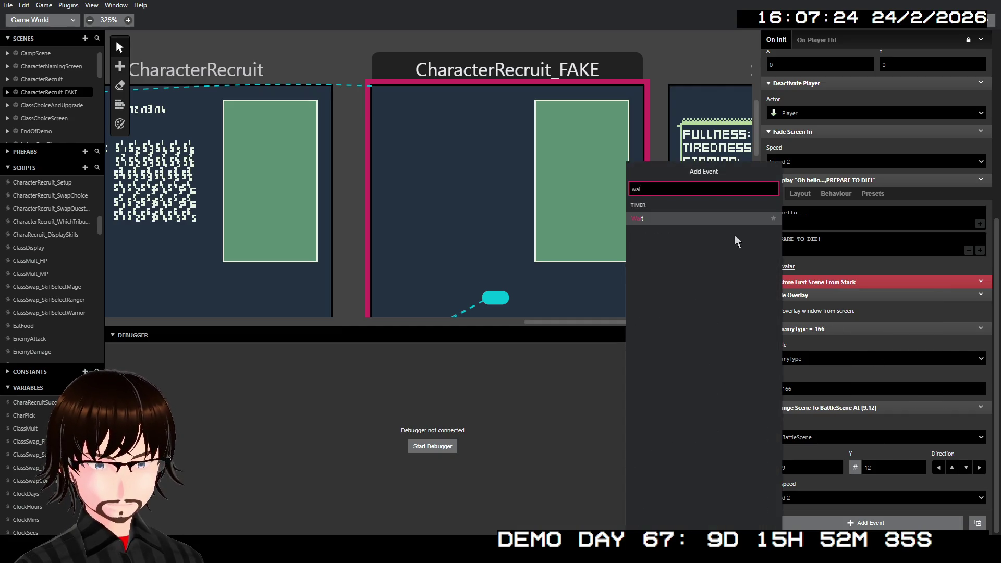
pyautogui.click(718, 217)
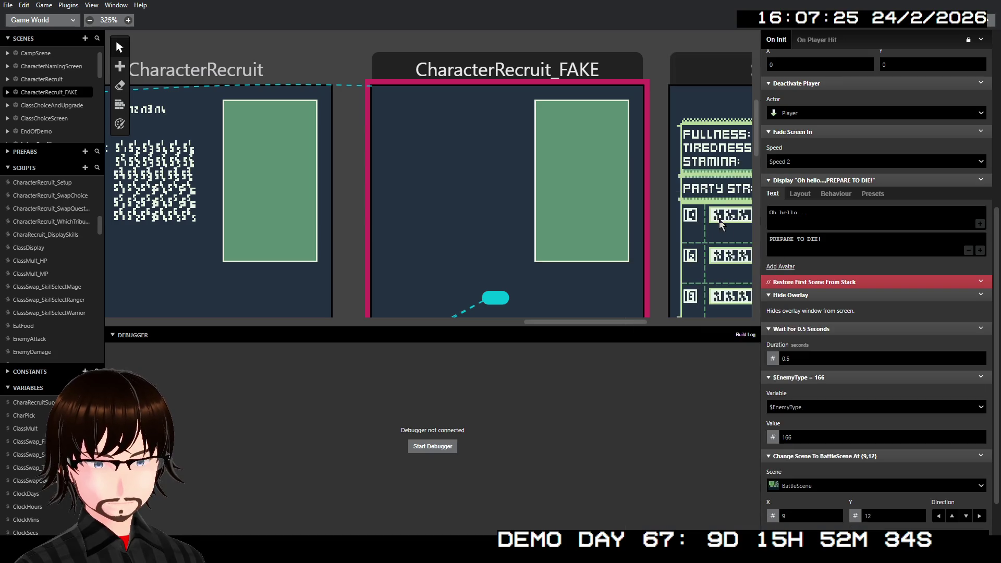
pyautogui.click(802, 358)
pyautogui.write('2')
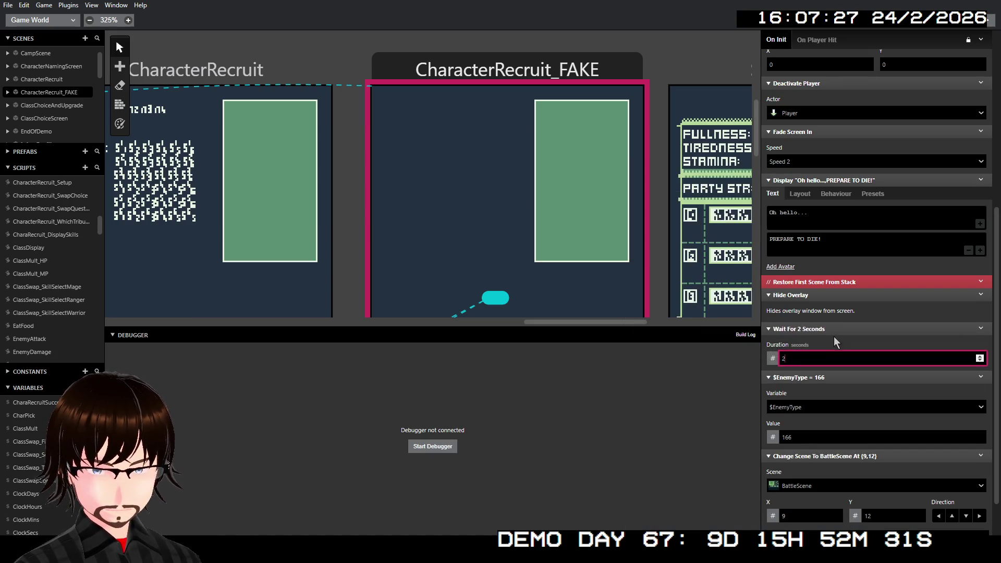
pyautogui.click(834, 336)
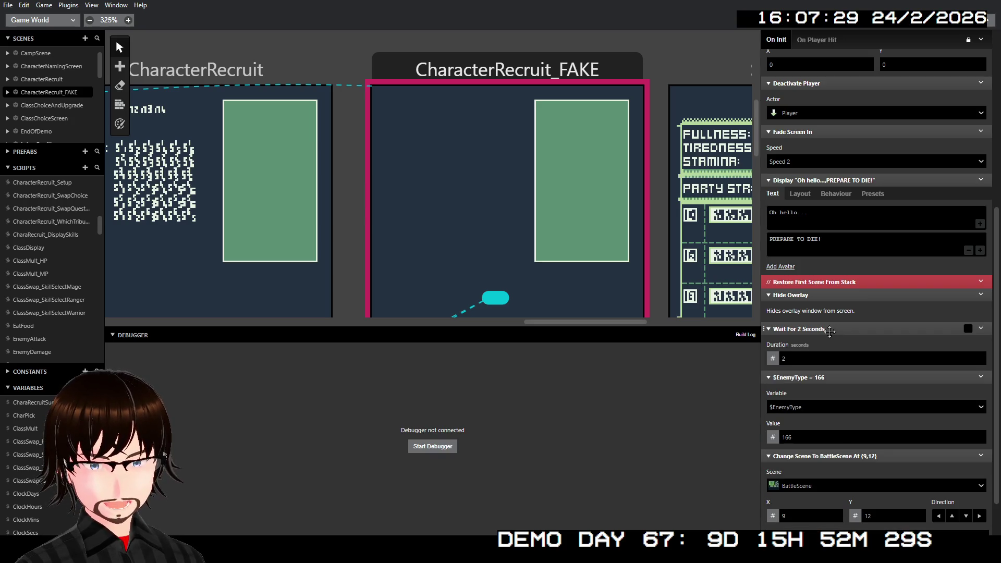
pyautogui.hscroll(-5, 693, 297)
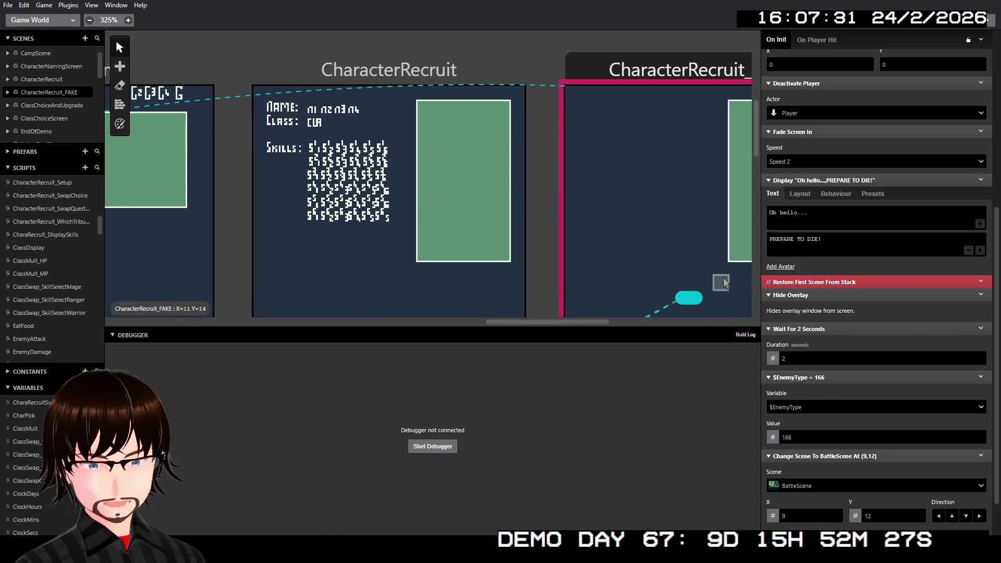
# - Add Hide Overlay before CharacterRecruit's CharacterRecruit_WhichTribute call and launch a debugger build
pyautogui.hscroll(-3, 712, 280)
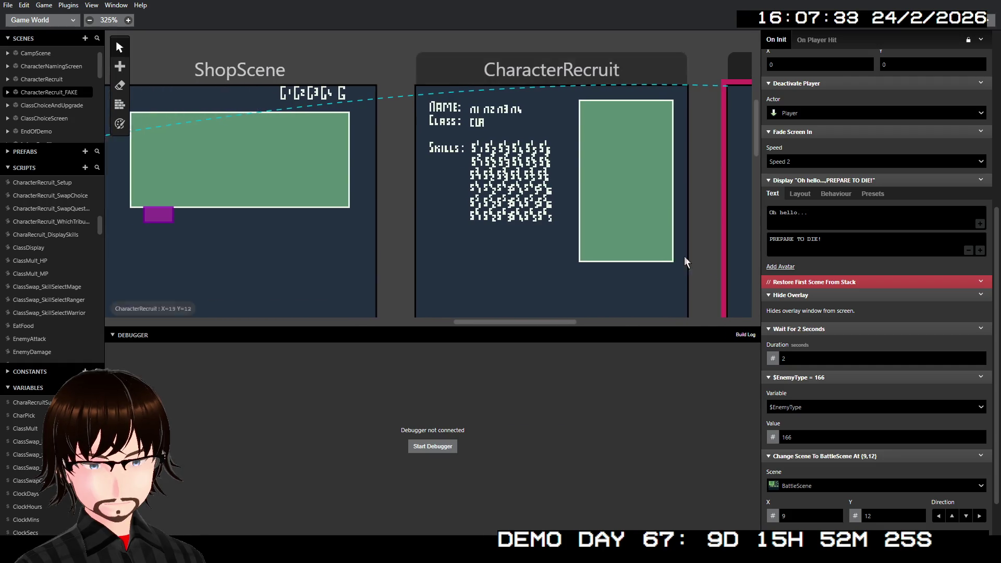
pyautogui.click(590, 73)
pyautogui.scroll(-4, 836, 349)
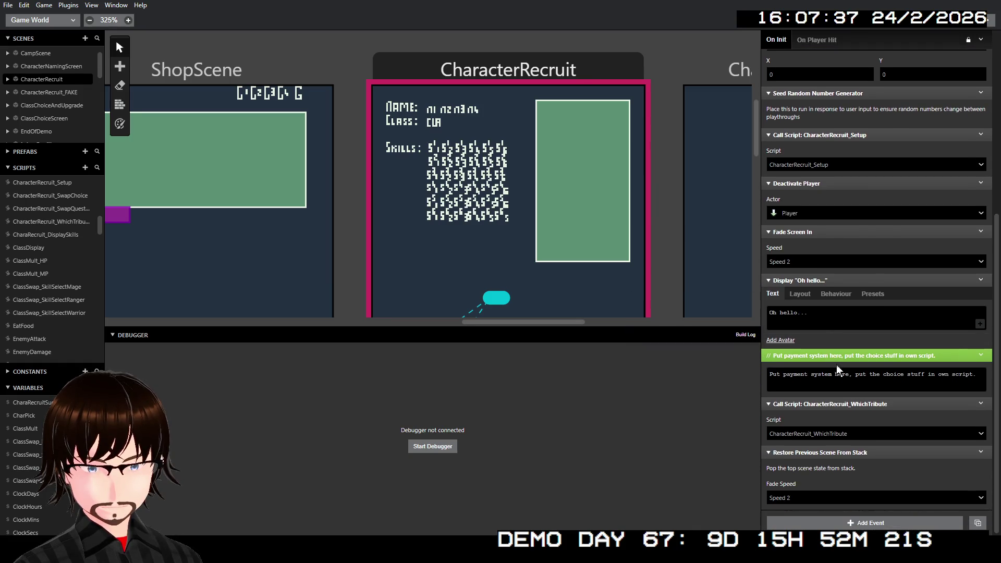
pyautogui.rightClick(856, 410)
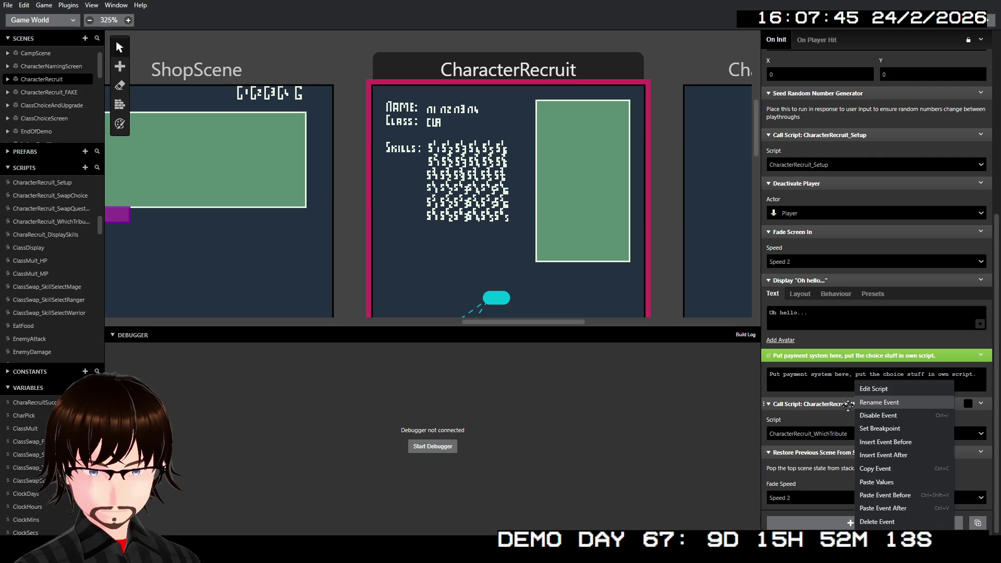
pyautogui.click(808, 383)
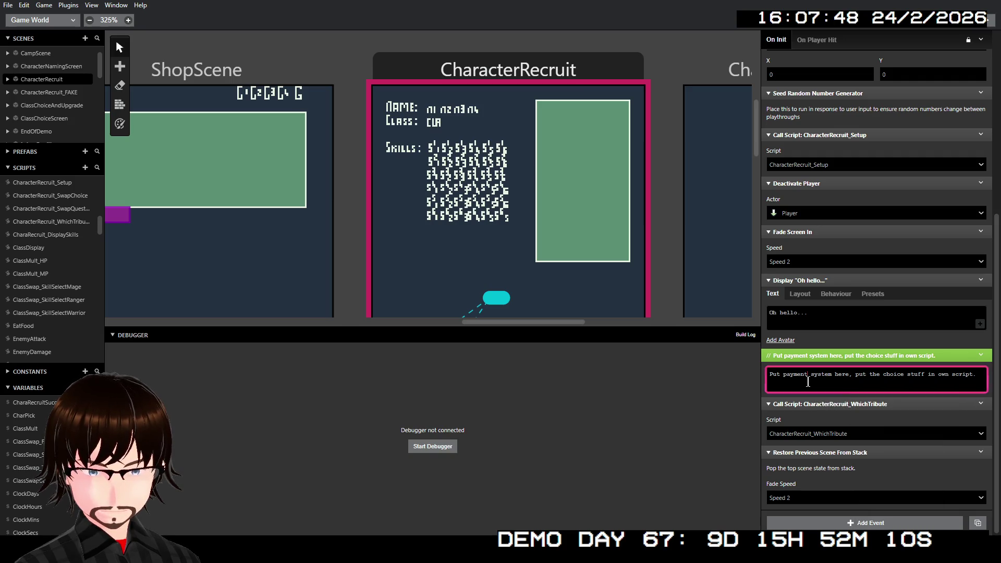
pyautogui.rightClick(836, 401)
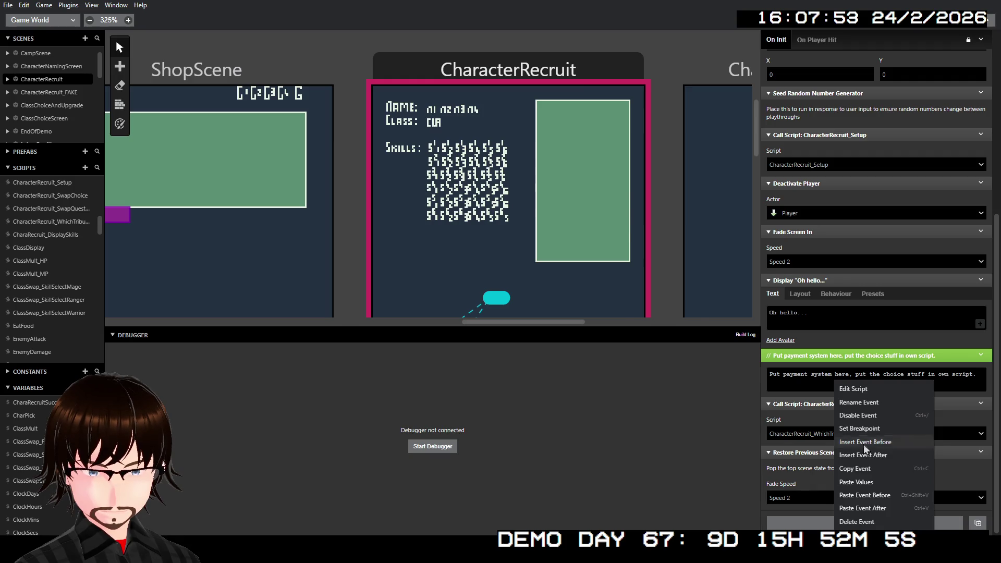
pyautogui.click(864, 443)
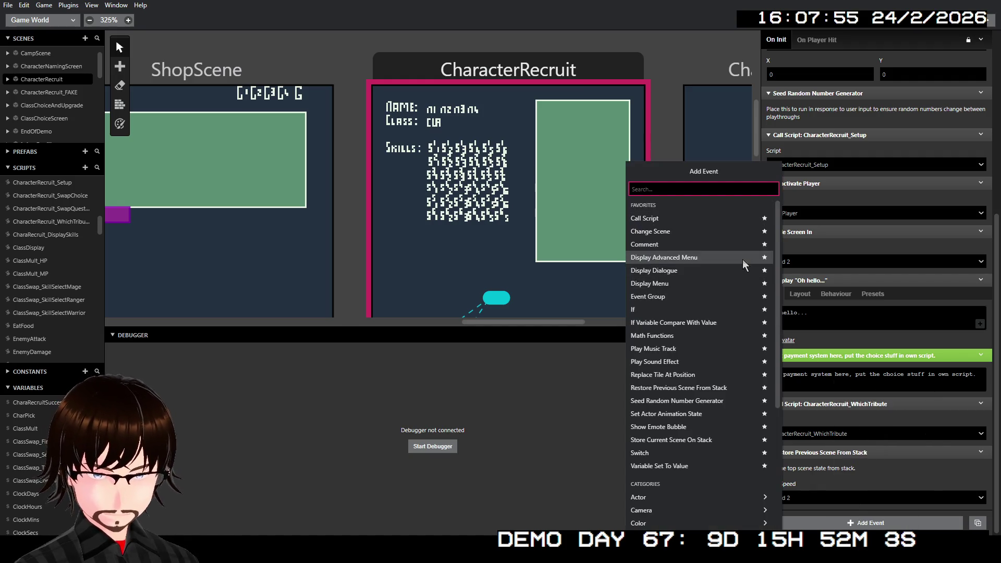
pyautogui.write('hi')
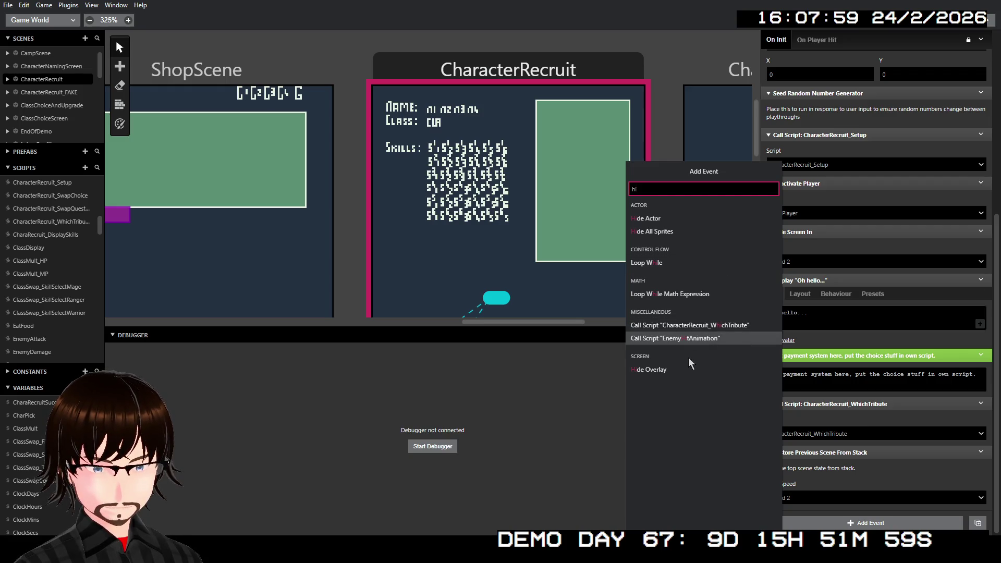
pyautogui.click(684, 370)
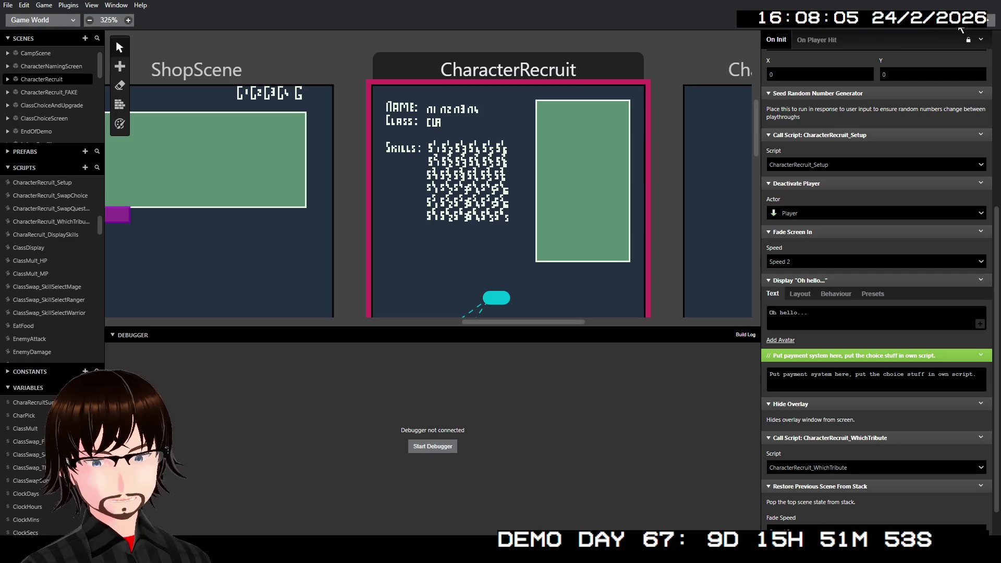
pyautogui.click(990, 21)
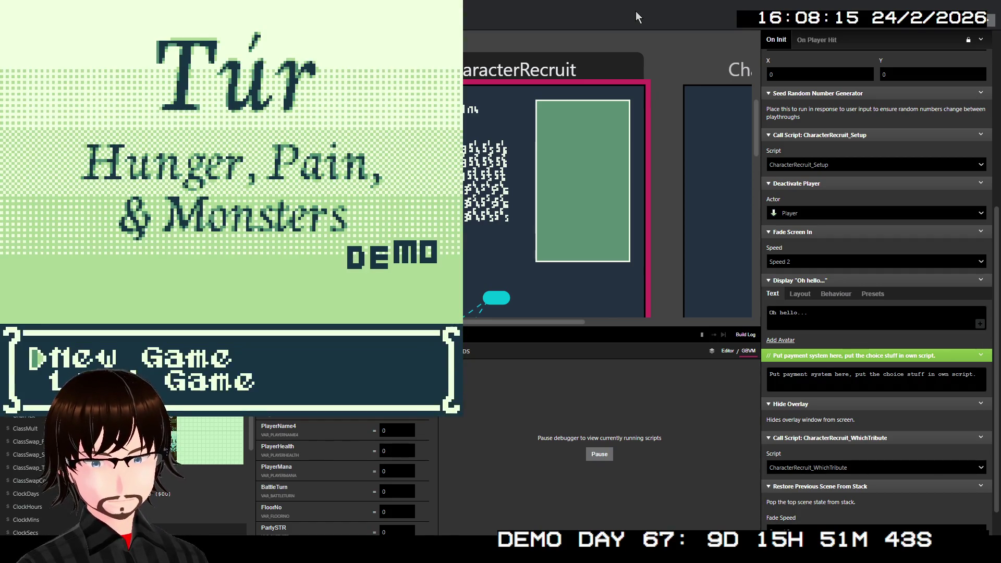
# - In the test build, confirm the title and player name, then pick Frenzy as the starting skill
pyautogui.press('Down')
pyautogui.press('z')
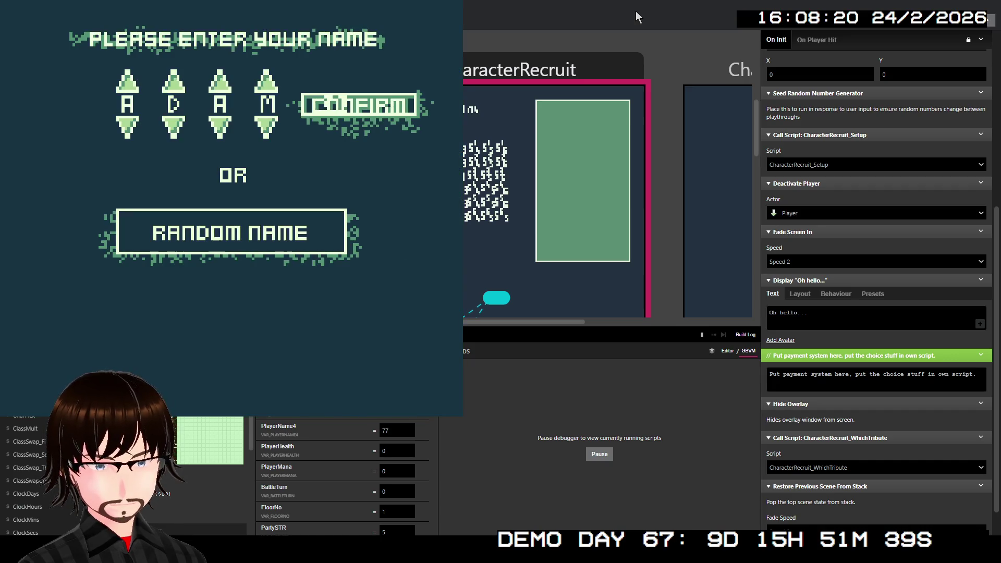
pyautogui.press('z')
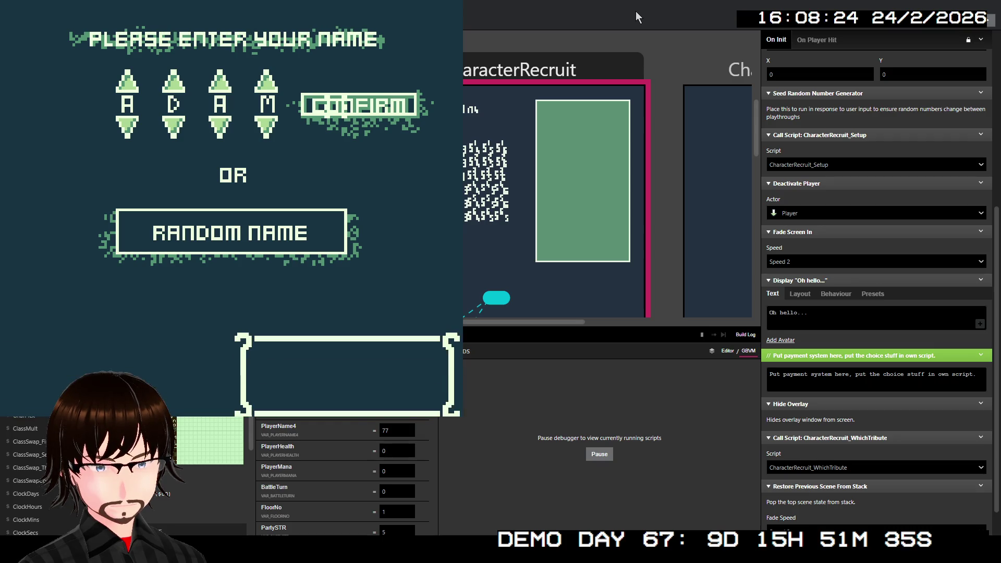
pyautogui.press('z')
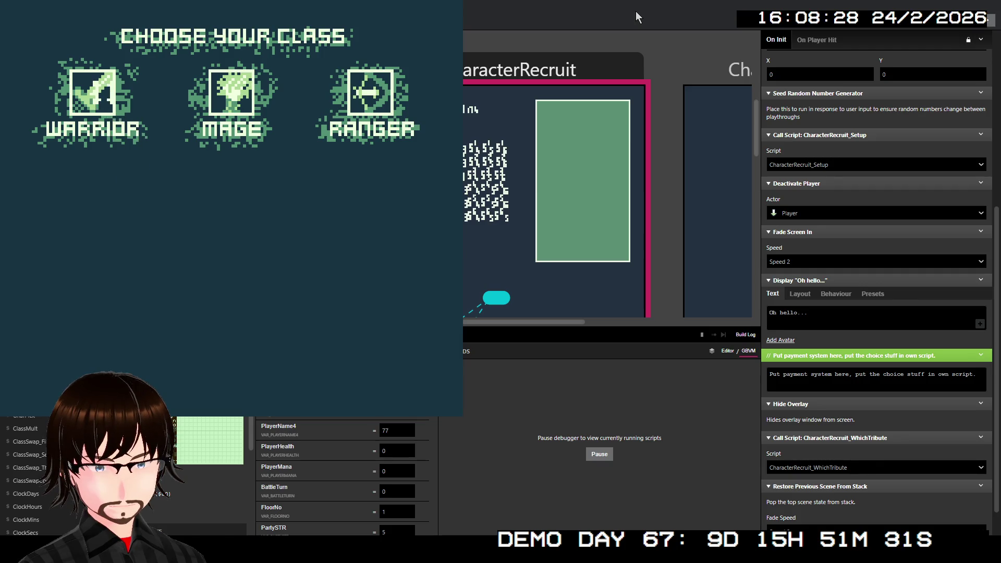
pyautogui.press('z')
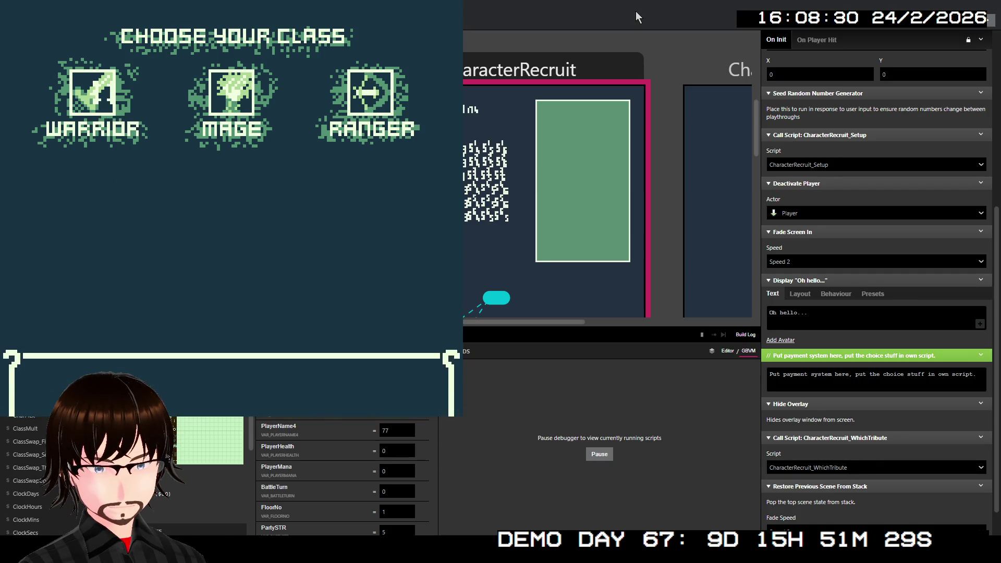
pyautogui.press('Down')
pyautogui.press('z')
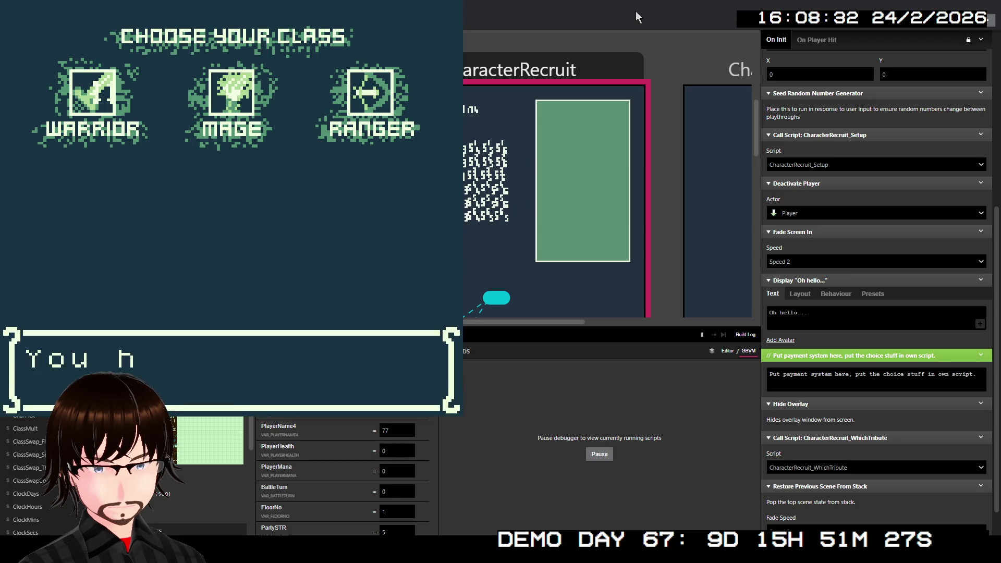
pyautogui.press('z')
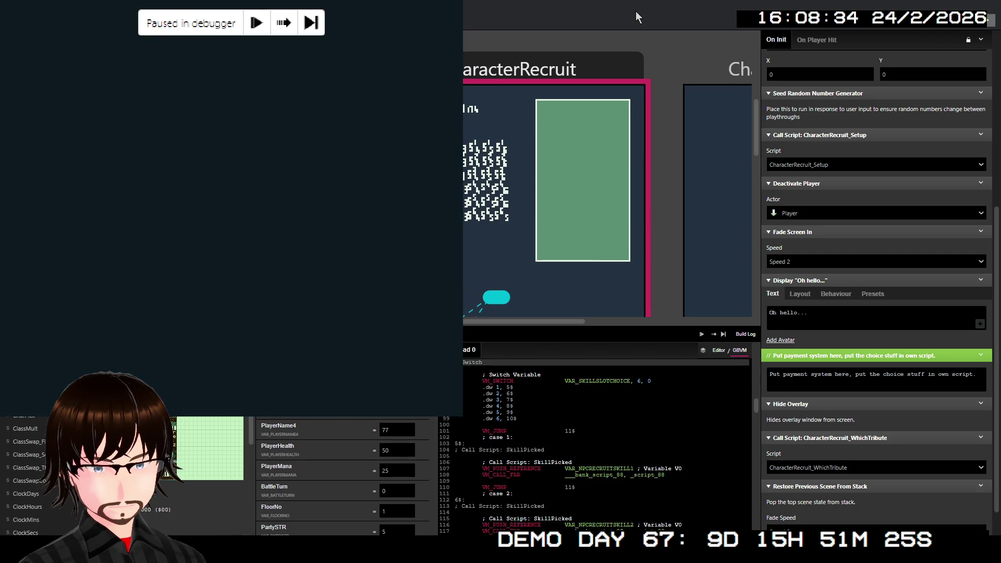
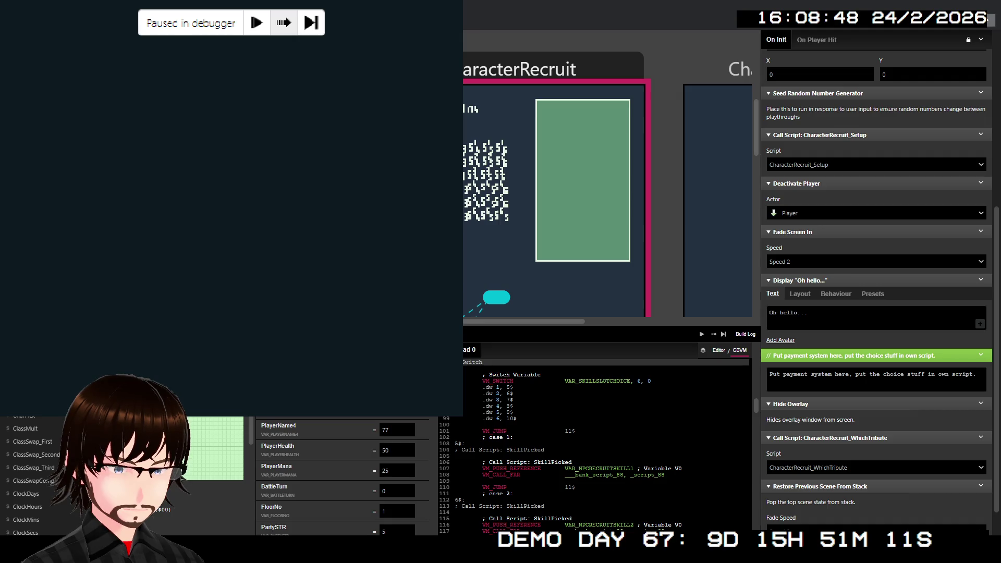
# - Stop the paused playtest and select the ClassChoiceScreen scene to view its Point and Click settings
pyautogui.hotkey('alt', 'F4')
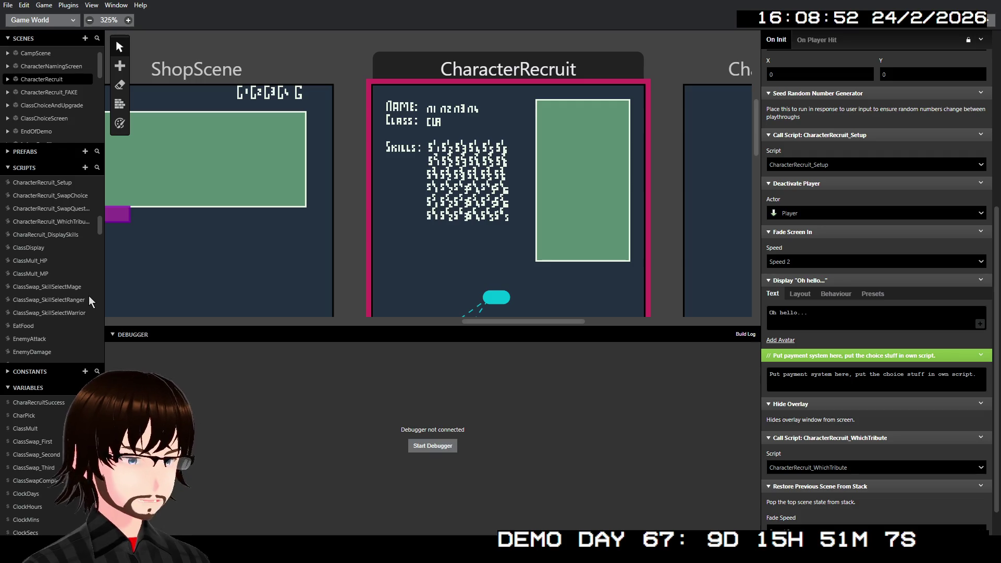
pyautogui.scroll(-15, 212, 184)
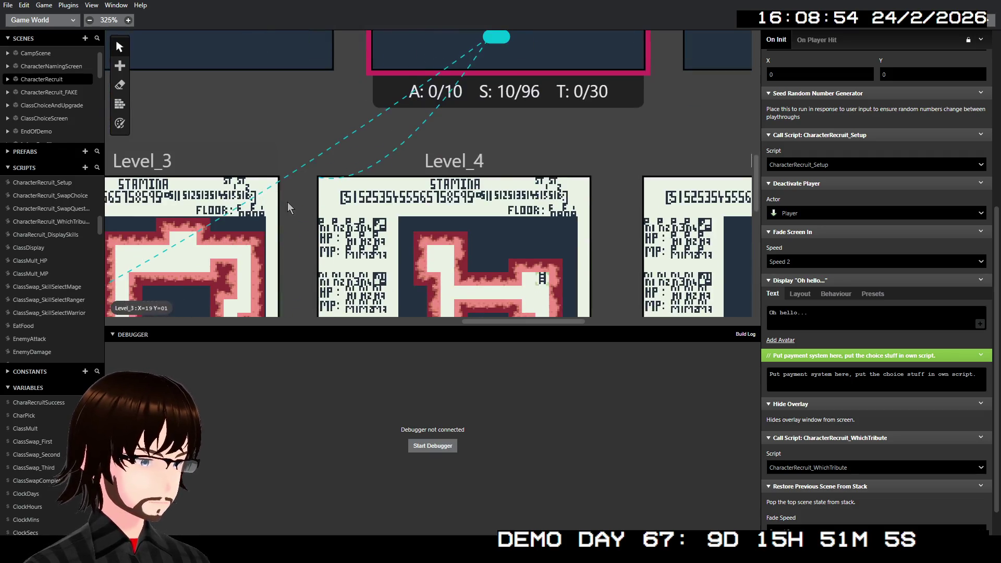
pyautogui.hscroll(-5, 232, 211)
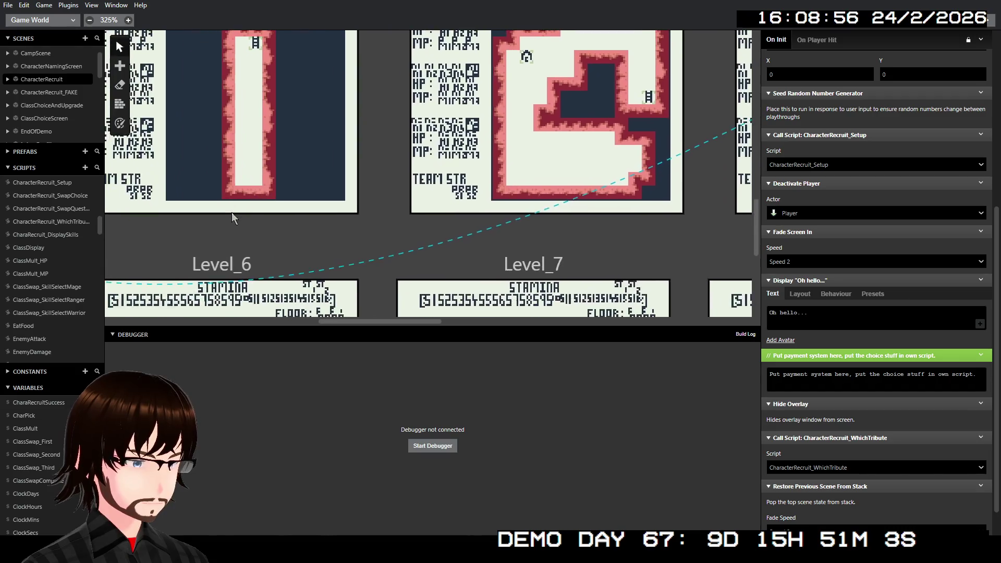
pyautogui.scroll(-5, 232, 212)
pyautogui.hscroll(-5, 152, 206)
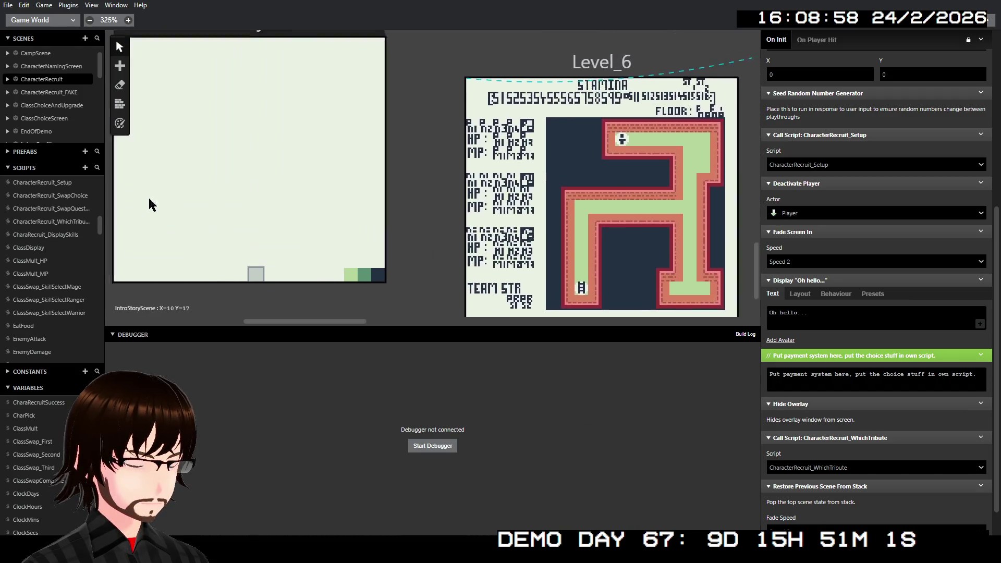
pyautogui.scroll(10, 197, 206)
pyautogui.scroll(-3, 454, 193)
pyautogui.scroll(3, 459, 183)
pyautogui.click(466, 174)
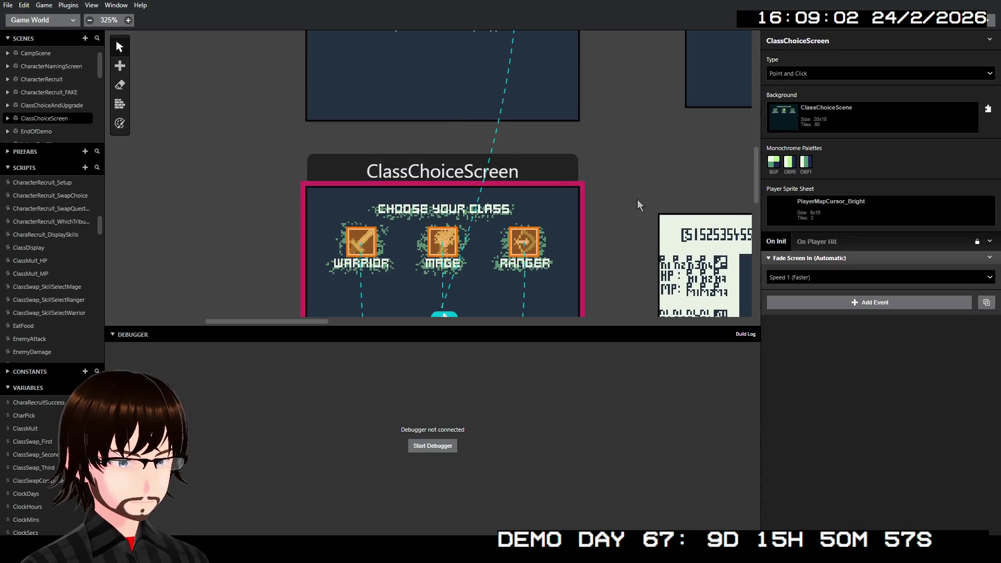
# - Review the Warrior, Mage and Ranger triggers' skill menu events in ClassChoiceScreen
pyautogui.click(369, 254)
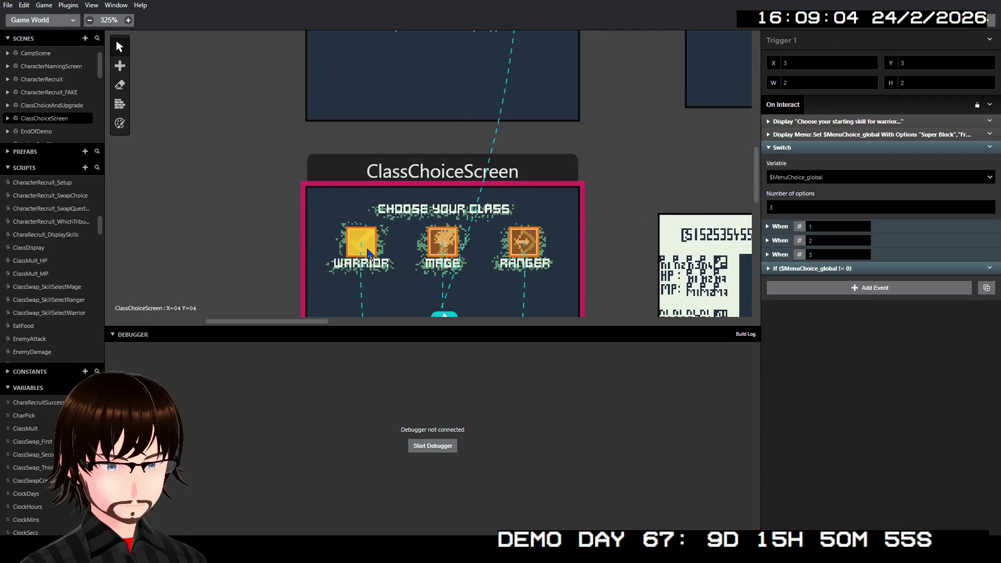
pyautogui.click(446, 244)
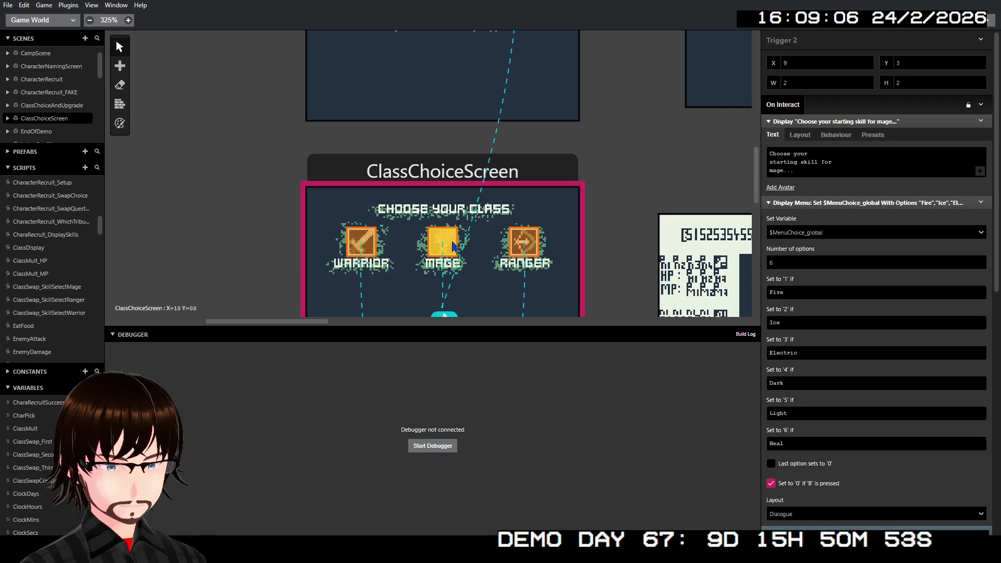
pyautogui.click(507, 251)
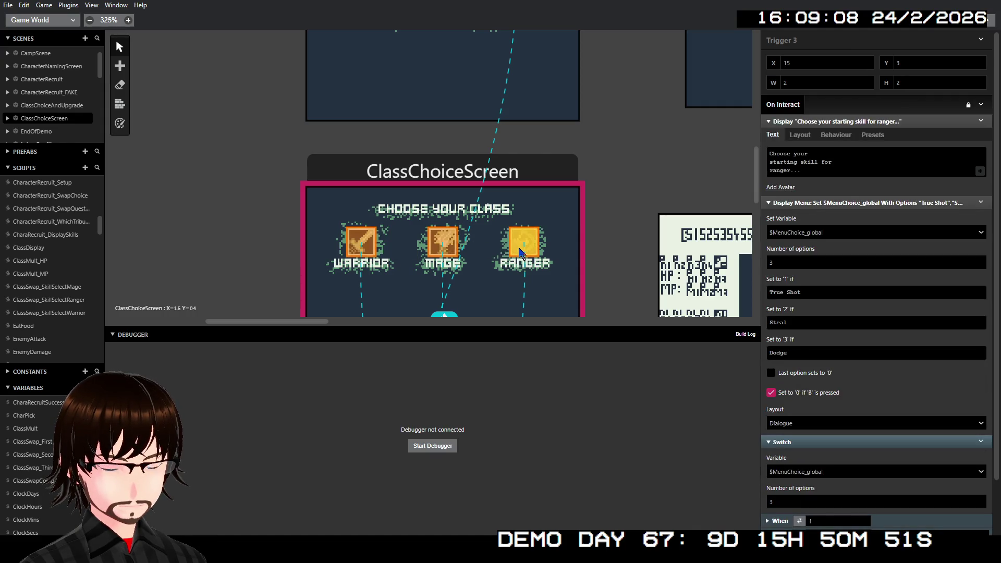
pyautogui.scroll(-1, 798, 280)
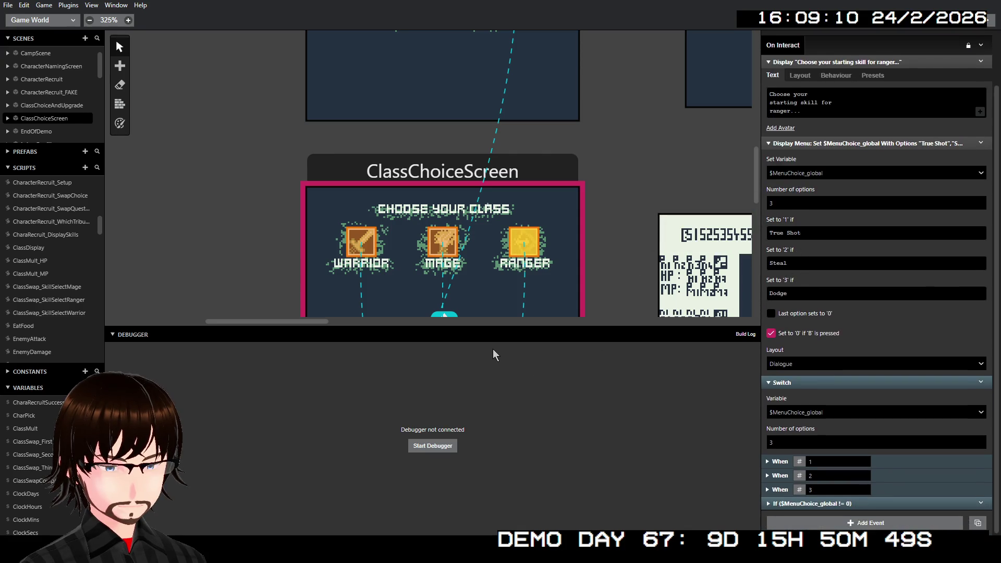
pyautogui.scroll(-6, 503, 252)
pyautogui.scroll(2, 481, 128)
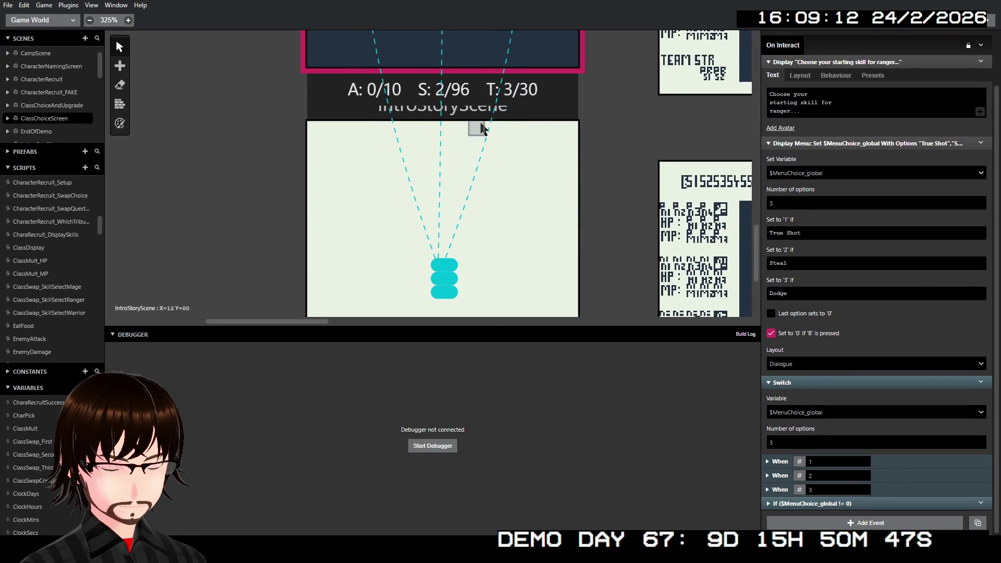
# - Look over IntroStoryScene's startup events
pyautogui.click(481, 128)
pyautogui.scroll(-2, 877, 349)
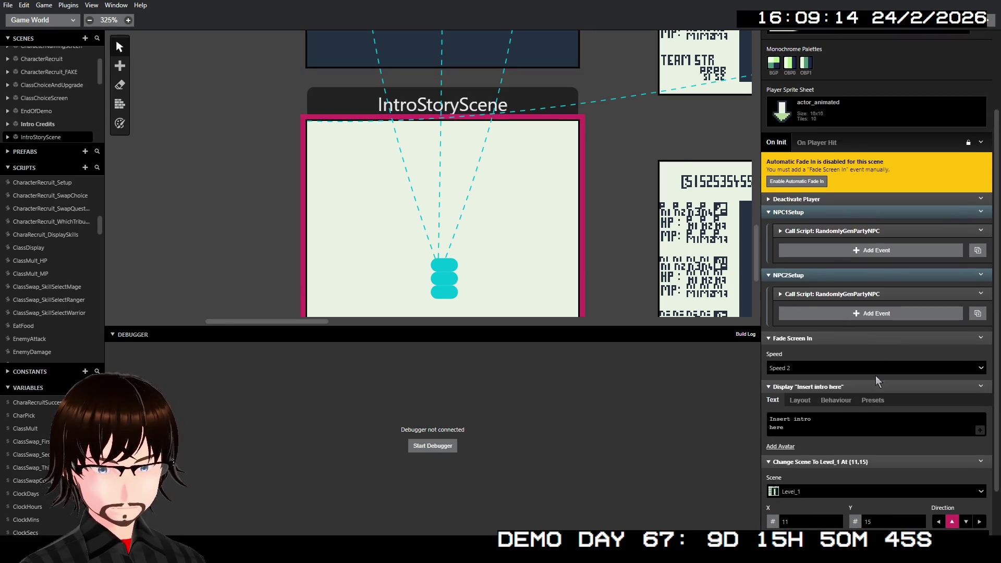
pyautogui.scroll(-1, 880, 307)
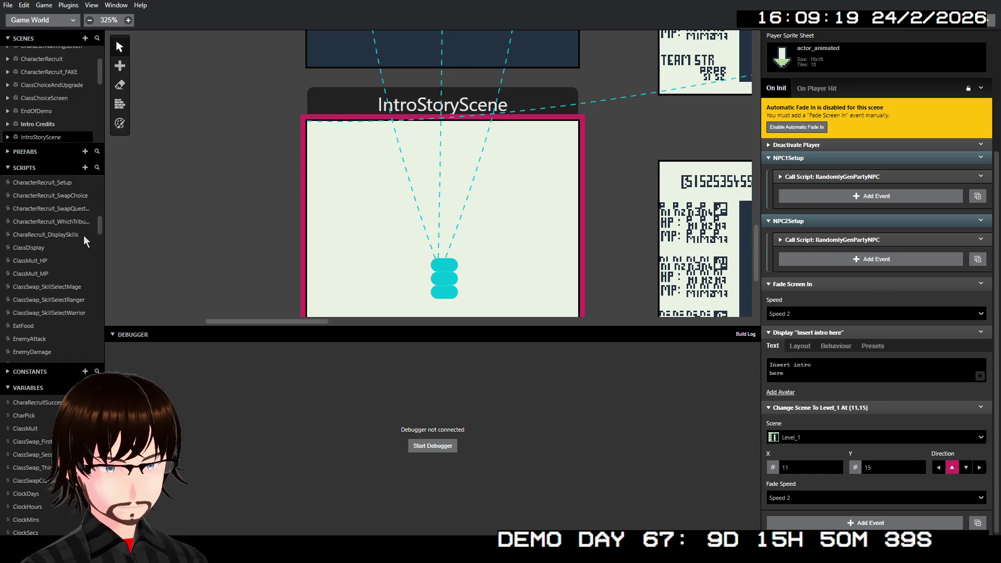
pyautogui.scroll(5, 271, 228)
# - Reselect the Ranger trigger and expand its third switch case to check the Dodge skill assignments
pyautogui.click(476, 83)
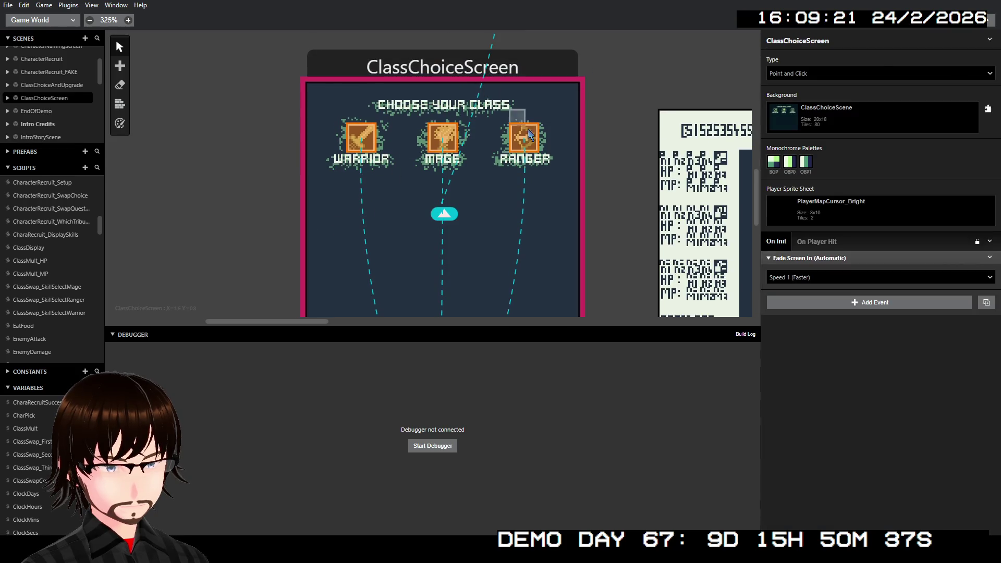
pyautogui.click(537, 146)
pyautogui.click(785, 491)
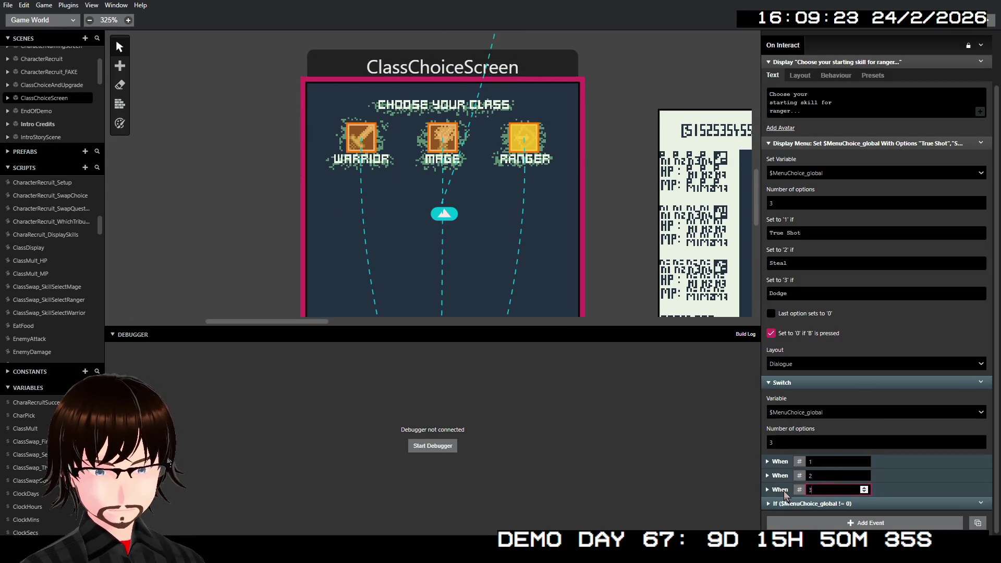
pyautogui.click(768, 490)
pyautogui.scroll(-3, 768, 365)
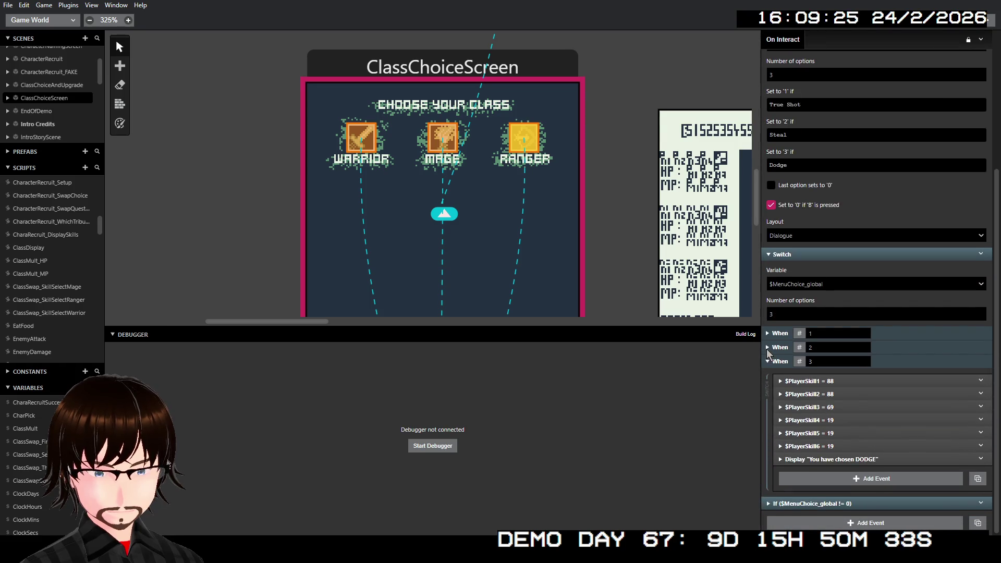
pyautogui.click(767, 362)
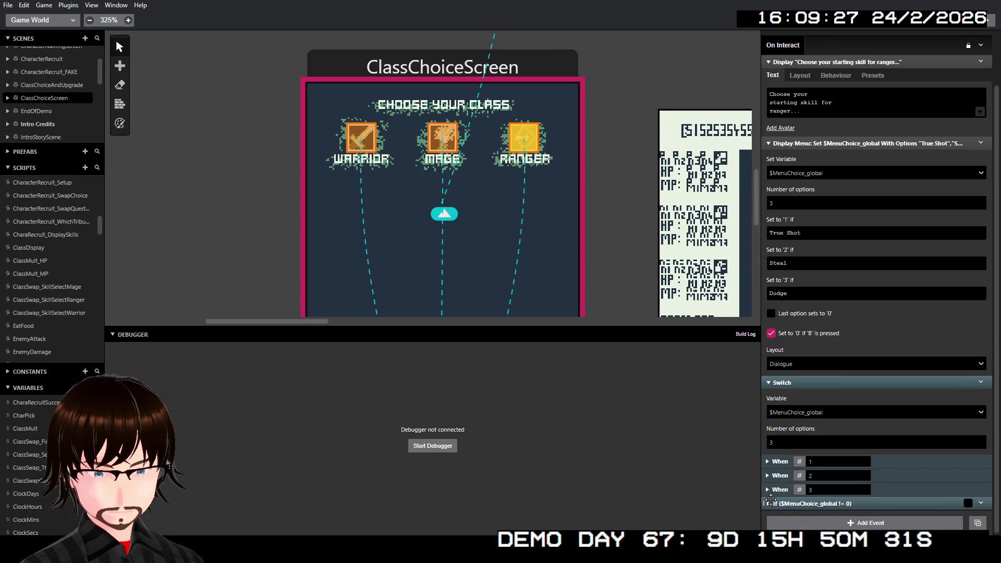
# - Check the Ranger's non-zero menu-choice If event, then return to IntroStoryScene's On Init script
pyautogui.click(769, 504)
pyautogui.scroll(-8, 769, 504)
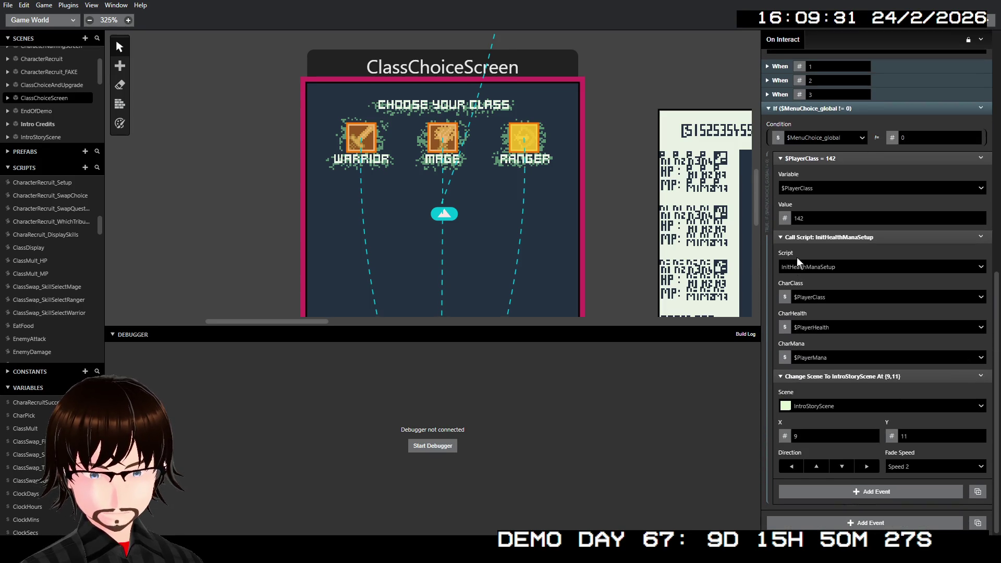
pyautogui.click(768, 109)
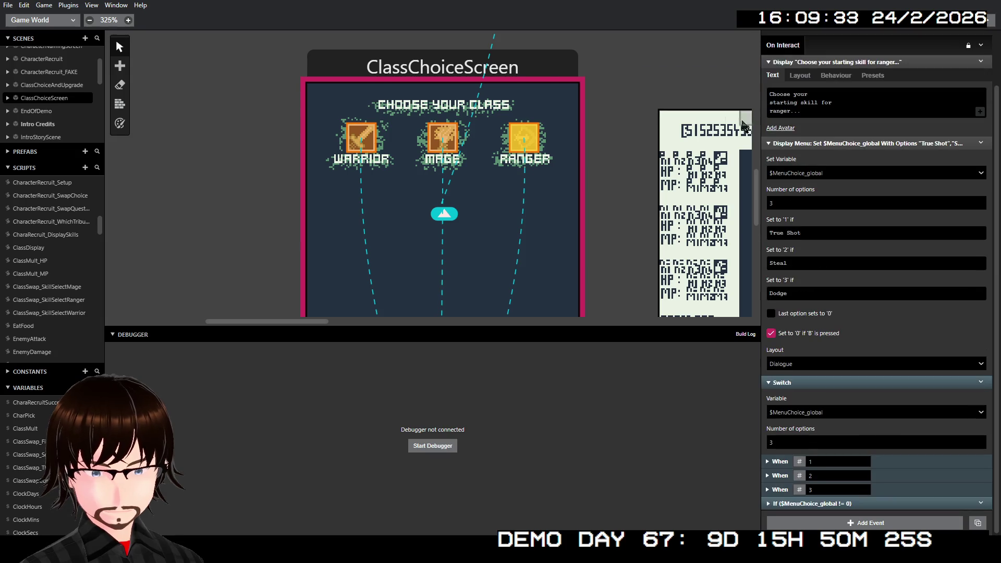
pyautogui.scroll(2, 540, 212)
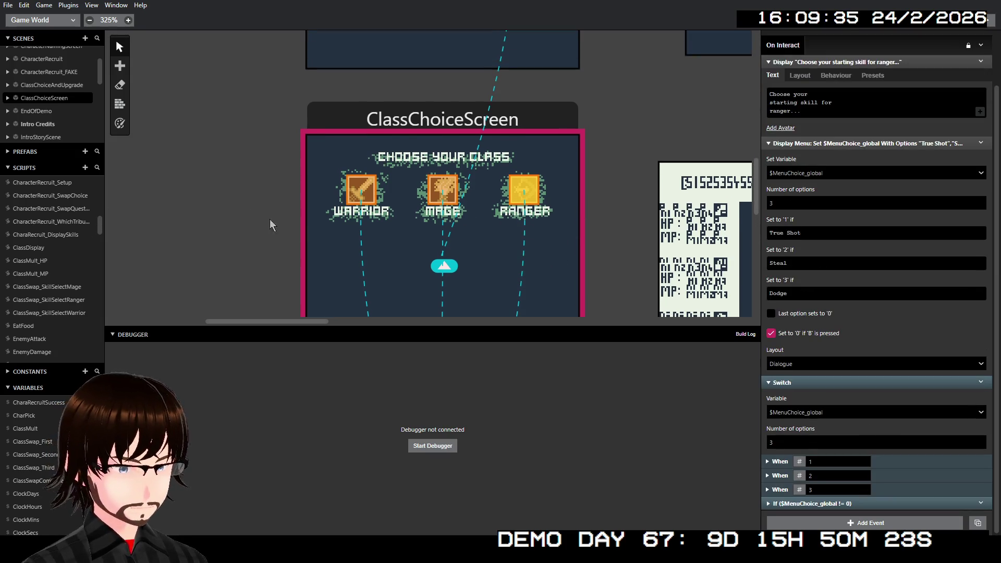
pyautogui.scroll(-15, 339, 208)
pyautogui.scroll(6, 523, 131)
pyautogui.click(523, 130)
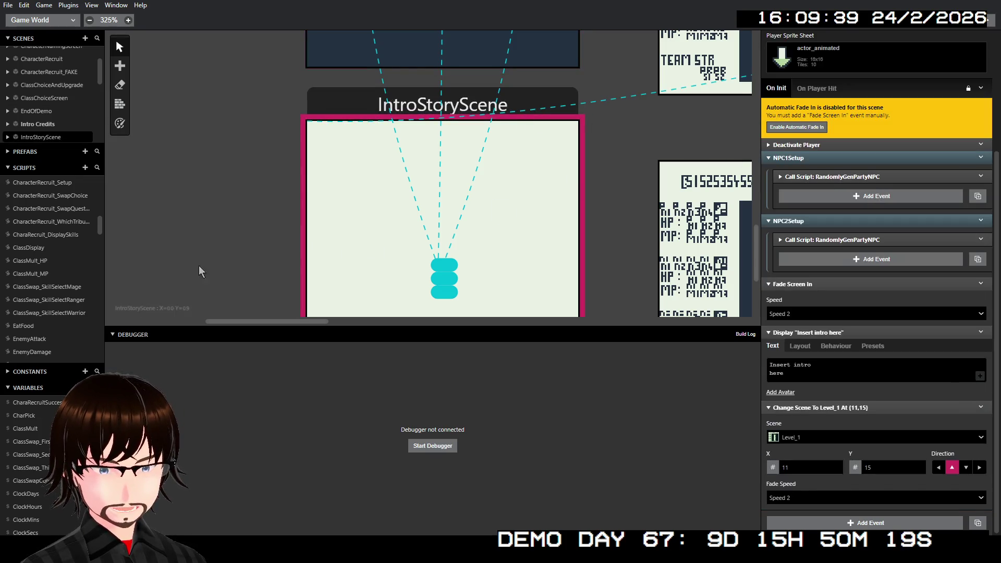
pyautogui.scroll(-15, 64, 277)
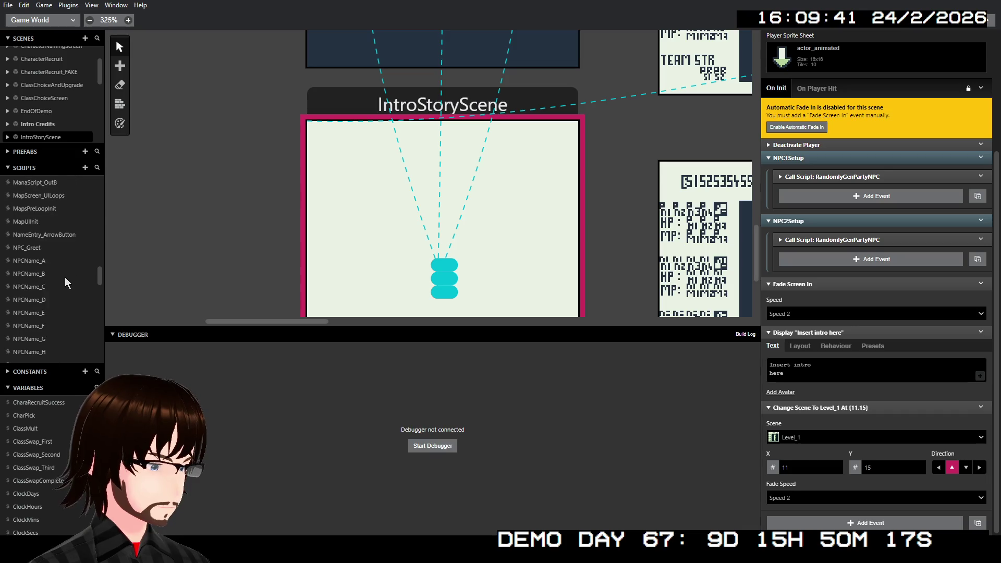
pyautogui.scroll(4, 65, 277)
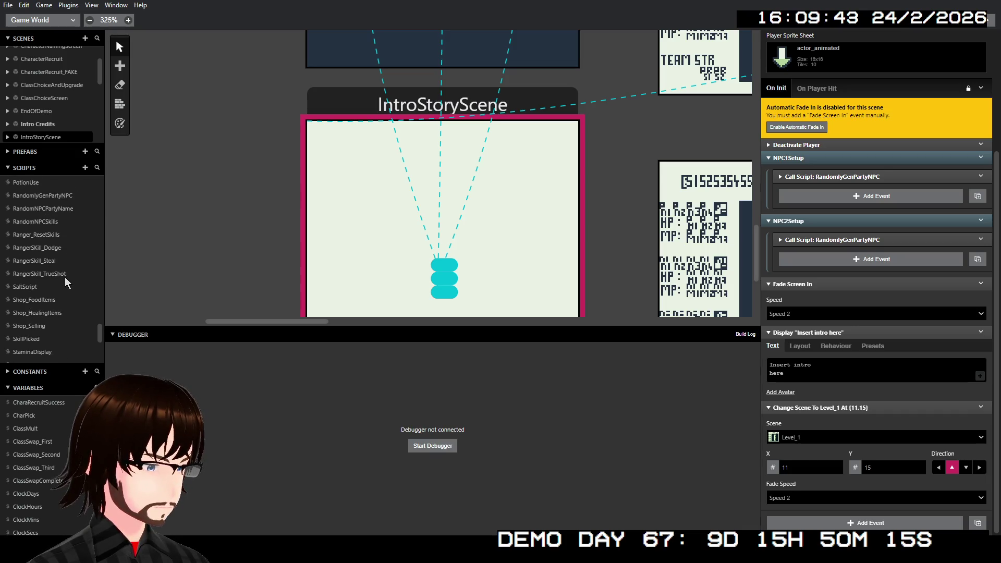
pyautogui.click(70, 245)
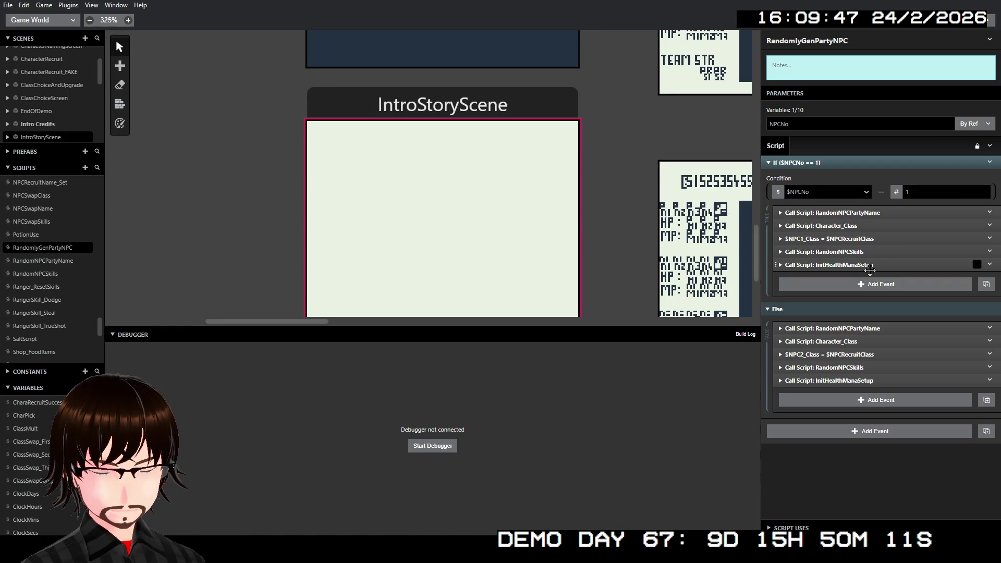
pyautogui.click(71, 267)
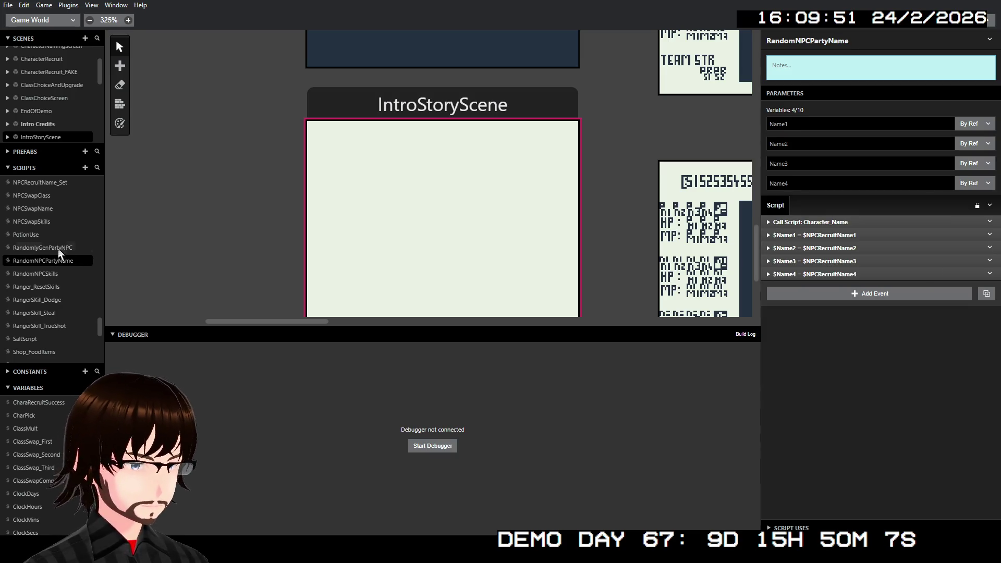
pyautogui.click(58, 249)
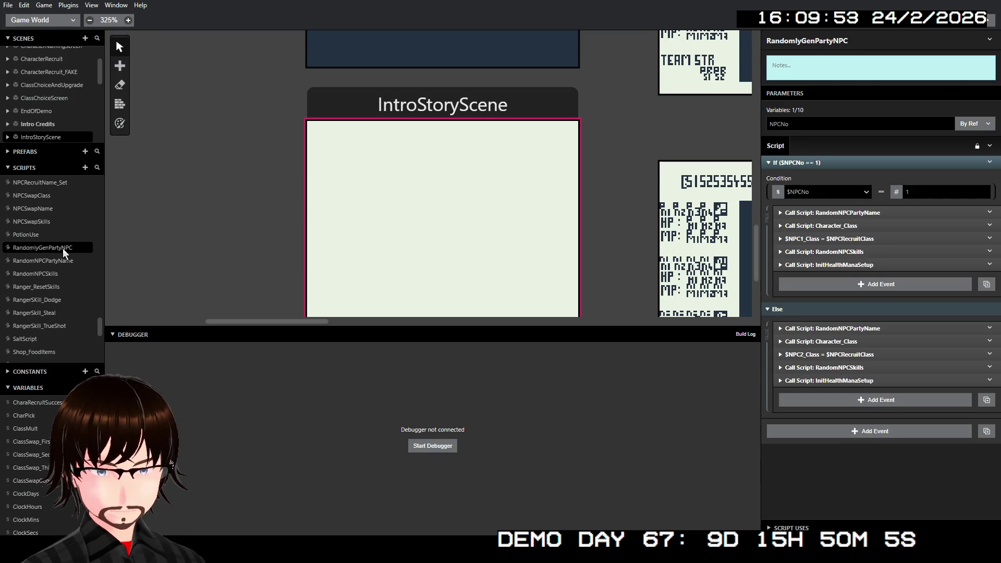
pyautogui.click(54, 274)
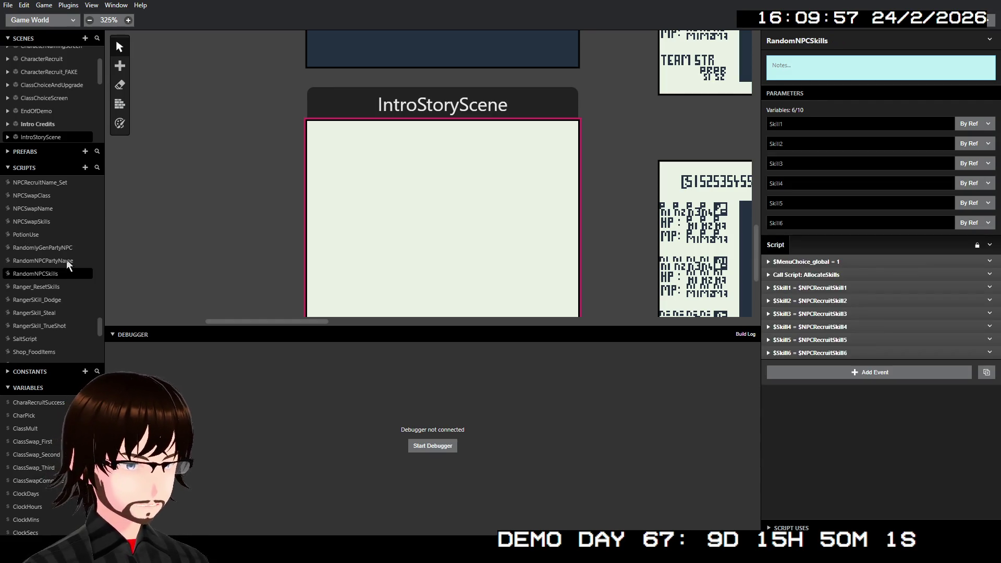
pyautogui.click(63, 249)
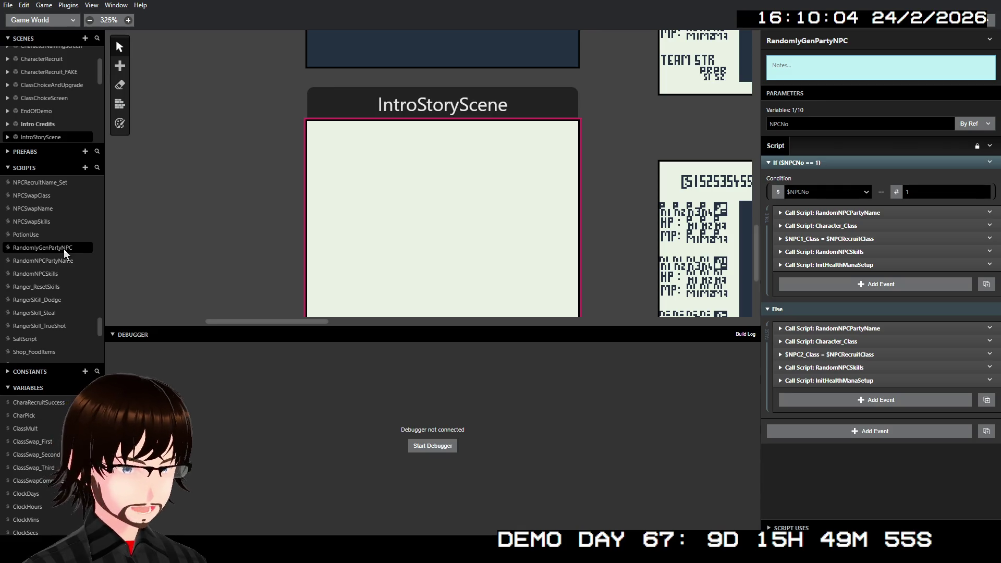
pyautogui.scroll(10, 63, 248)
pyautogui.scroll(8, 64, 249)
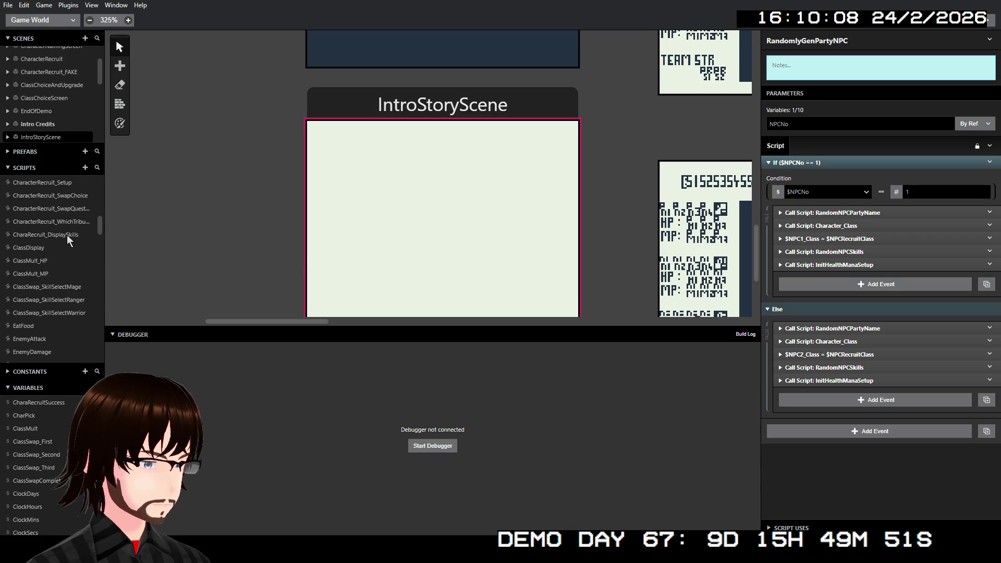
pyautogui.scroll(3, 54, 242)
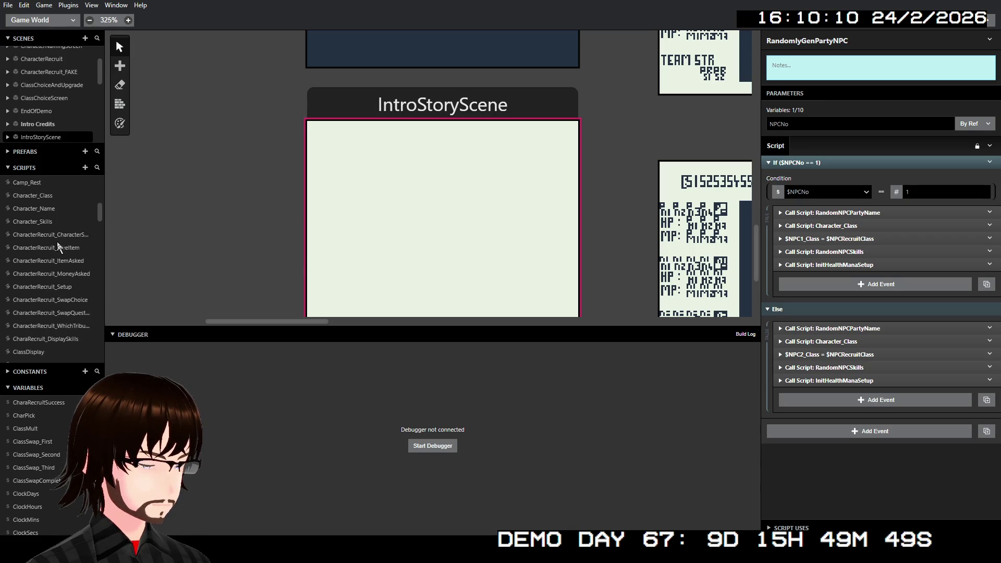
pyautogui.click(54, 197)
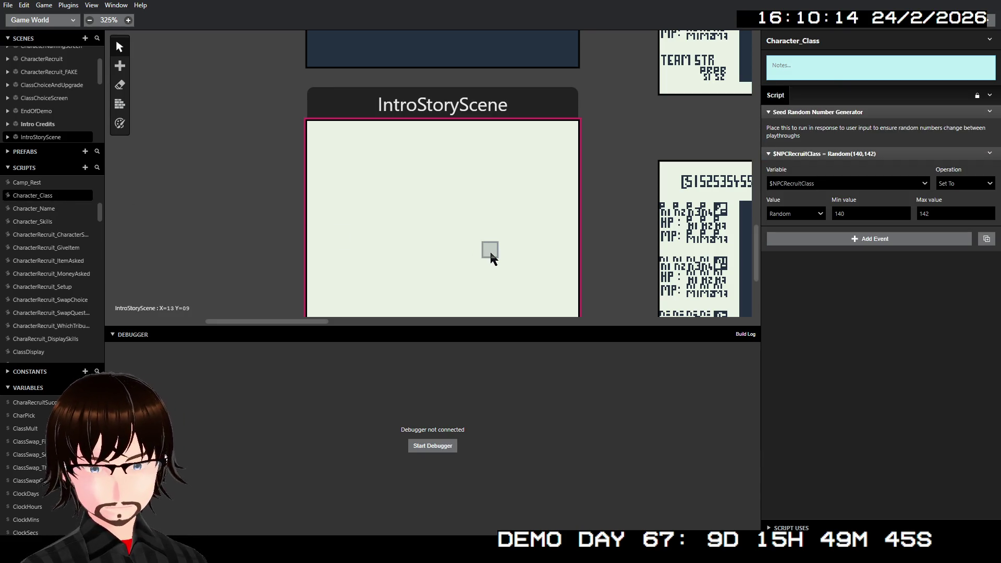
pyautogui.click(412, 102)
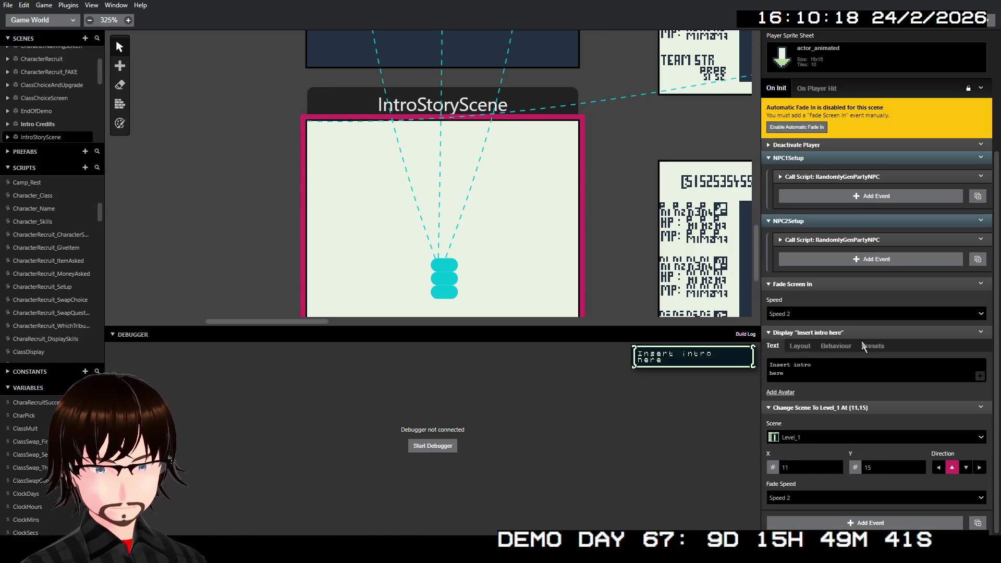
# - Collapse the NPC2Setup call to RandomlyGenPartyNPC and launch the game in the debugger
pyautogui.click(852, 239)
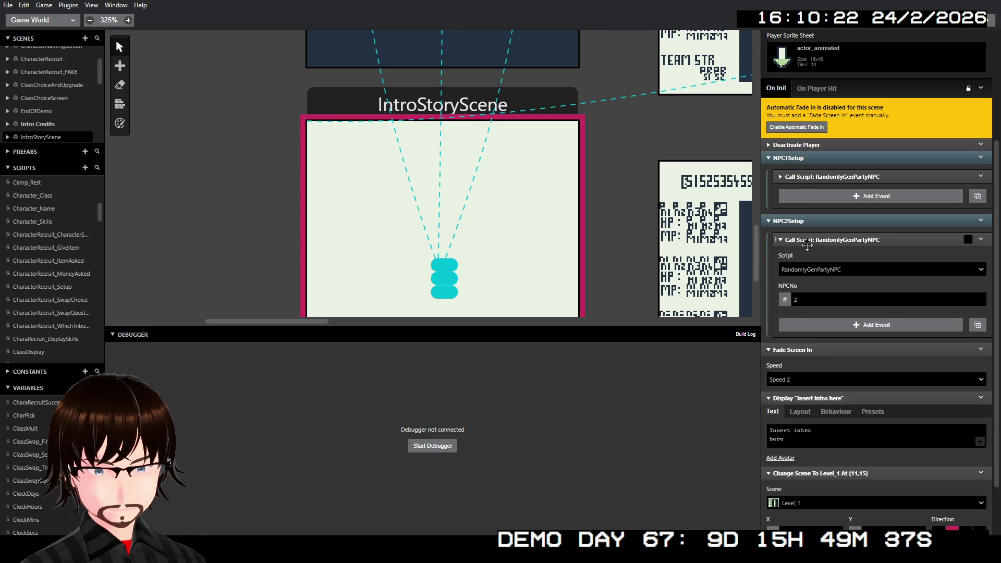
pyautogui.click(851, 239)
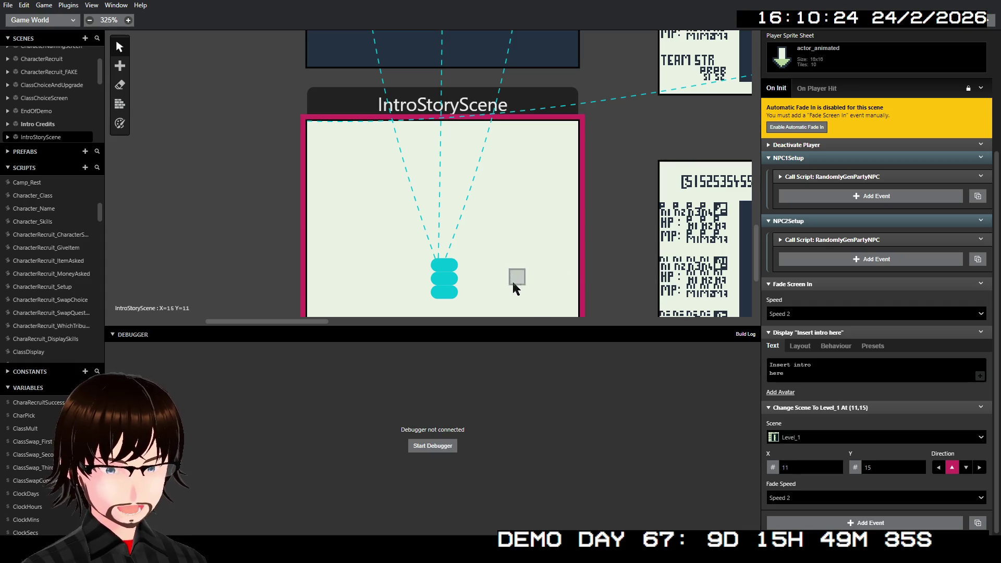
pyautogui.click(422, 447)
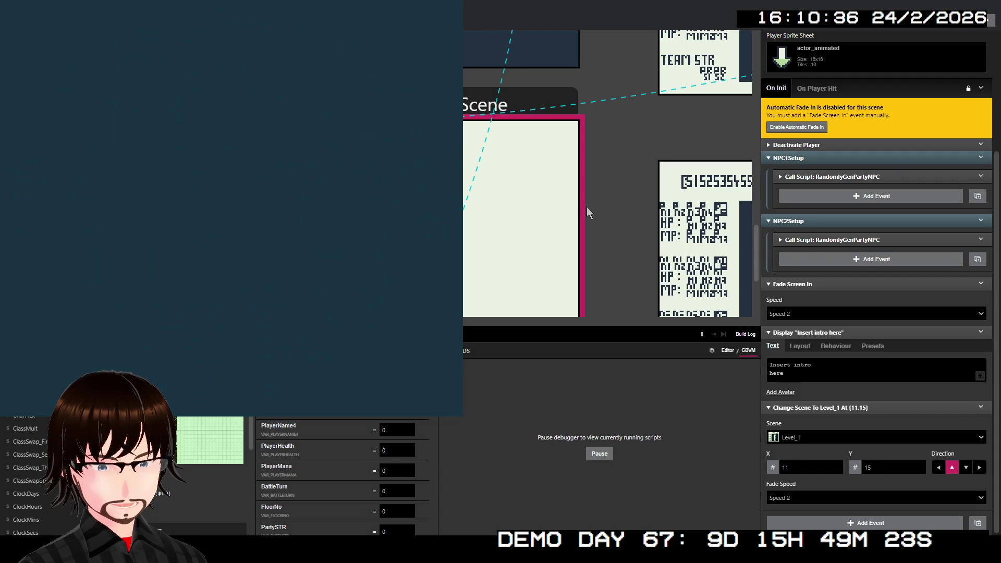
# - Start the game, keep the name ADAM, choose Warrior and pick Frenzy until the breakpoint pauses
pyautogui.press('Return')
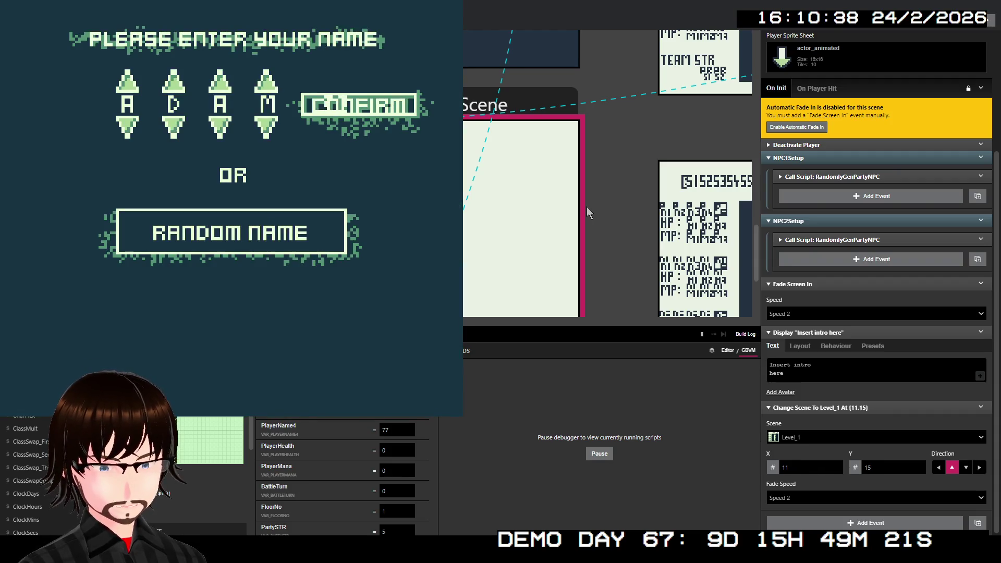
pyautogui.press('Return')
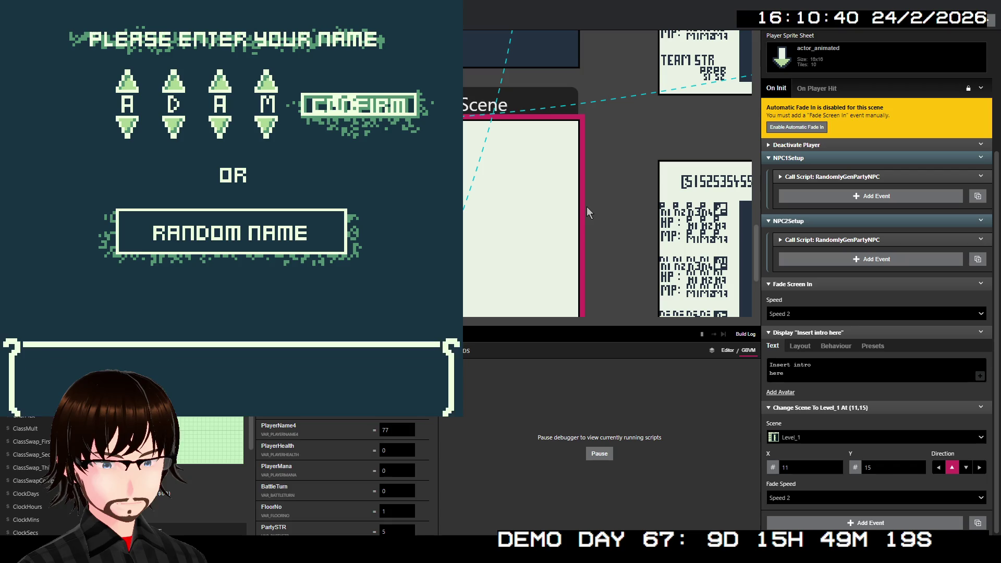
pyautogui.press('Return')
pyautogui.press('Return')
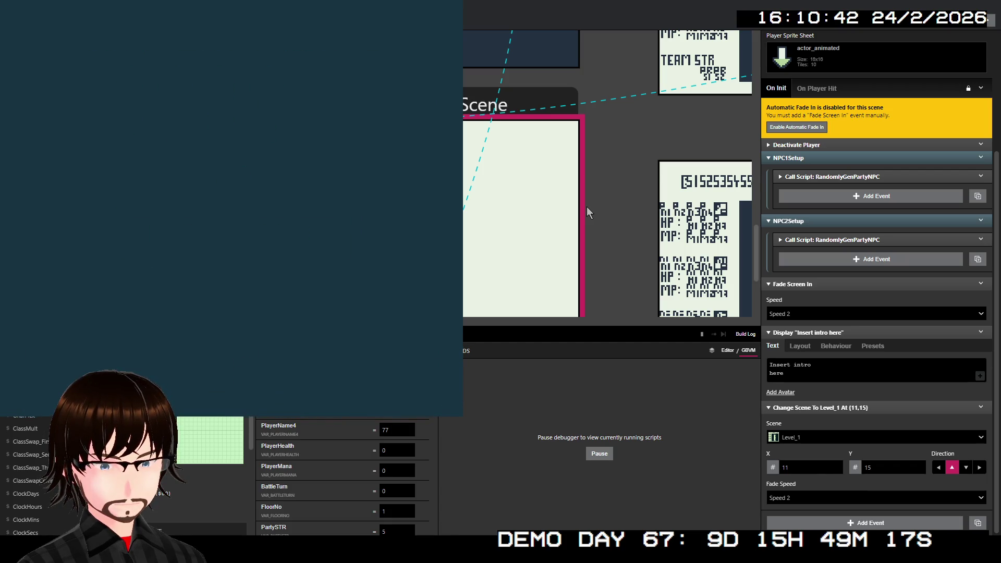
pyautogui.press('Left')
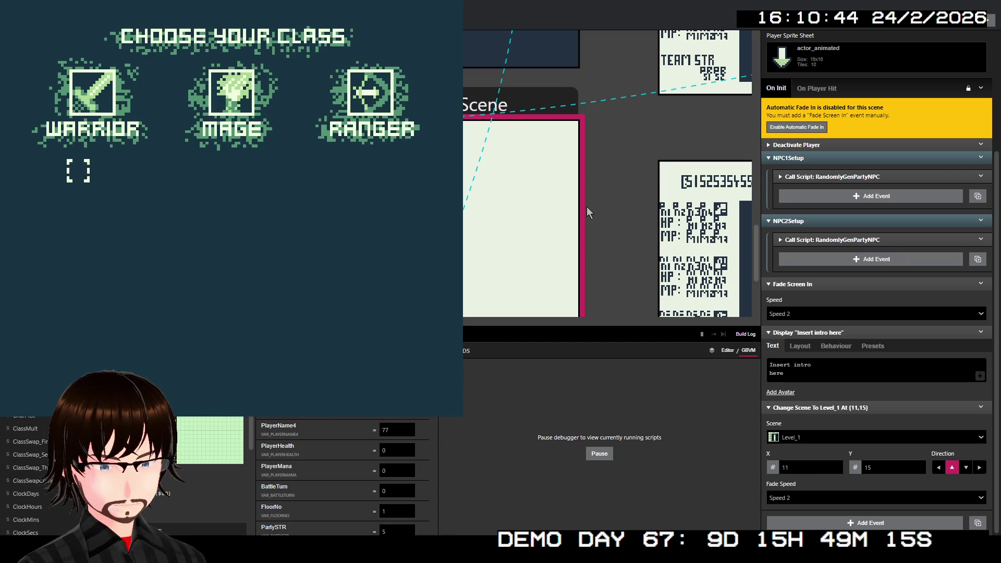
pyautogui.press('Return')
pyautogui.press('Return')
pyautogui.press('Down')
pyautogui.press('Return')
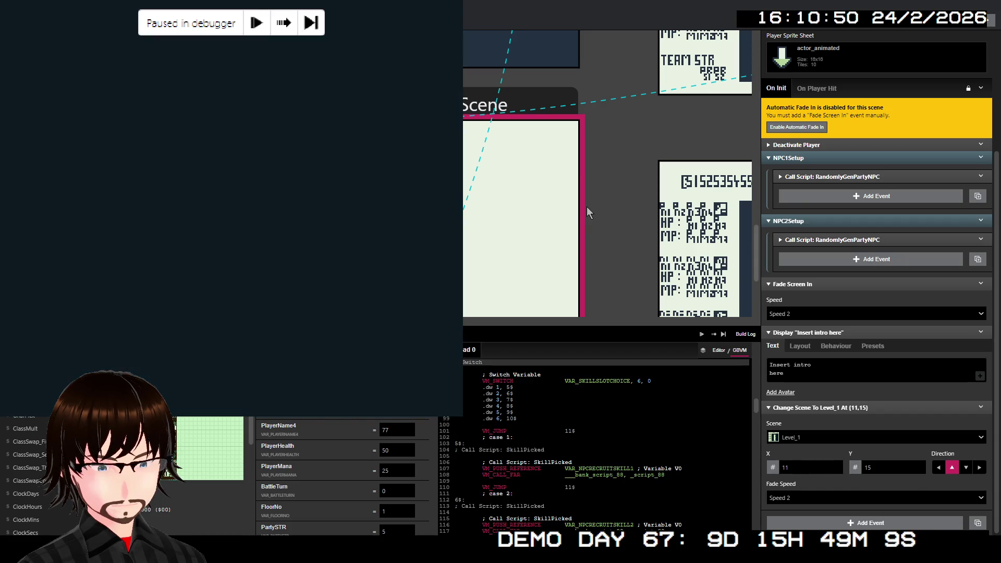
# - View the paused CharacterRecruit script as editor events, briefly comparing it with the GBVM code
pyautogui.click(719, 351)
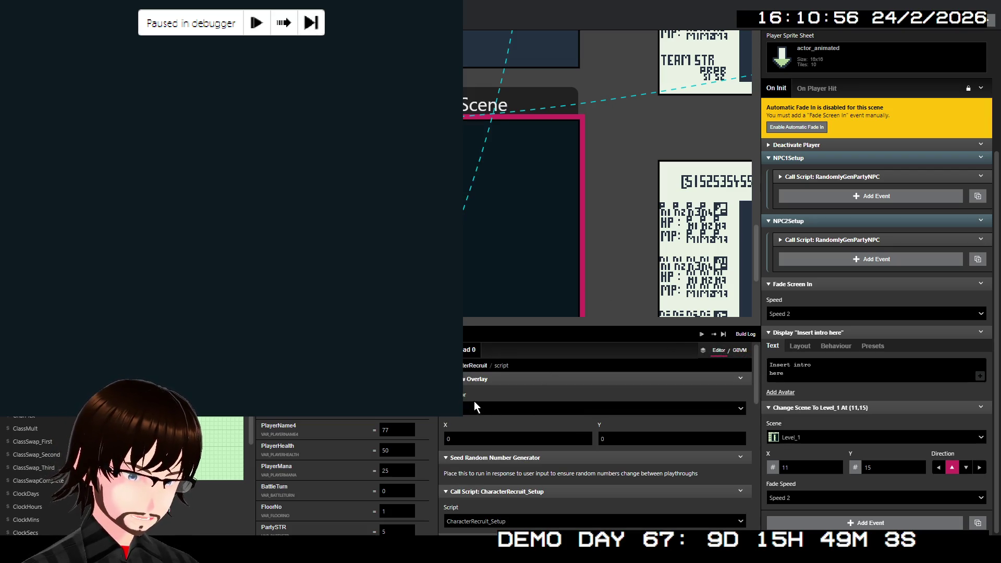
pyautogui.scroll(-5, 545, 440)
pyautogui.scroll(-3, 545, 433)
pyautogui.scroll(4, 546, 433)
pyautogui.scroll(5, 545, 431)
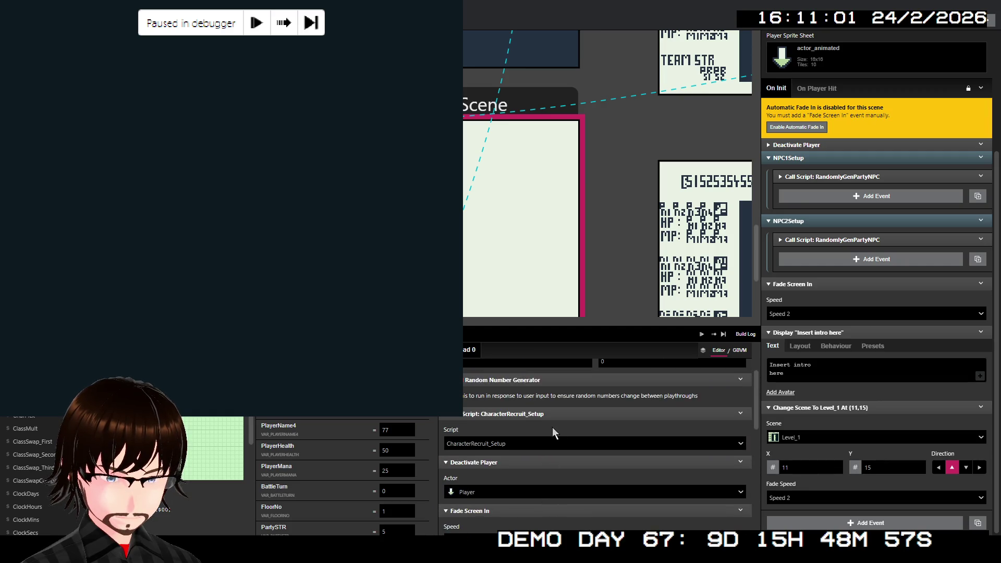
pyautogui.scroll(3, 554, 427)
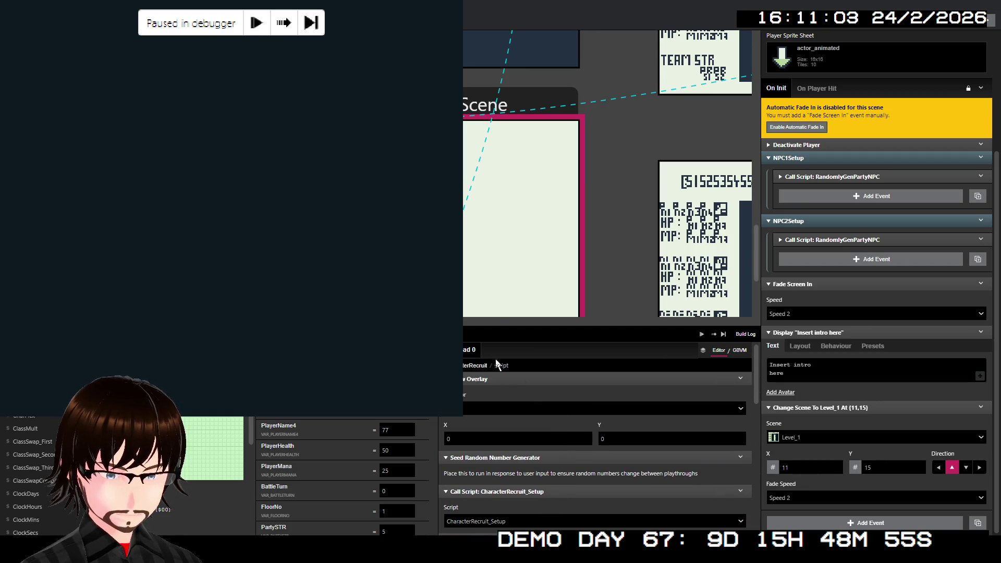
pyautogui.click(739, 350)
pyautogui.scroll(3, 558, 403)
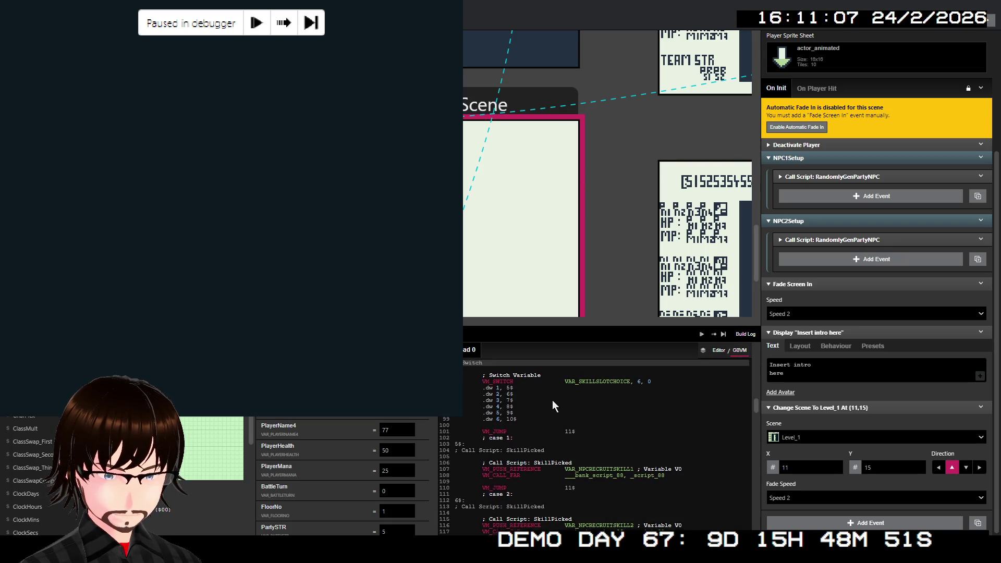
pyautogui.click(718, 351)
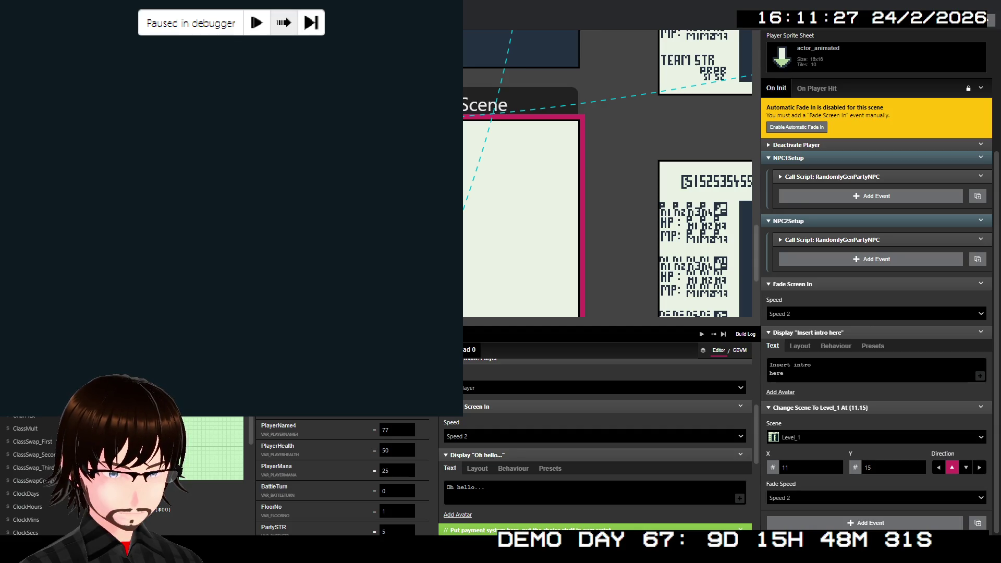
# - Untick Set Breakpoint on the Switch inside AllocateSkills' Loop While event
pyautogui.click(739, 351)
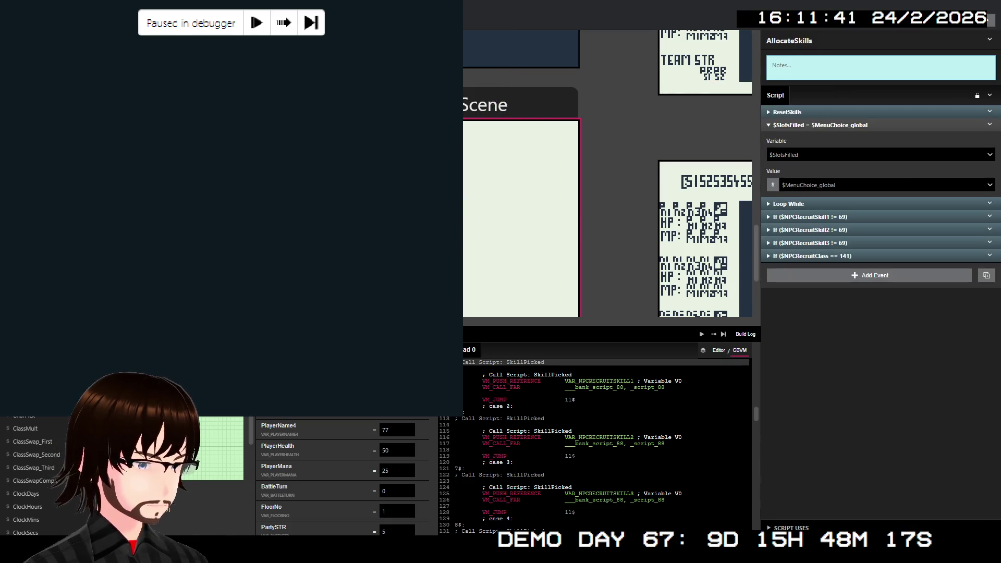
pyautogui.click(822, 203)
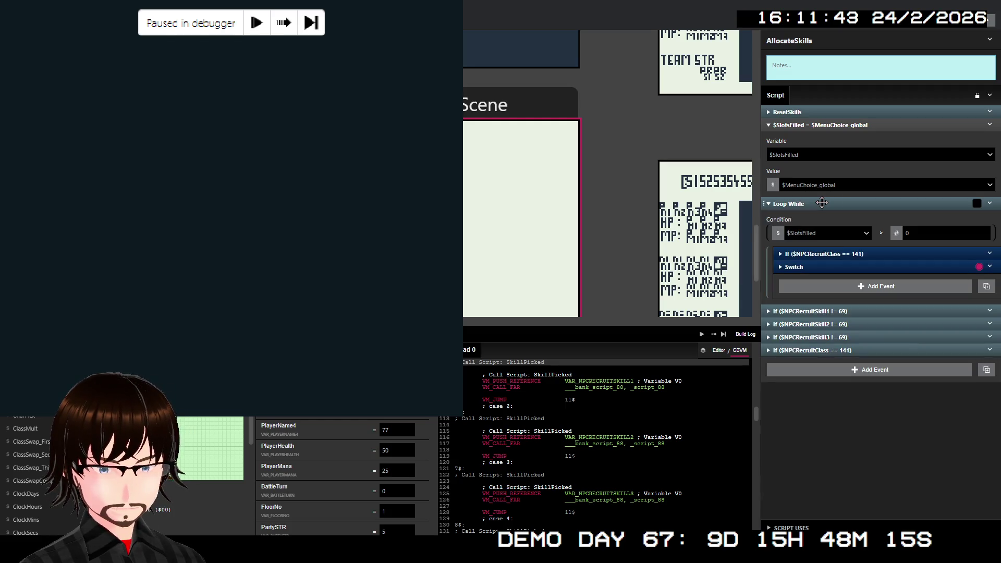
pyautogui.click(859, 268)
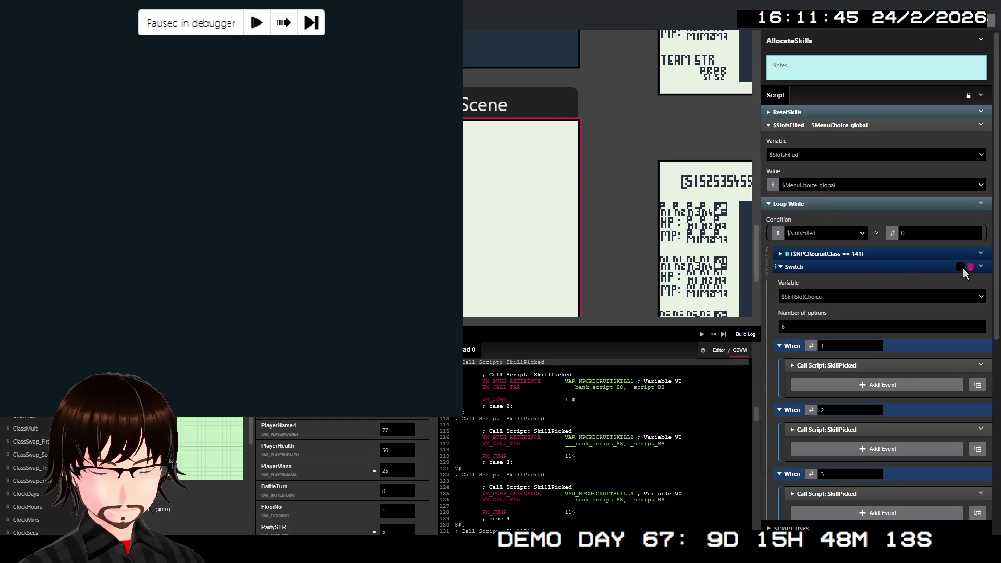
pyautogui.rightClick(928, 267)
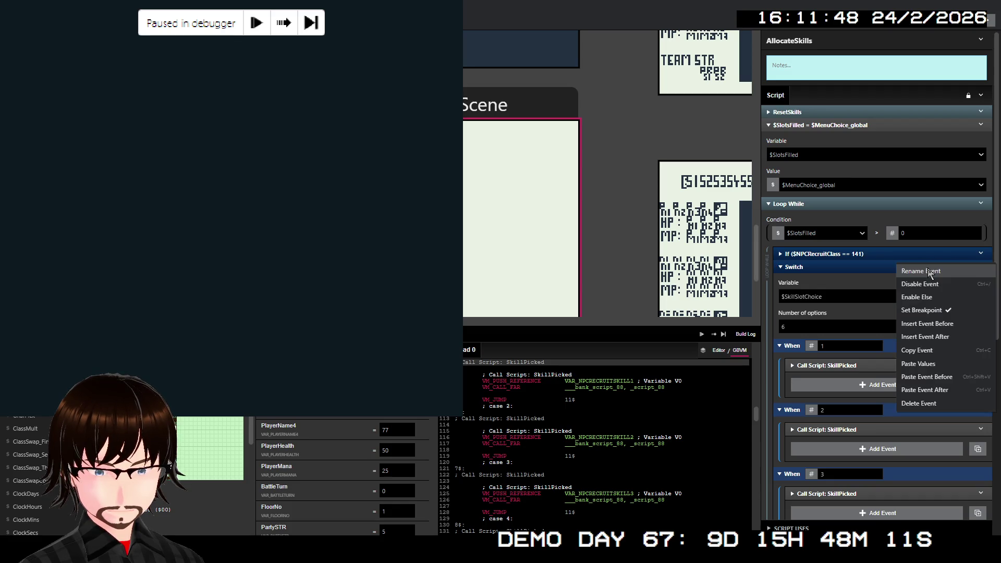
pyautogui.click(947, 311)
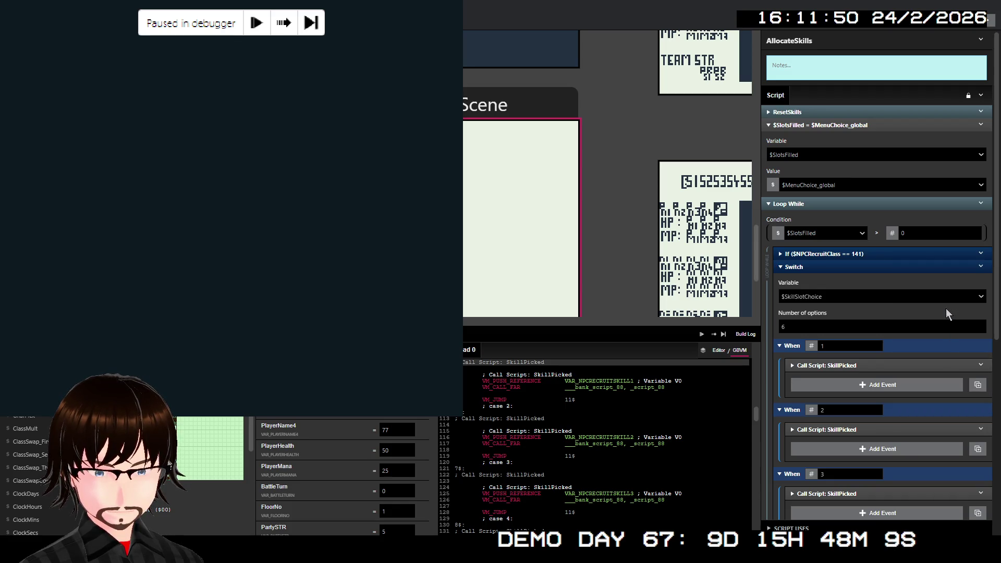
pyautogui.click(872, 269)
pyautogui.click(839, 308)
pyautogui.click(838, 305)
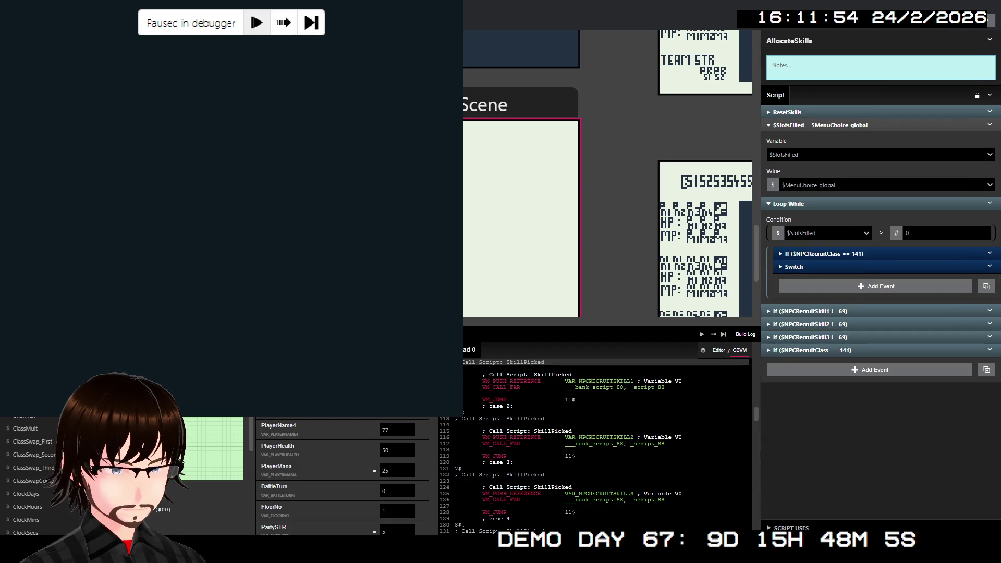
# - Resume the game, take the ladder to floor 02 and walk until a MAN TRAP battle starts
pyautogui.press('F8')
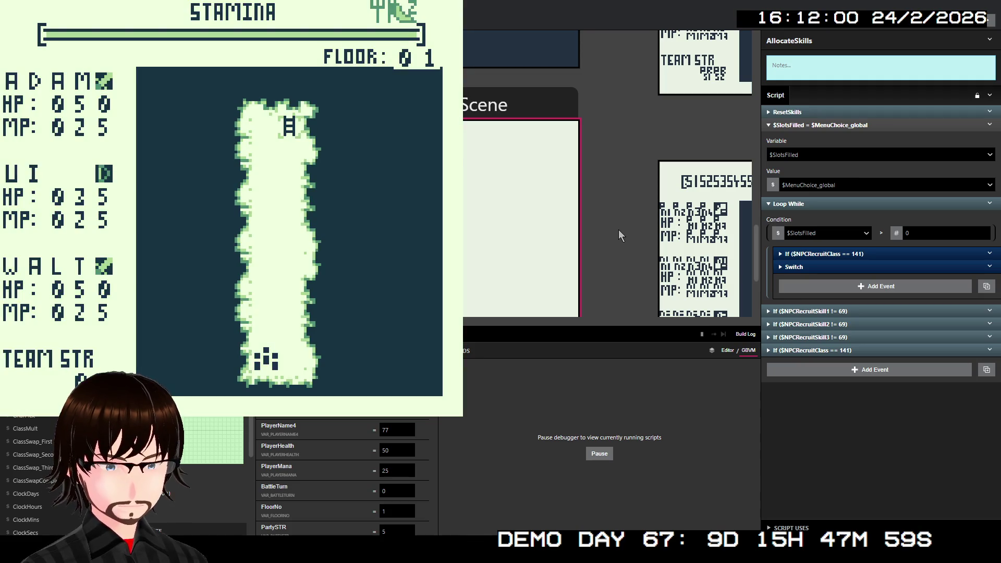
pyautogui.press('Up')
pyautogui.press('Up')
pyautogui.press('Up')
pyautogui.press('Up')
pyautogui.press('Up')
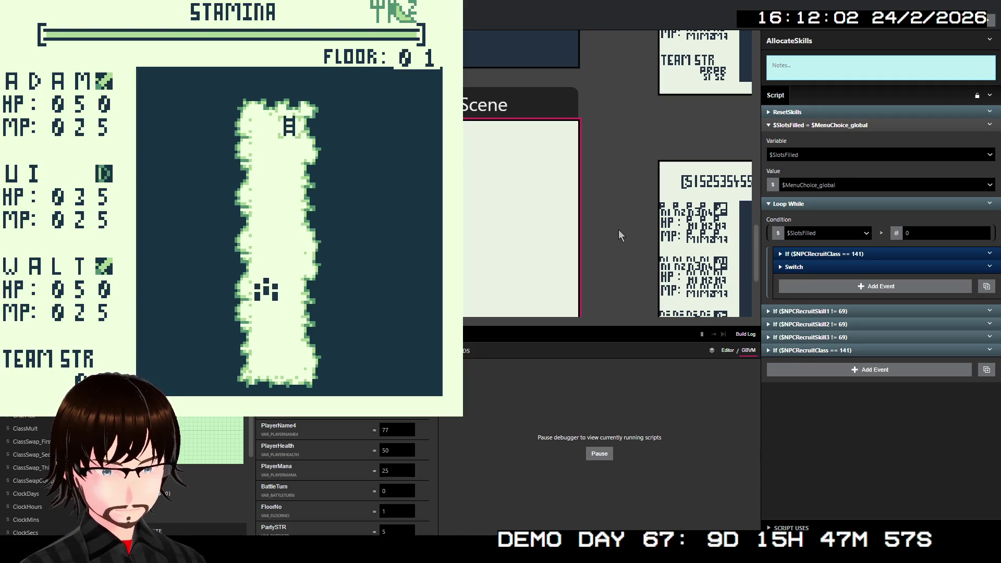
pyautogui.press('Up')
pyautogui.press('Up')
pyautogui.press('Up')
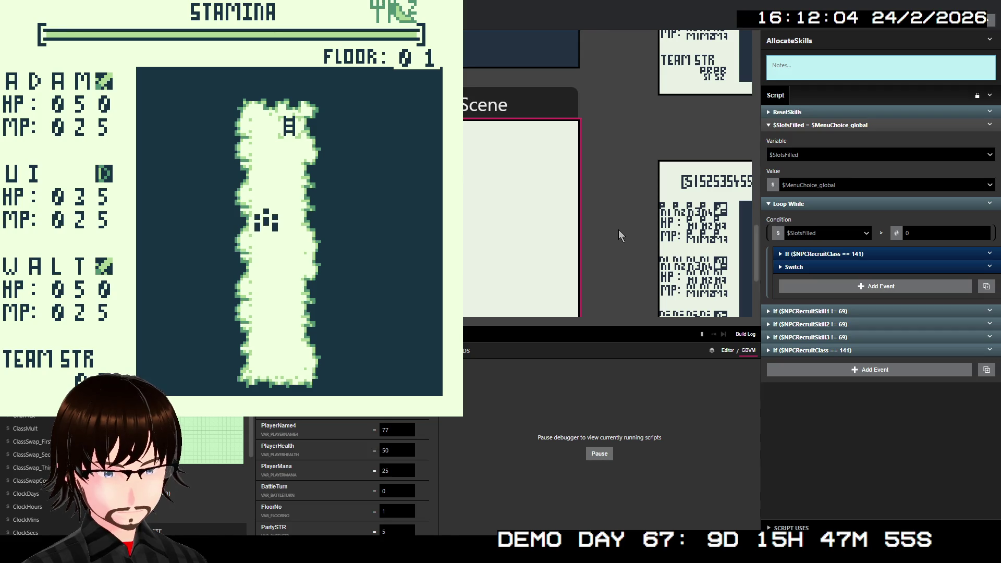
pyautogui.press('Right')
pyautogui.press('Up')
pyautogui.press('Up')
pyautogui.press('z')
pyautogui.press('z')
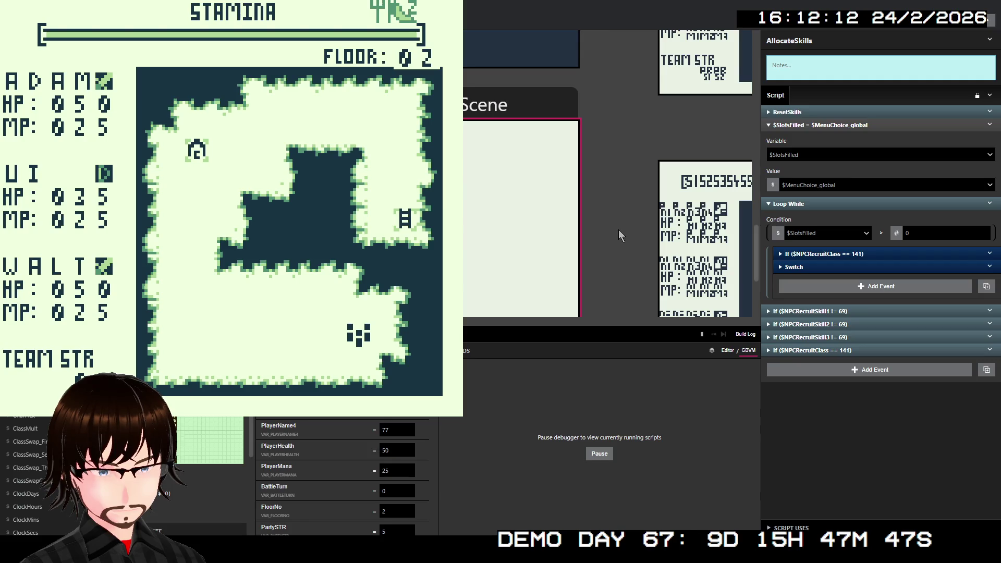
pyautogui.press('Left')
pyautogui.press('Left')
pyautogui.press('Left')
pyautogui.press('Left')
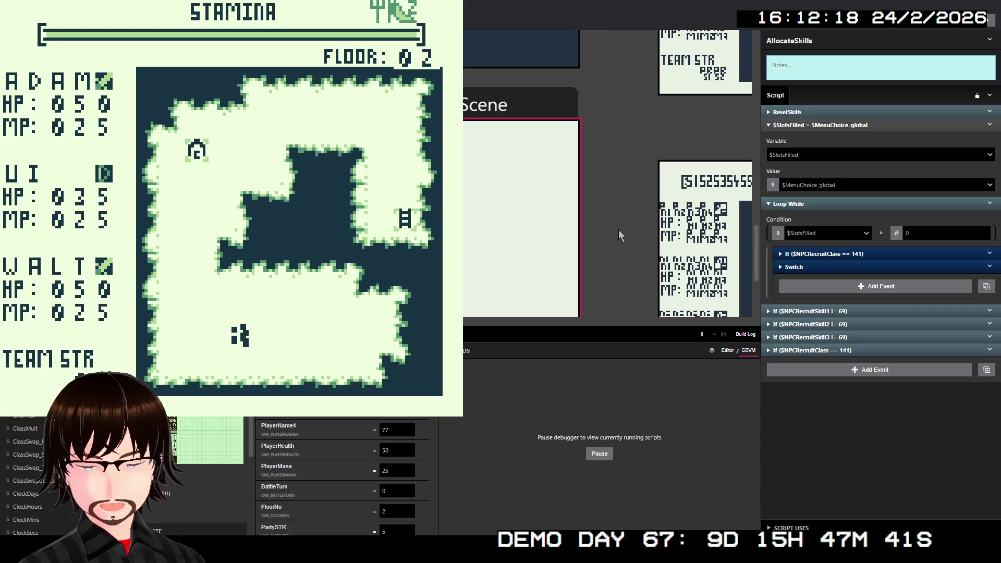
pyautogui.press('Left')
pyautogui.press('Left')
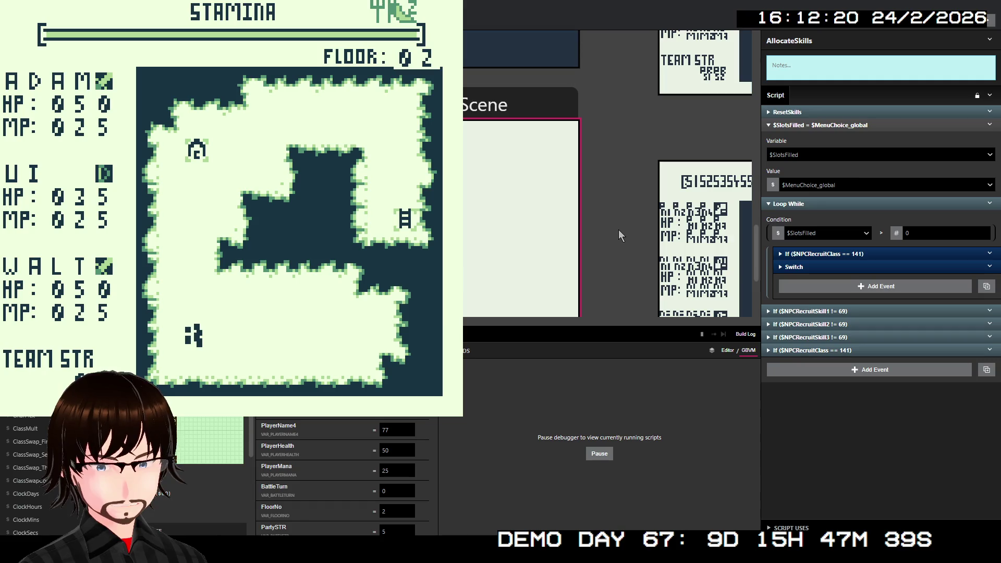
pyautogui.press('Up')
pyautogui.press('Up')
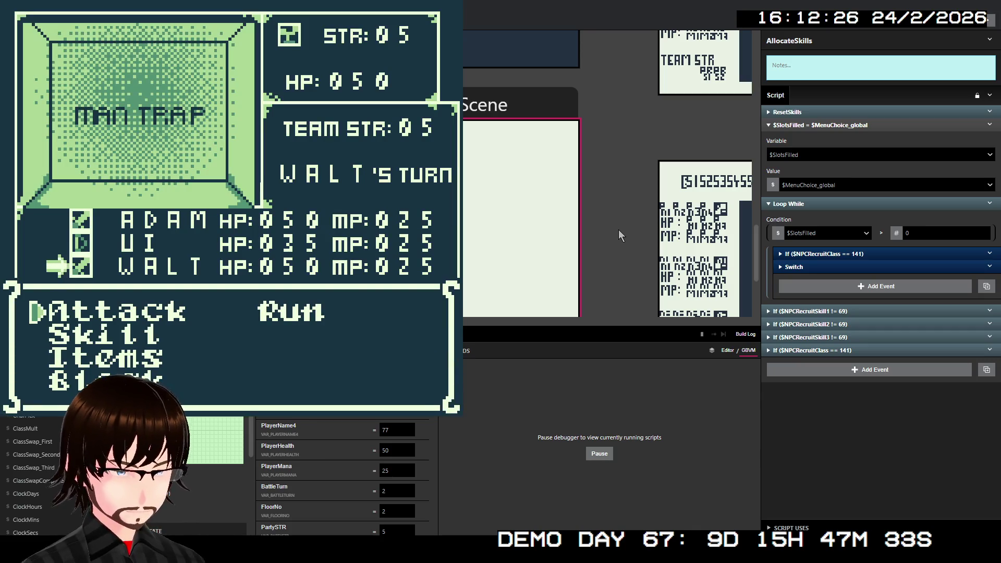
# - Defeat the MAN TRAP using the Frenzy skill
pyautogui.press('Down')
pyautogui.press('z')
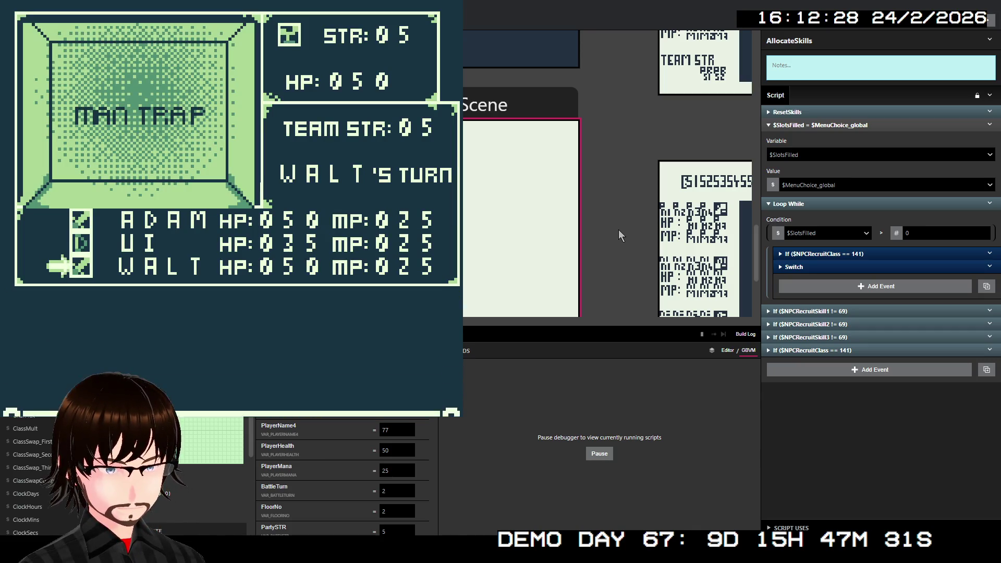
pyautogui.press('Down')
pyautogui.press('z')
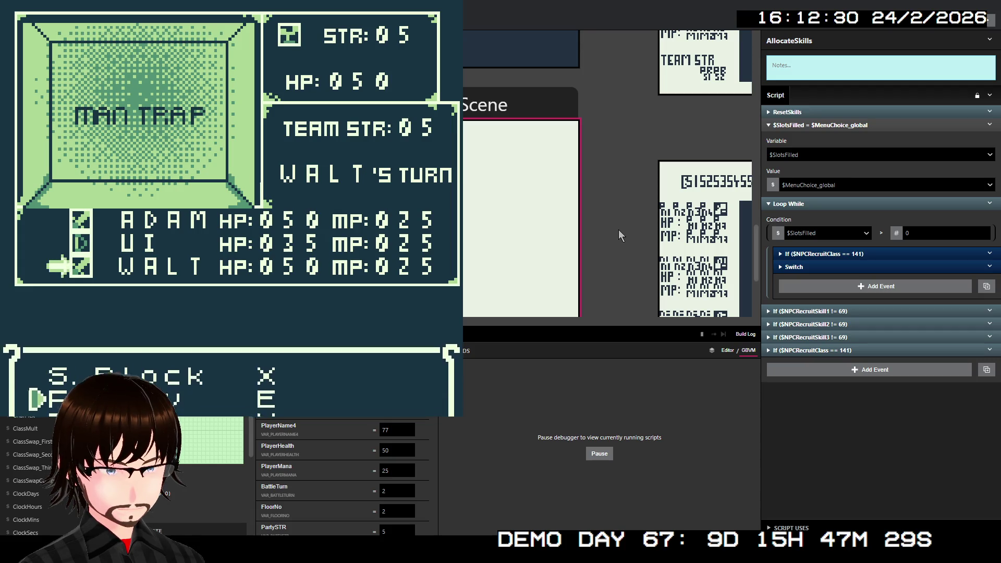
pyautogui.press('z')
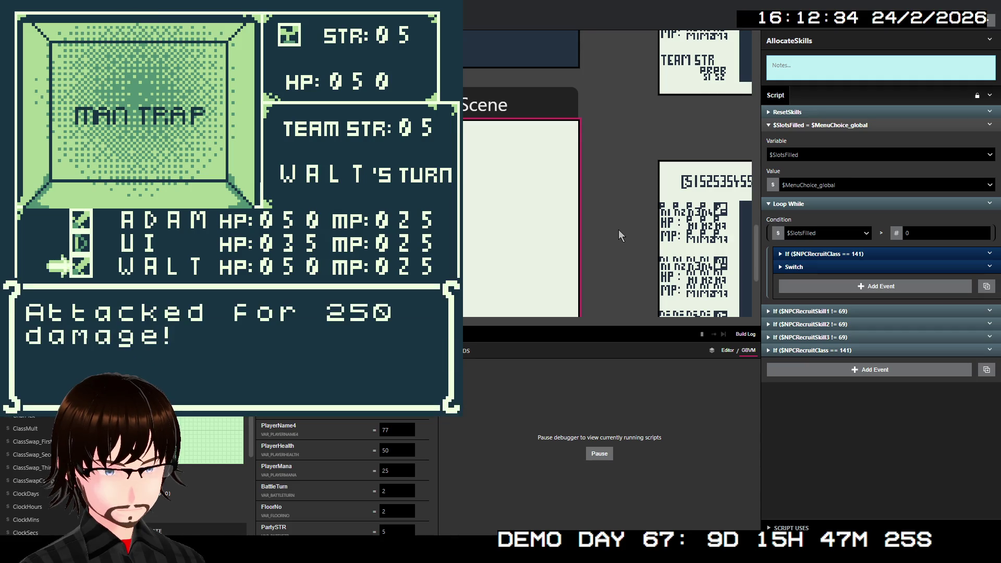
pyautogui.press('z')
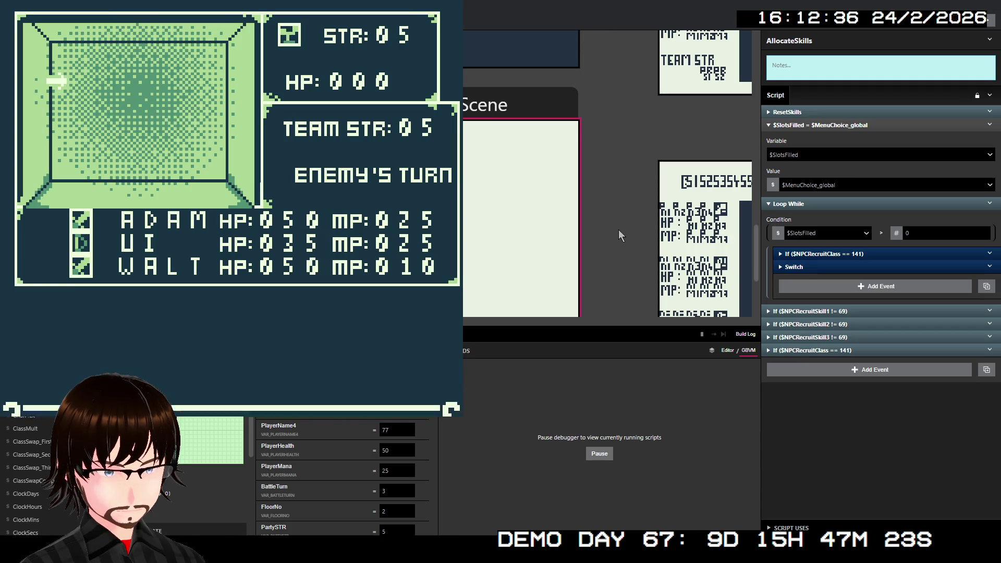
pyautogui.press('z')
pyautogui.press('z')
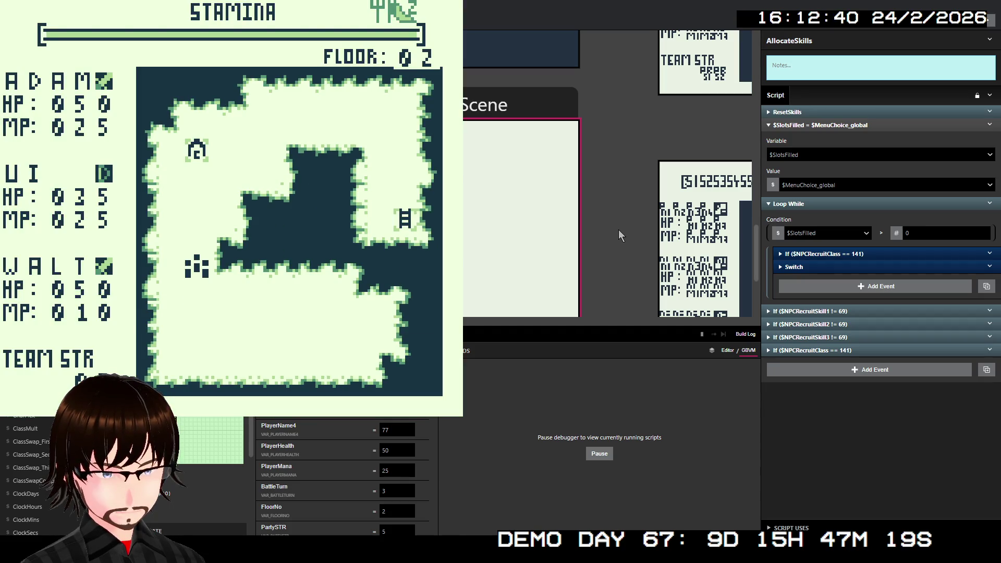
# - Walk on, win the Nephilim battle with Attack for Ui and Walt, and accept making camp
pyautogui.press('Up')
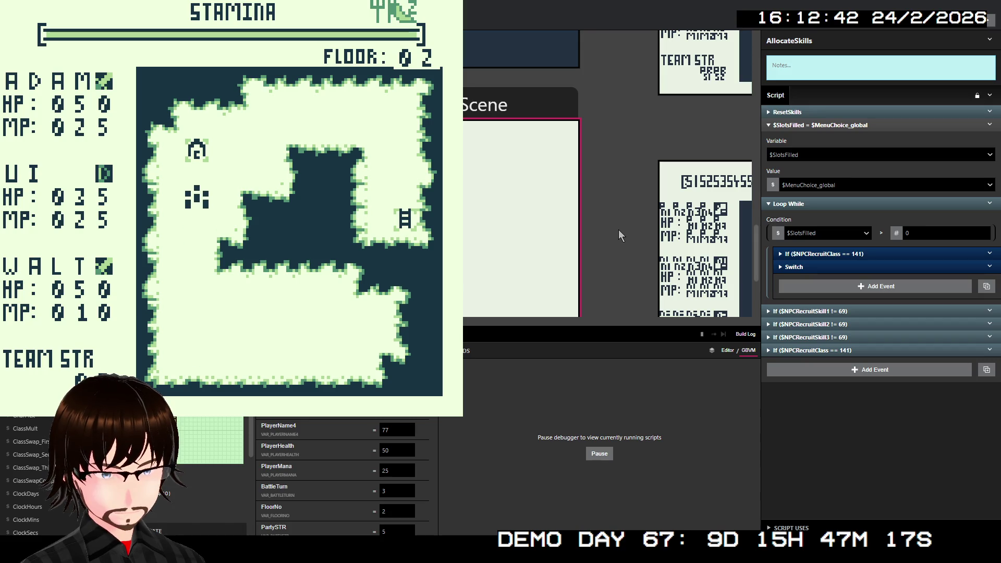
pyautogui.press('Up')
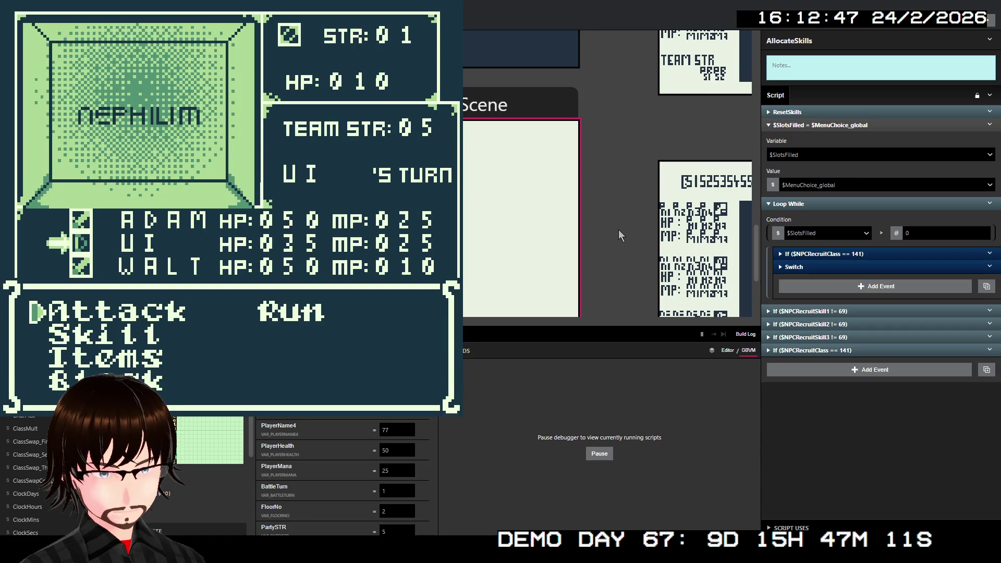
pyautogui.press('Down')
pyautogui.press('Up')
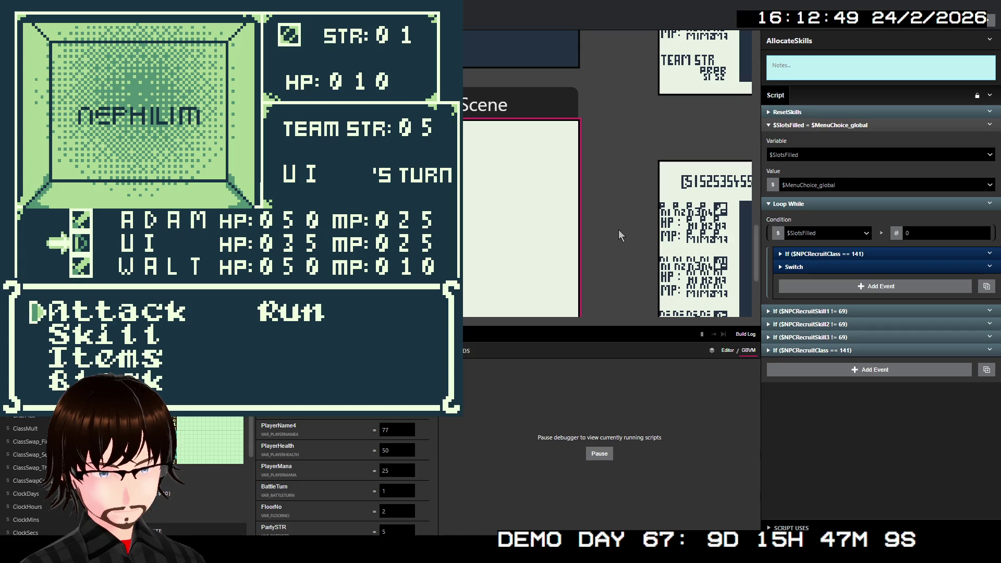
pyautogui.press('z')
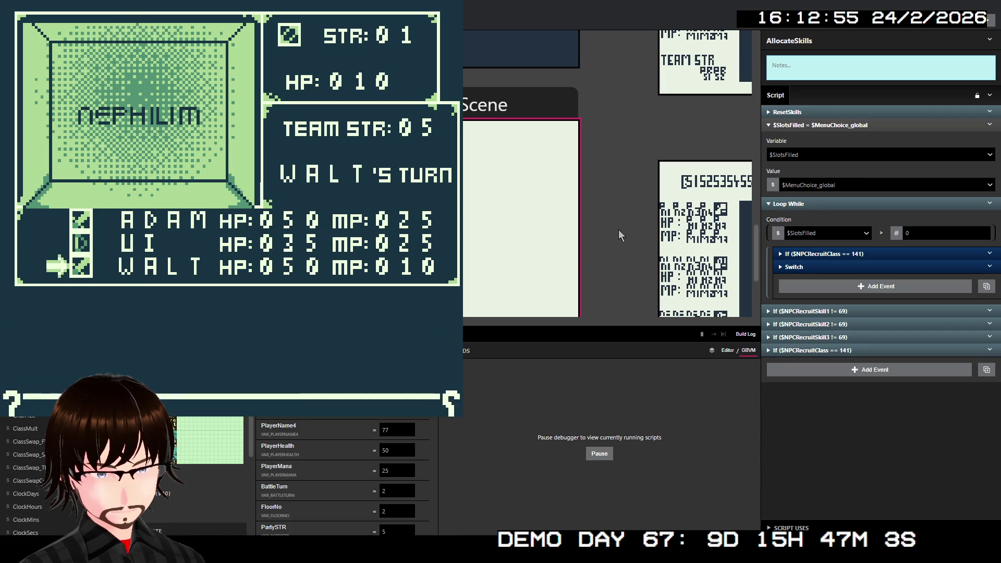
pyautogui.press('z')
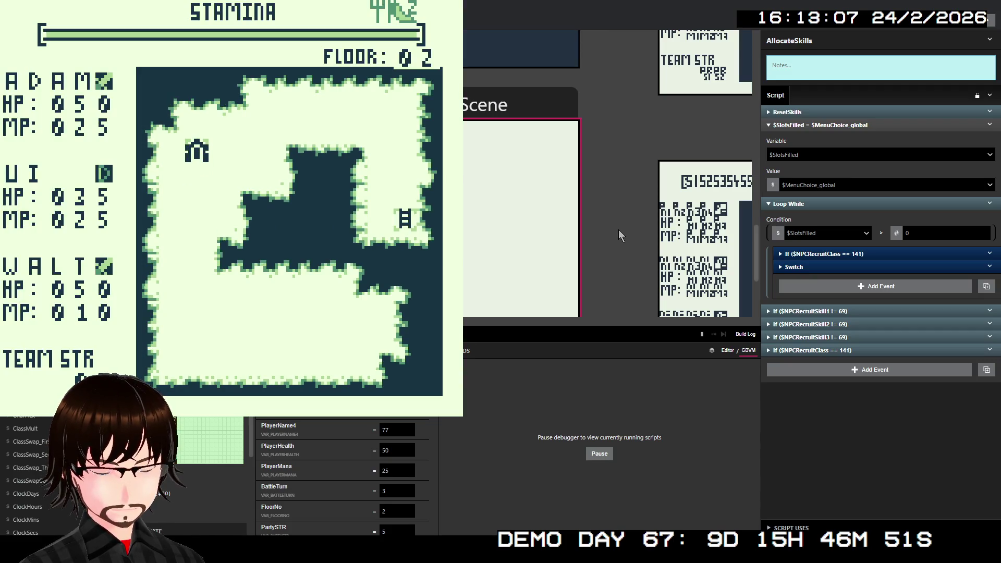
pyautogui.press('z')
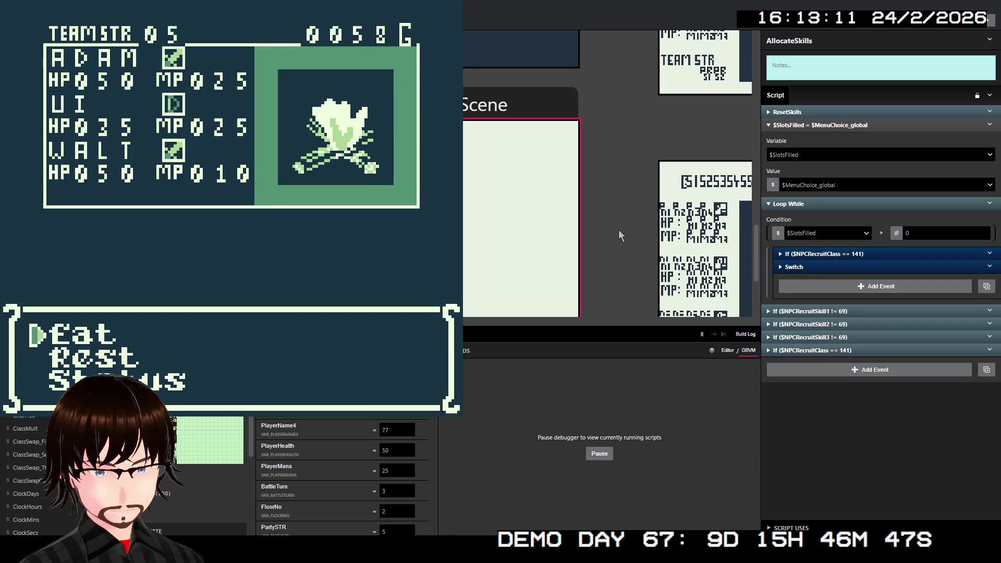
# - Rest the party at camp, raising team strength to 09, then decline resting again
pyautogui.press('Down')
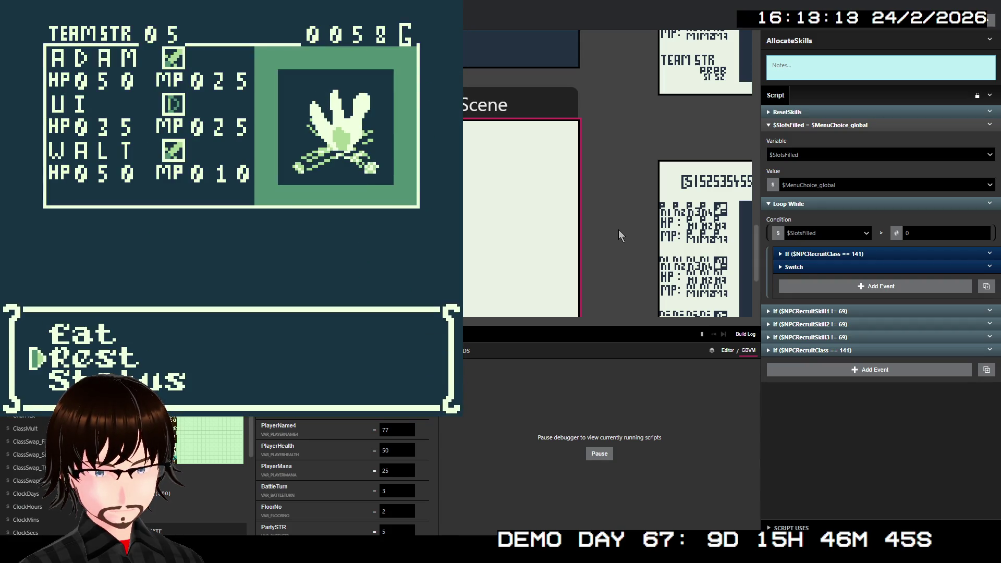
pyautogui.press('z')
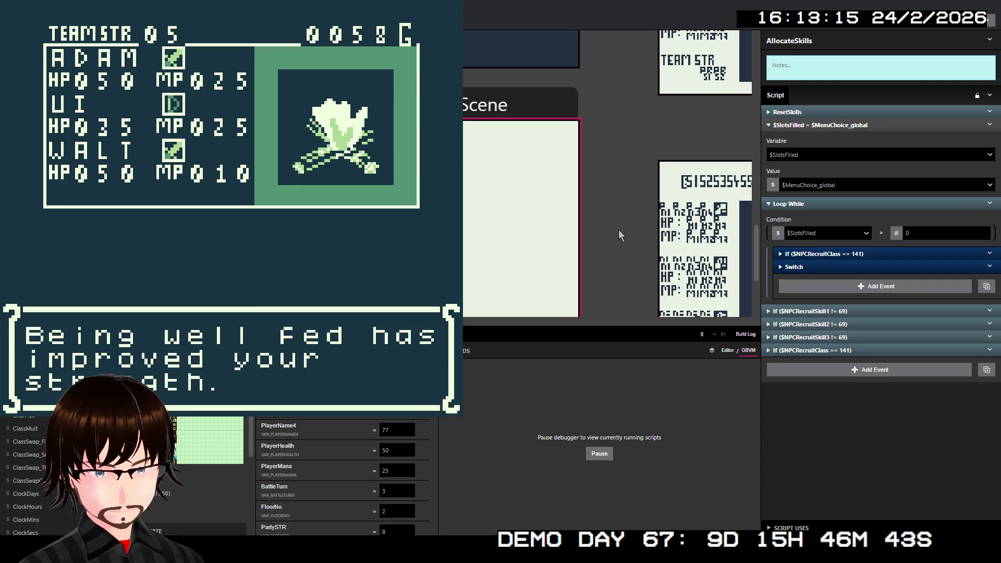
pyautogui.press('z')
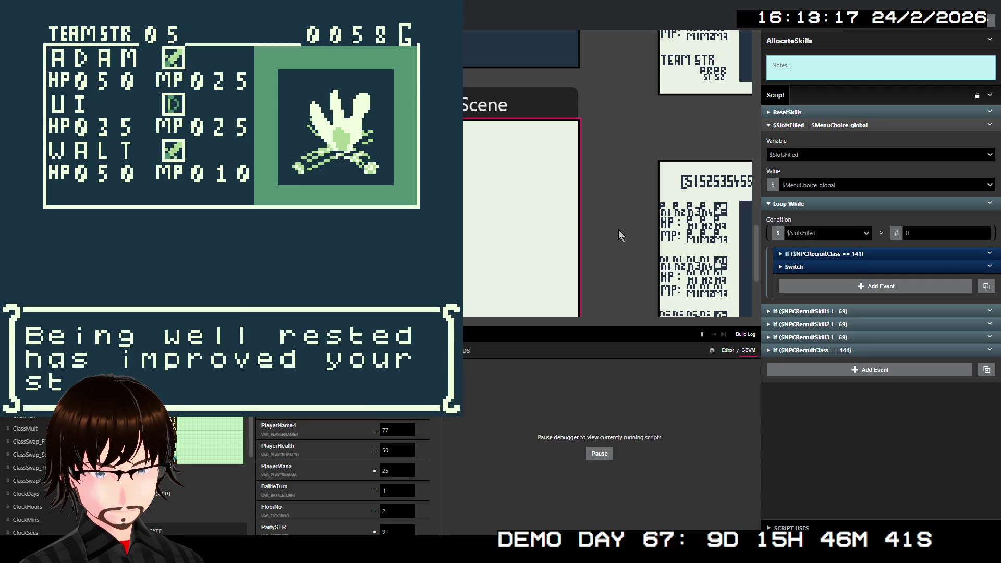
pyautogui.press('z')
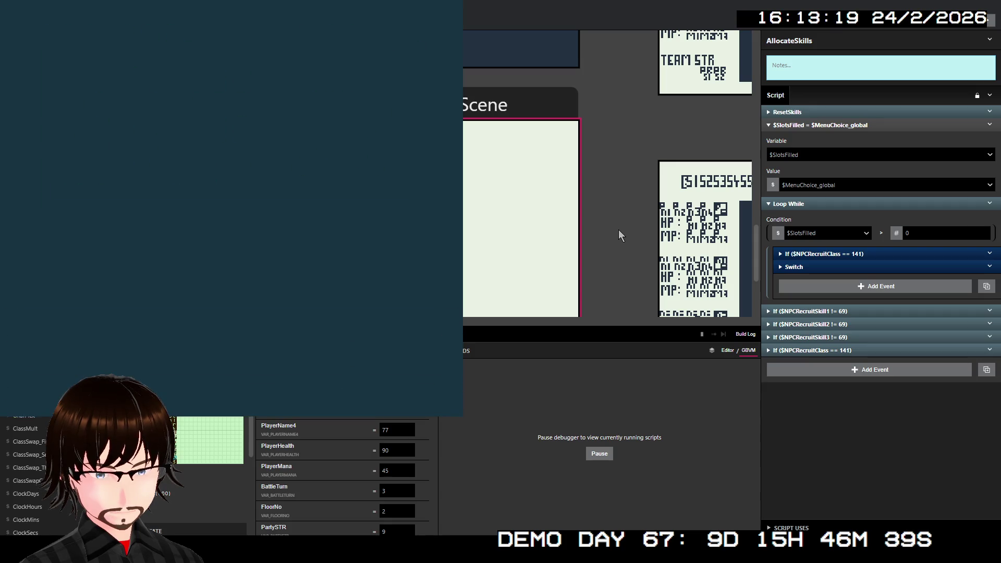
pyautogui.press('z')
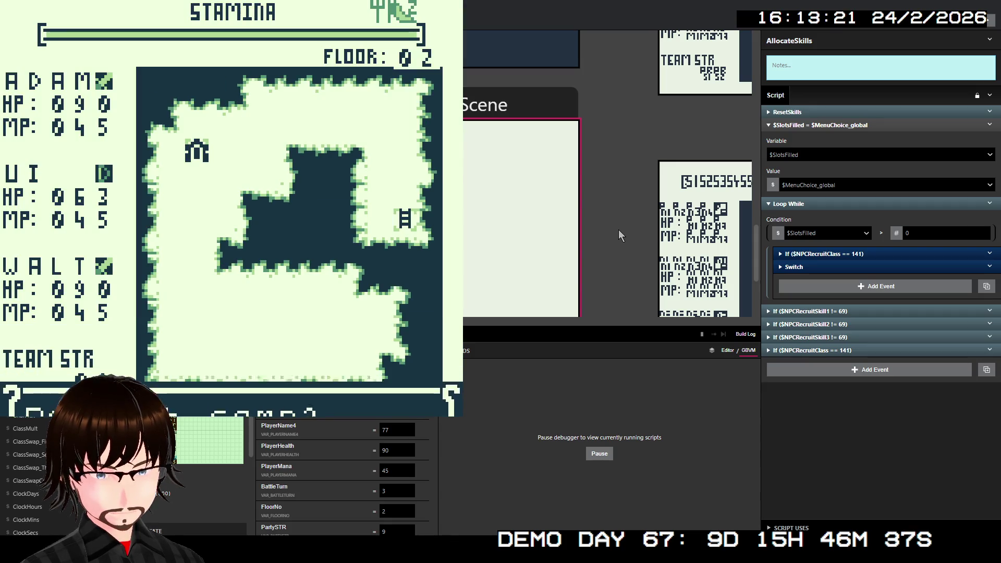
pyautogui.press('z')
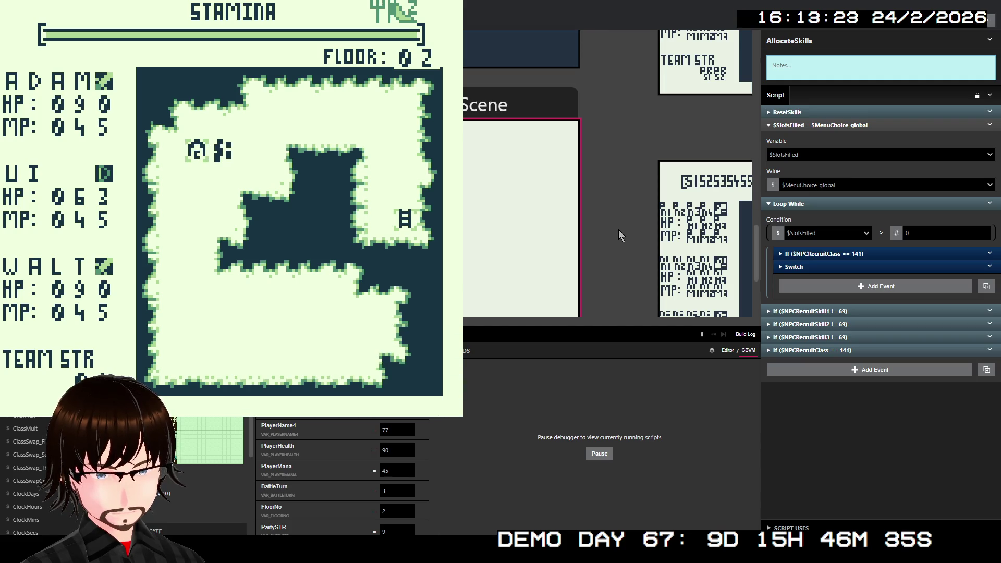
# - Walk the party right and up on floor 02 into the next encounter
pyautogui.press('Right')
pyautogui.press('Up')
pyautogui.press('Right')
pyautogui.press('Right')
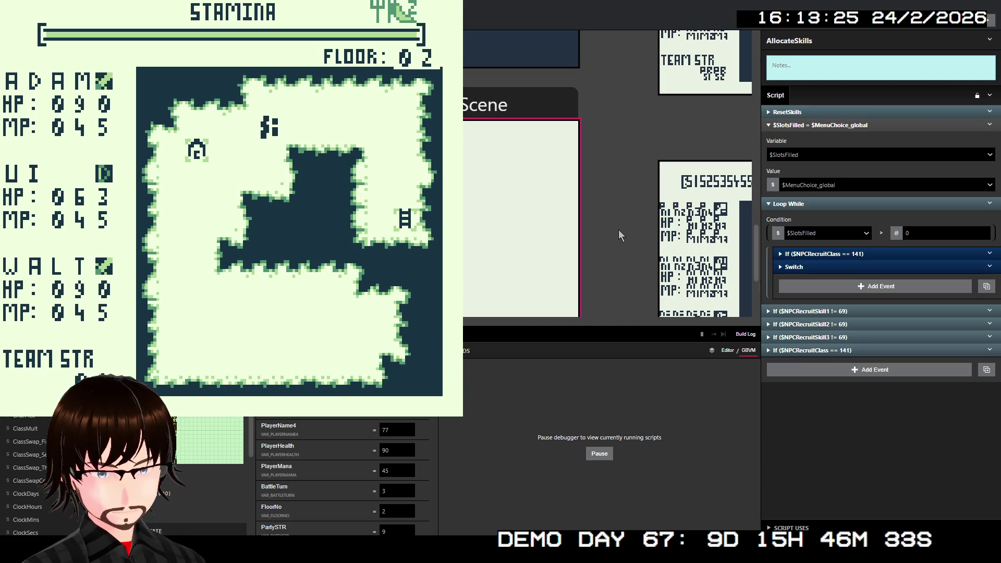
pyautogui.press('Right')
pyautogui.press('Up')
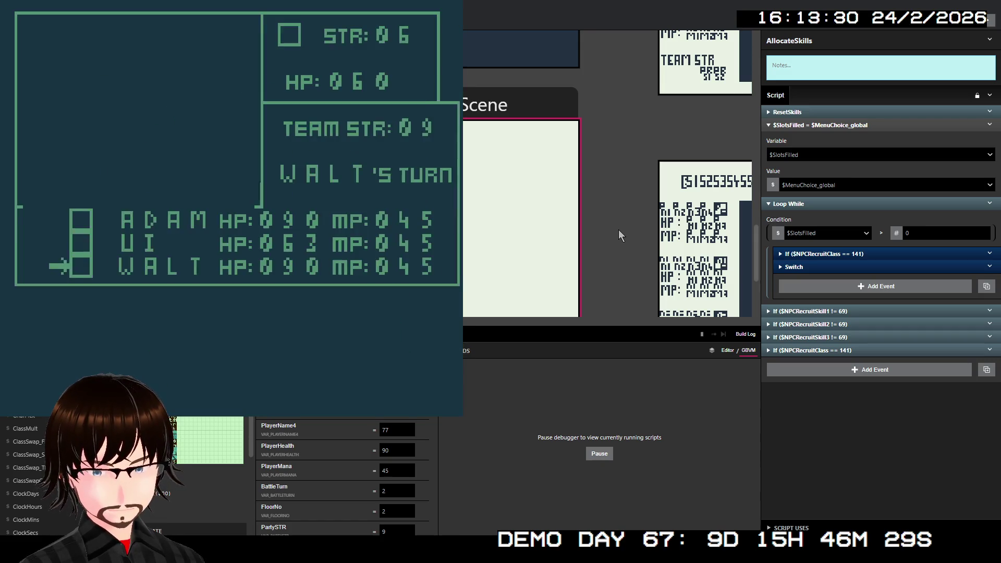
# - Defeat the Mushroom with Attack and Ui's TrueShot skill
pyautogui.press('z')
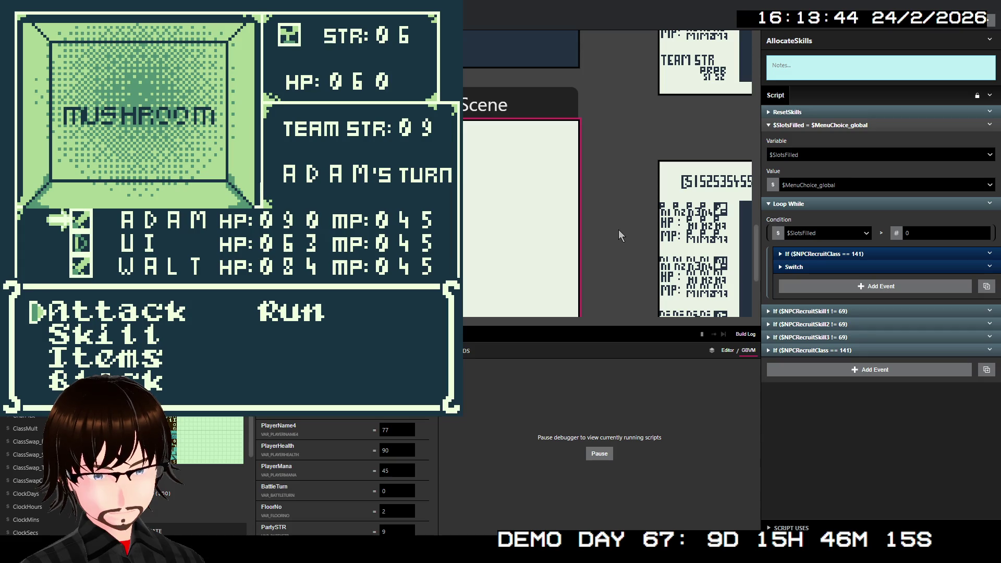
pyautogui.press('z')
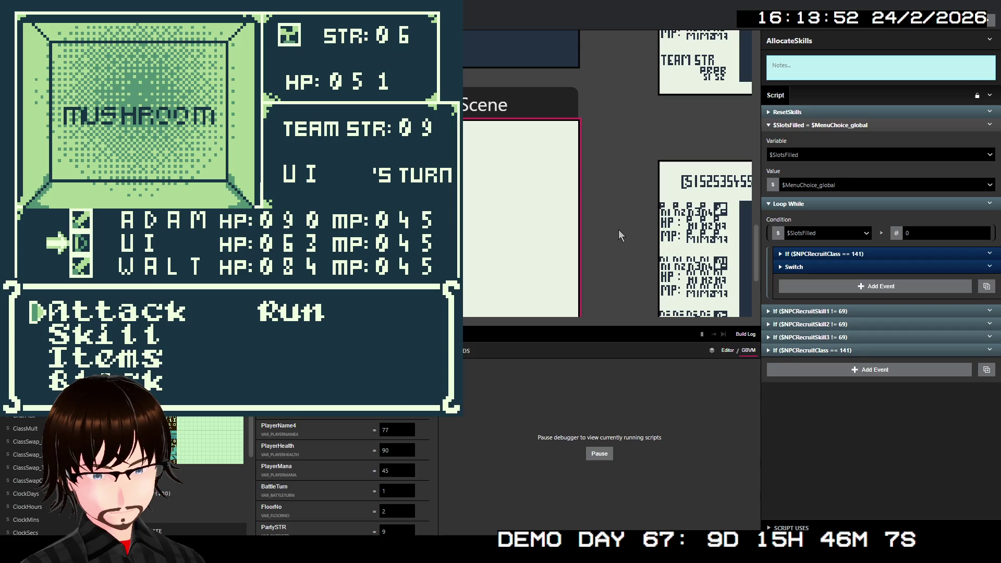
pyautogui.press('Down')
pyautogui.press('z')
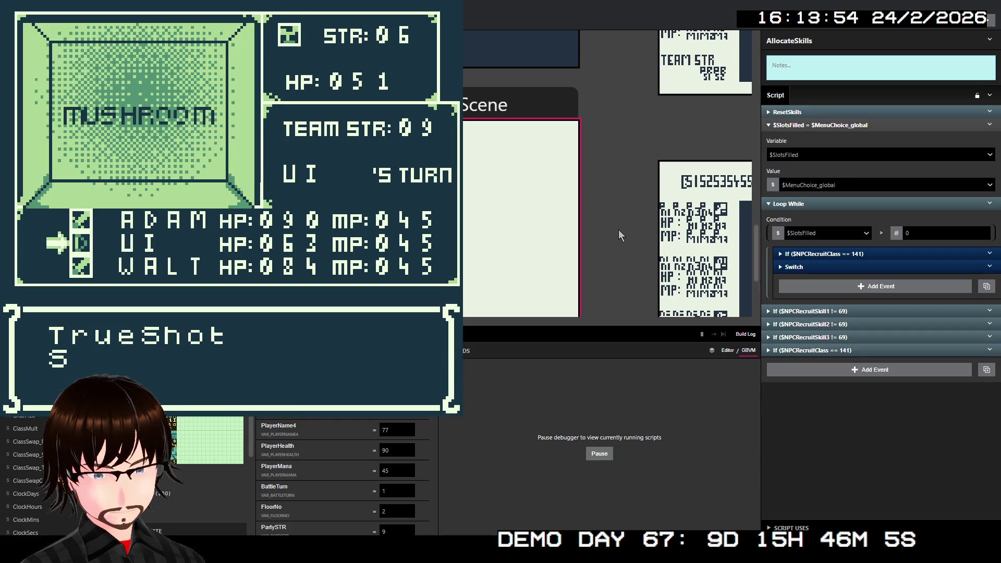
pyautogui.press('z')
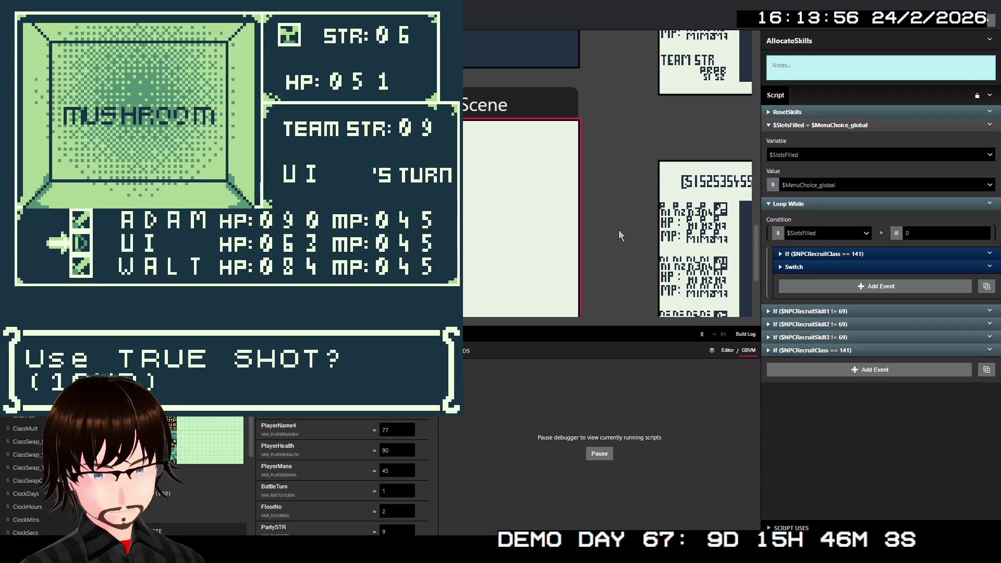
pyautogui.press('z')
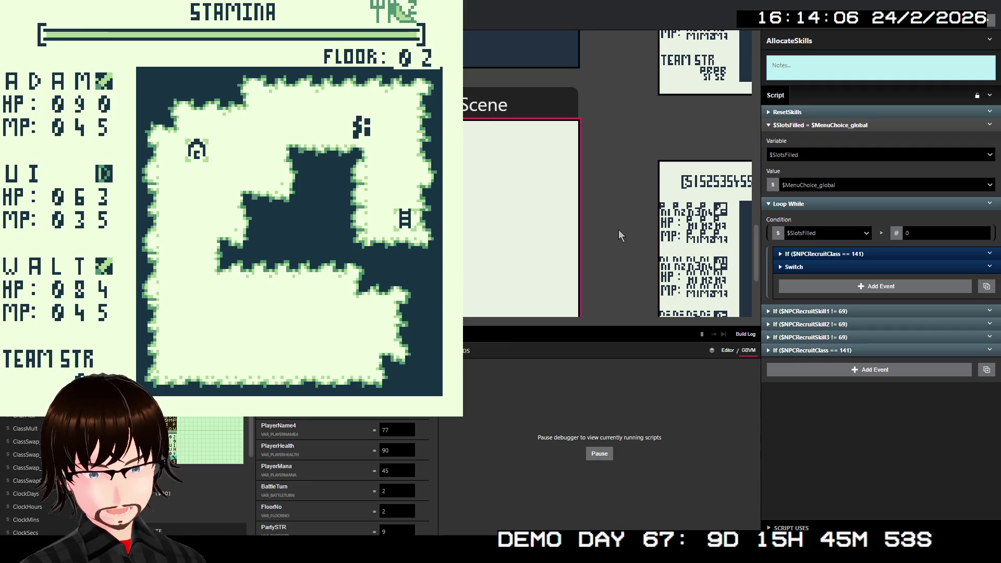
# - Walk to the ladder, attack the Zombie for 36 damage, and move on to floor 03
pyautogui.press('Down')
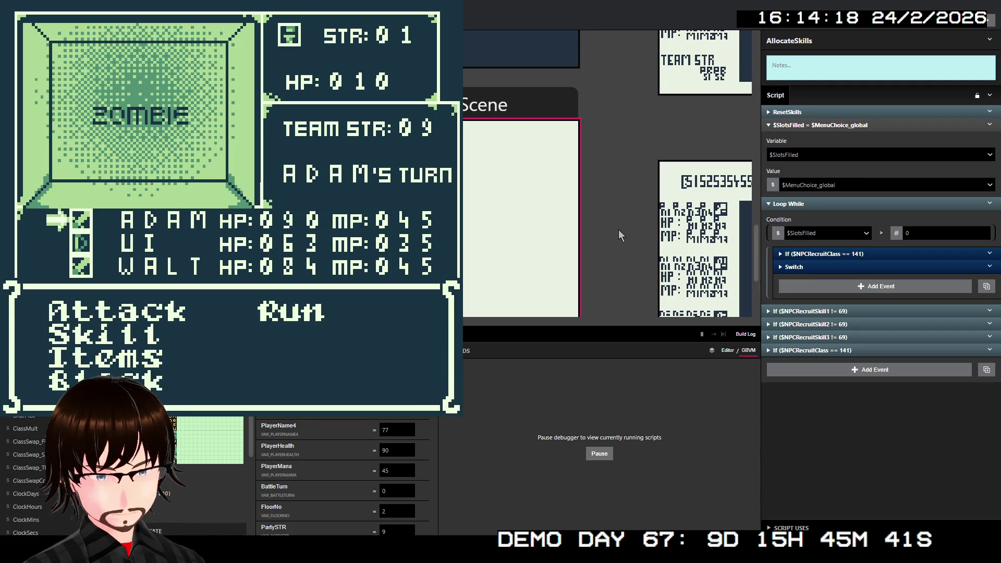
pyautogui.press('z')
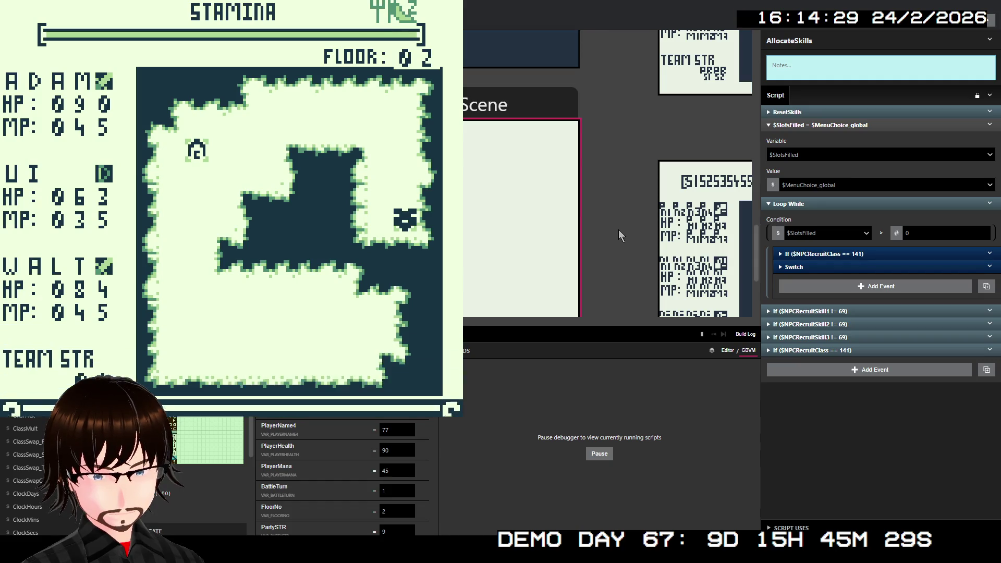
pyautogui.press('z')
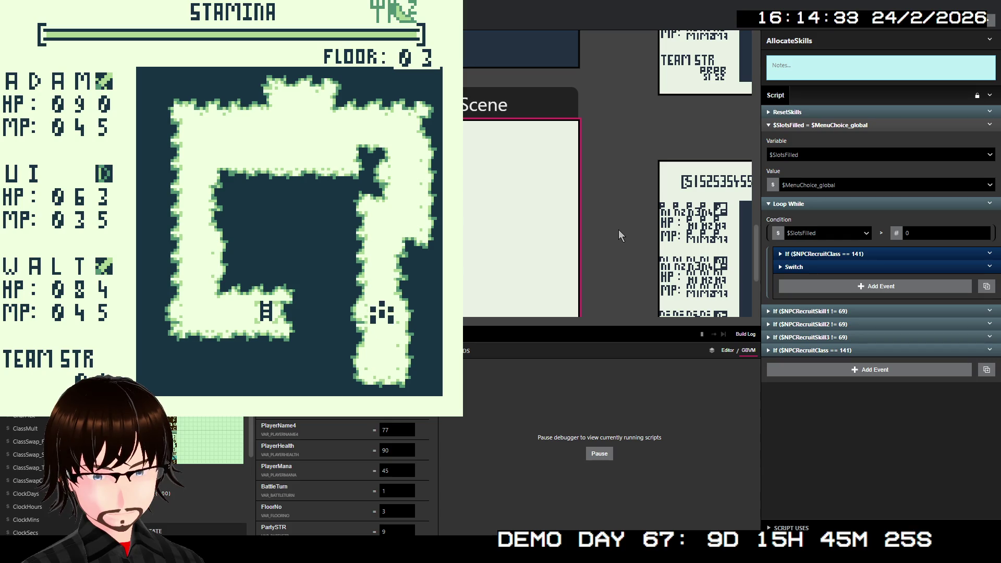
# - Defeat the Fallen Angel with Walt's Frenzy skill for 450 damage and collect the gold
pyautogui.press('Up')
pyautogui.press('Up')
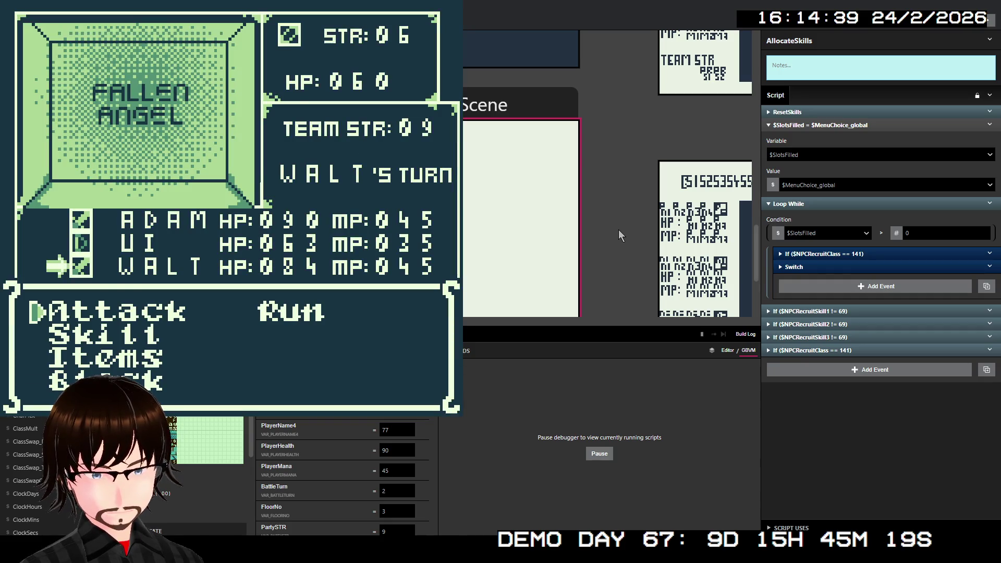
pyautogui.press('Down')
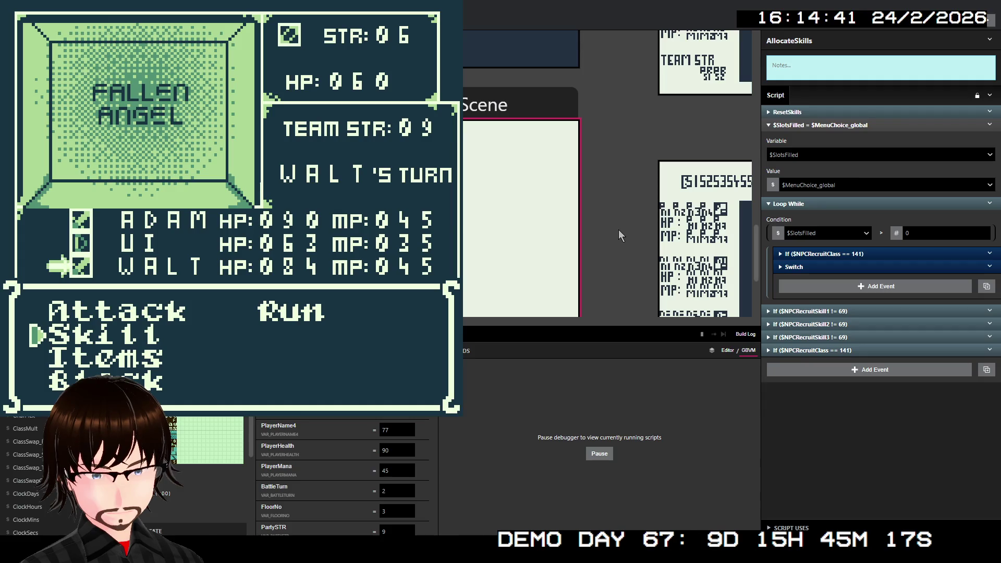
pyautogui.press('z')
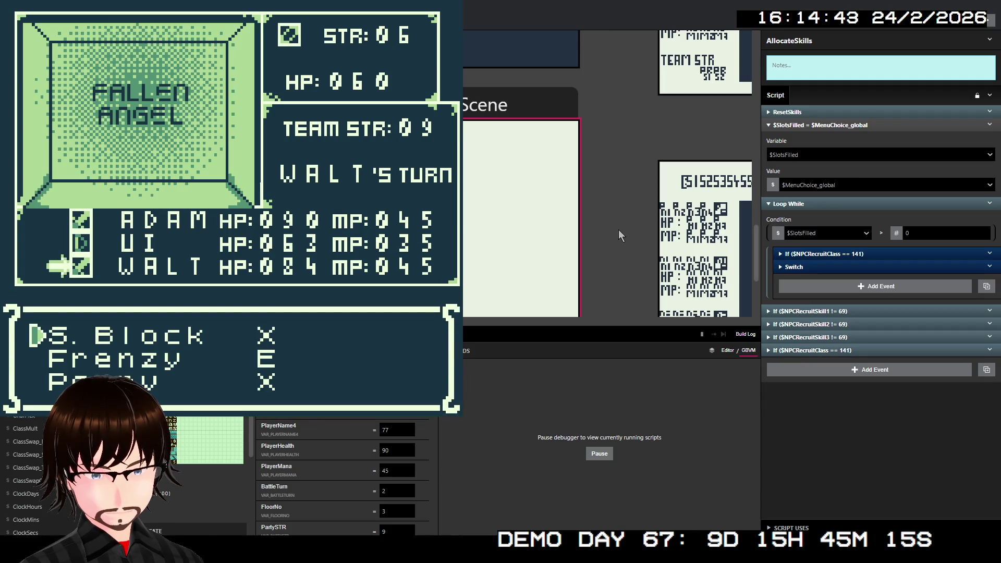
pyautogui.press('Down')
pyautogui.press('z')
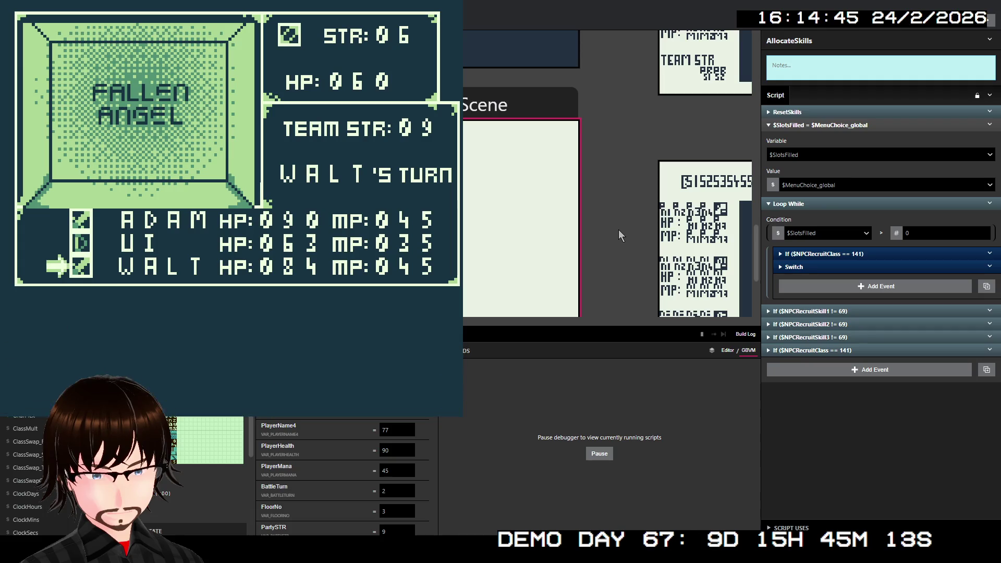
pyautogui.press('z')
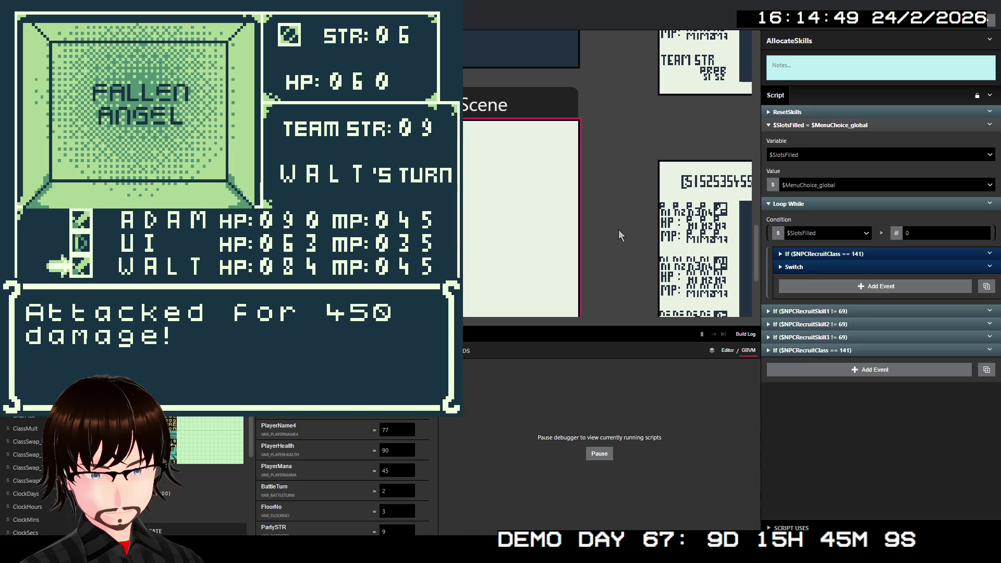
pyautogui.press('z')
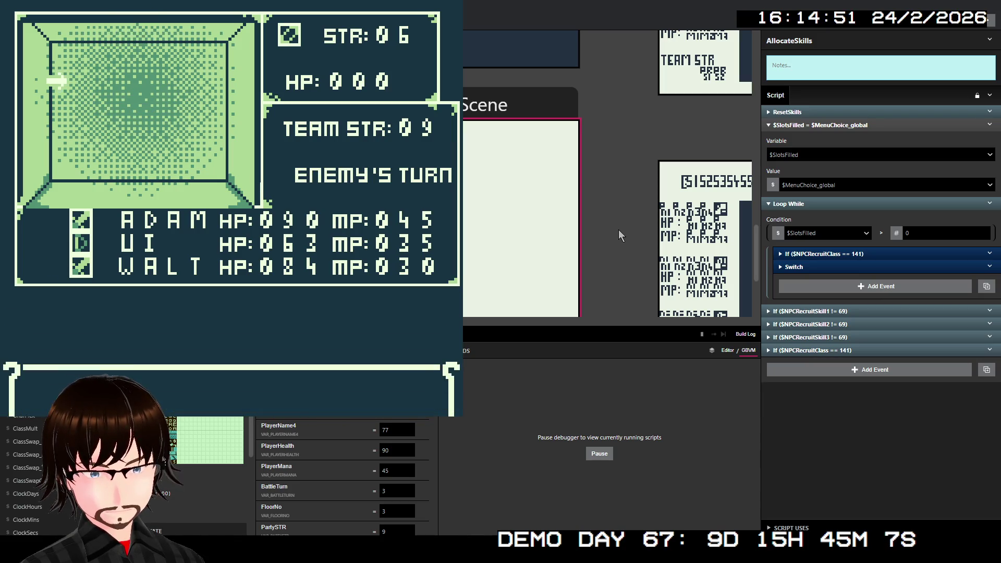
pyautogui.press('z')
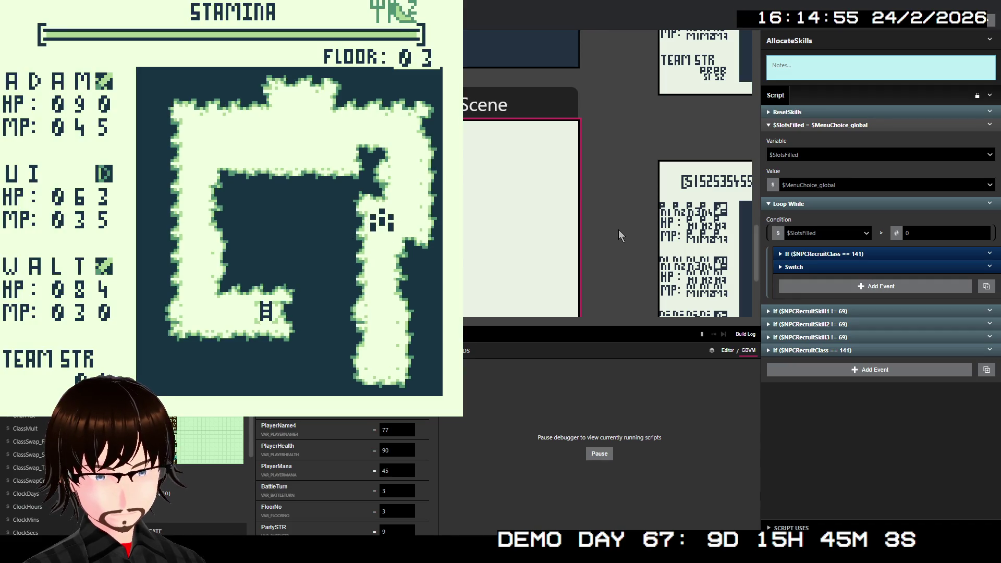
# - Walk on to beat the Satyrs and the Pixies with basic attacks, then head down the corridor
pyautogui.press('Up')
pyautogui.press('Up')
pyautogui.press('Up')
pyautogui.press('Up')
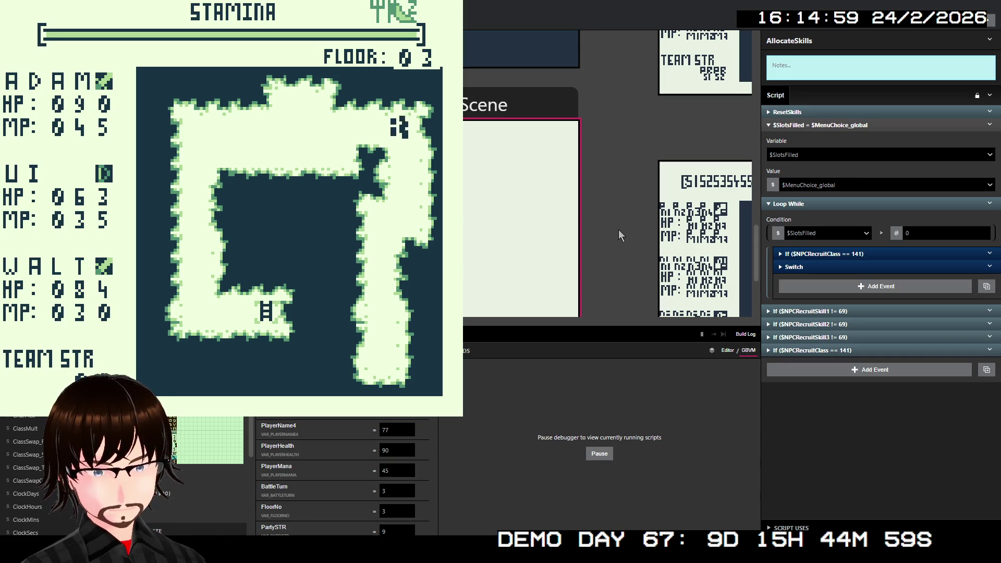
pyautogui.press('Left')
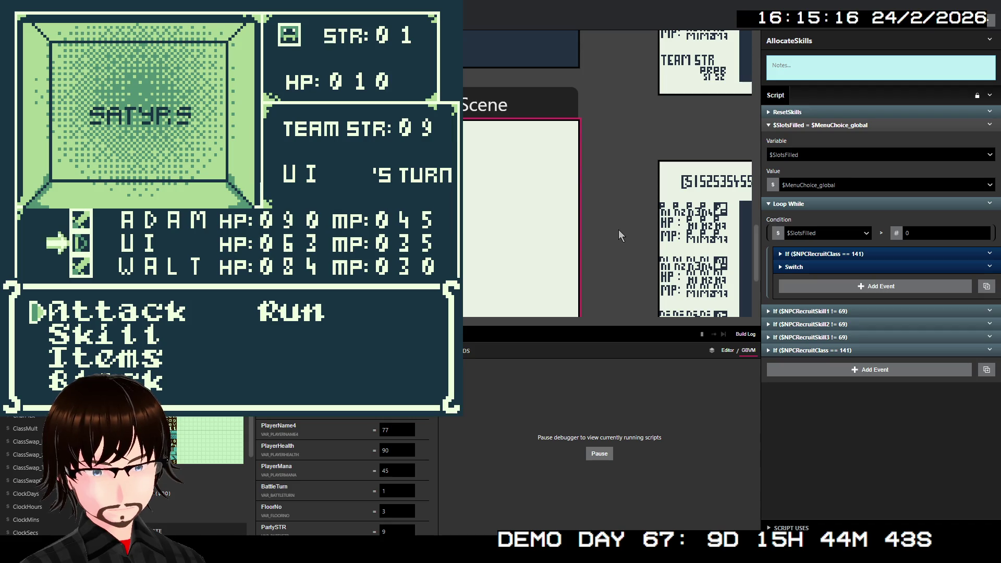
pyautogui.press('z')
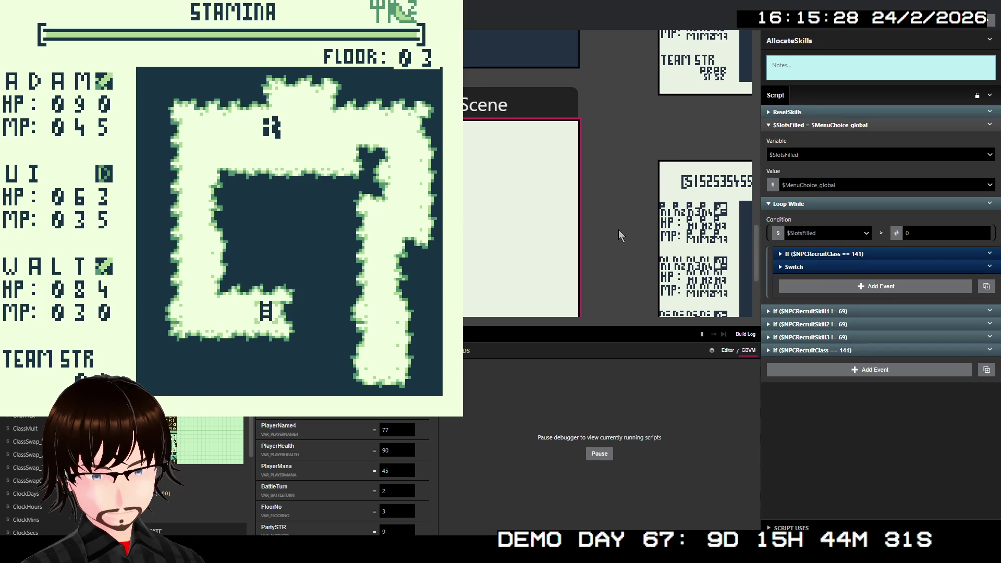
pyautogui.press('Left')
pyautogui.press('Left')
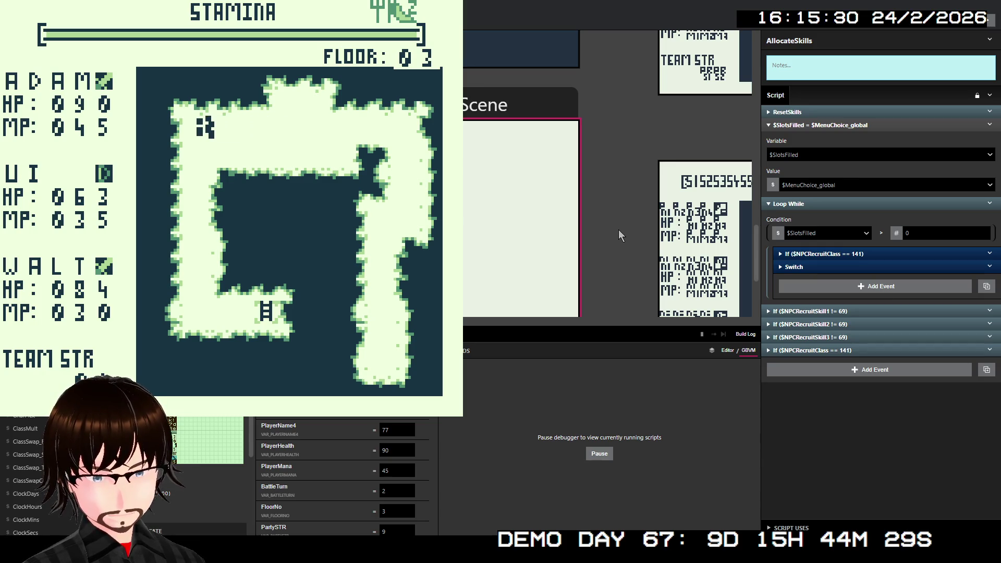
pyautogui.press('Down')
pyautogui.press('Down')
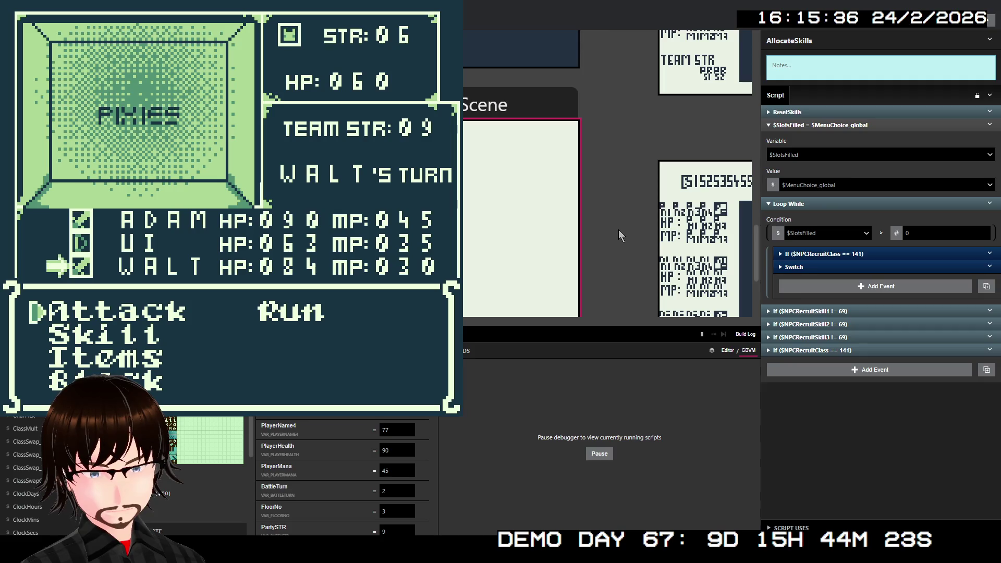
pyautogui.press('z')
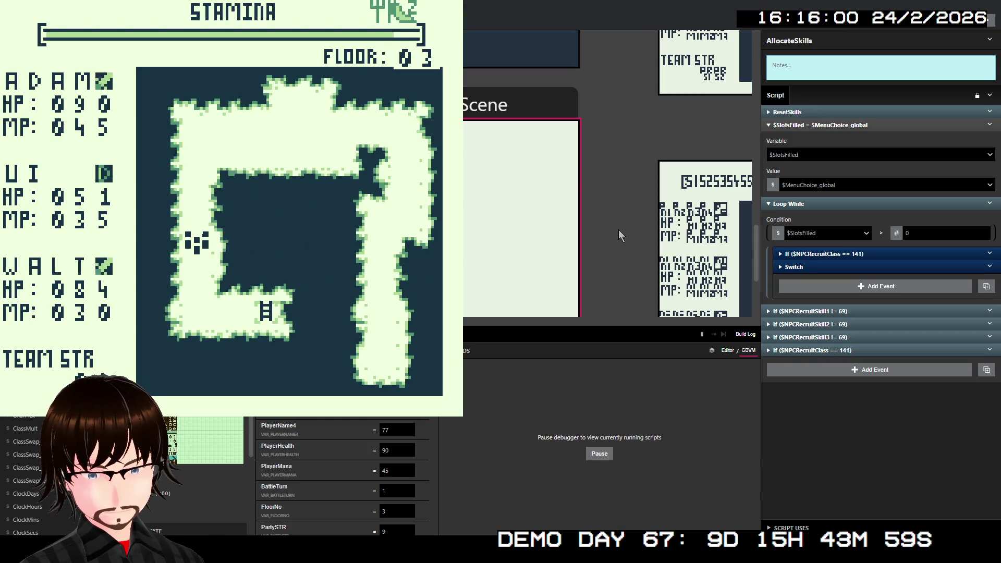
pyautogui.press('Down')
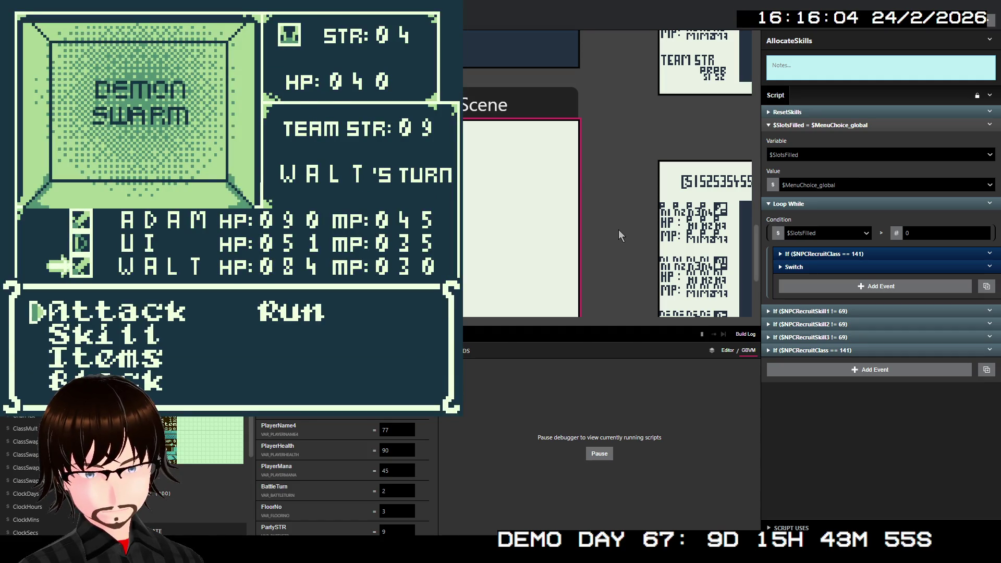
# - Wipe out the Demon Swarm with Walt's and Adam's attacks, then walk down and right onto the stairs
pyautogui.press('z')
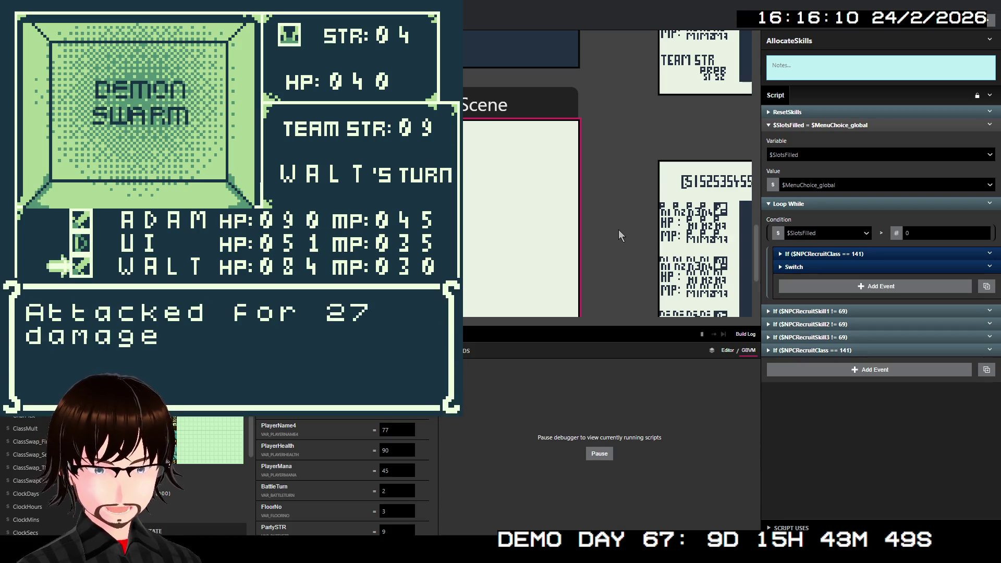
pyautogui.press('z')
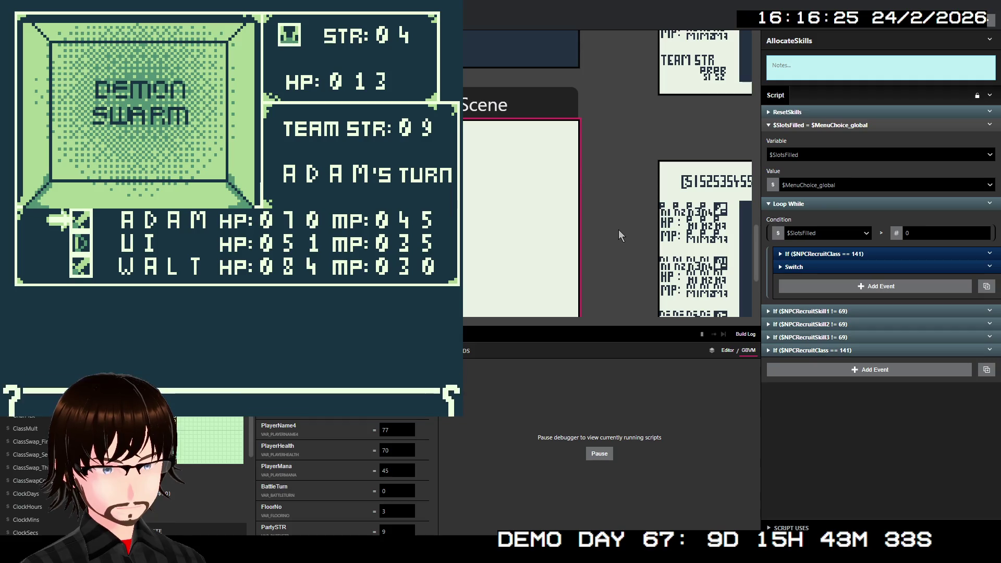
pyautogui.press('z')
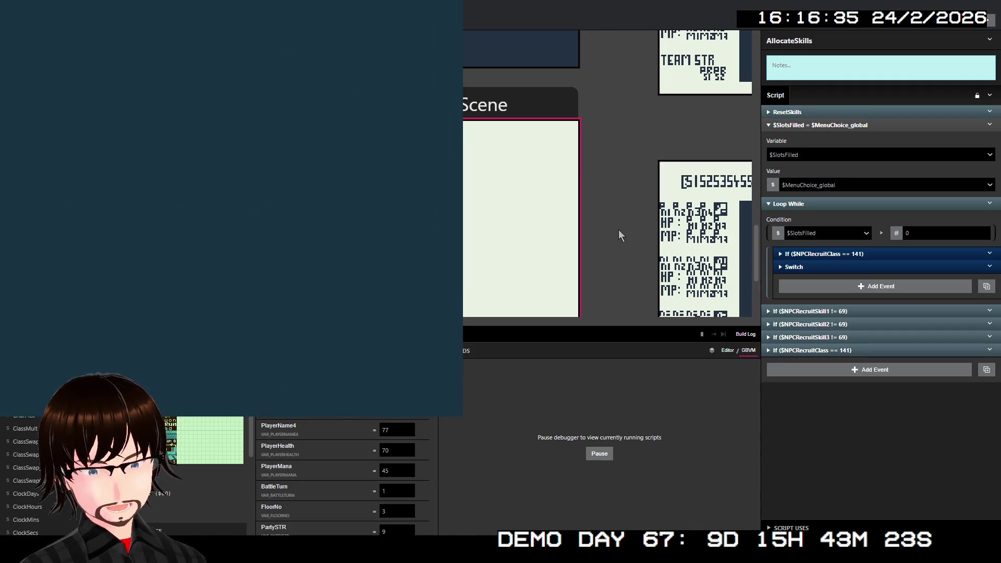
pyautogui.press('Down')
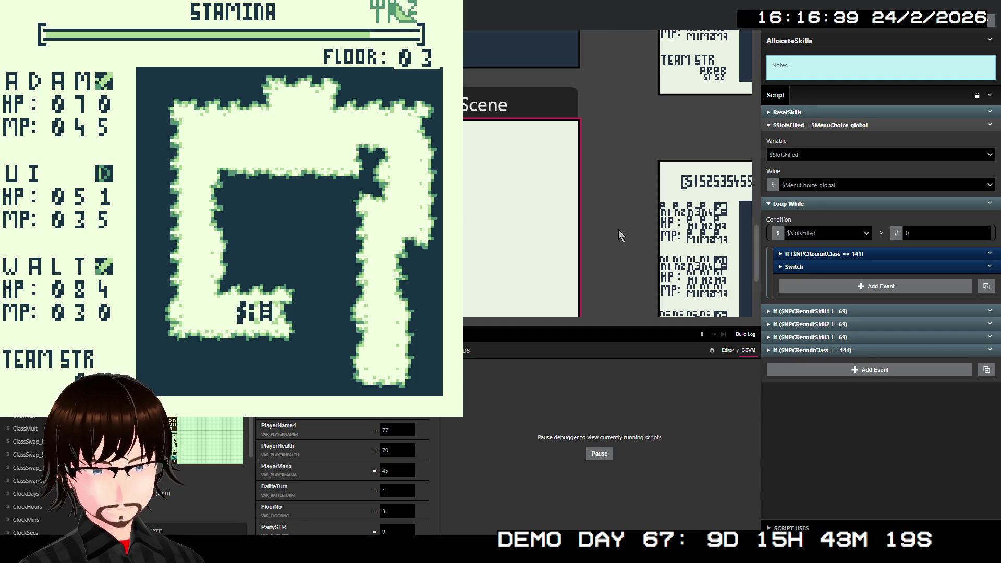
pyautogui.press('Right')
# - Move on to floor 04, walk down the left corridor, beat the Zombie and attack the Rats with Adam
pyautogui.press('z')
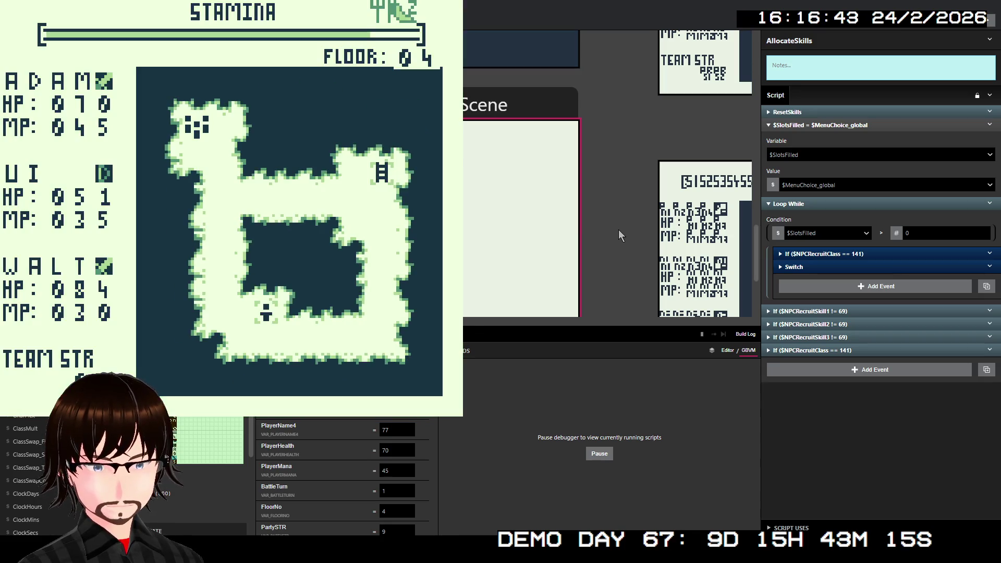
pyautogui.press('Down')
pyautogui.press('Down')
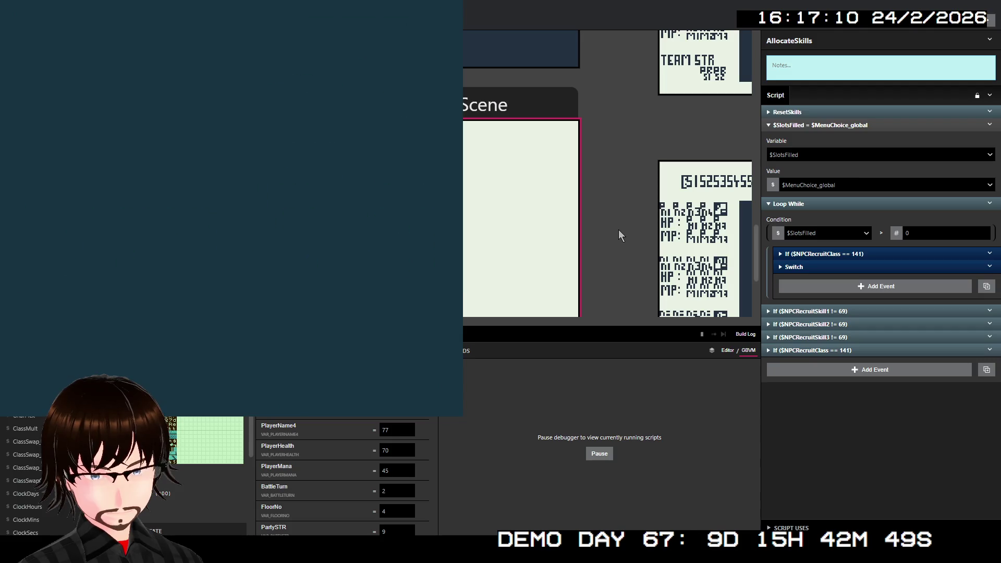
pyautogui.press('Down')
pyautogui.press('Down')
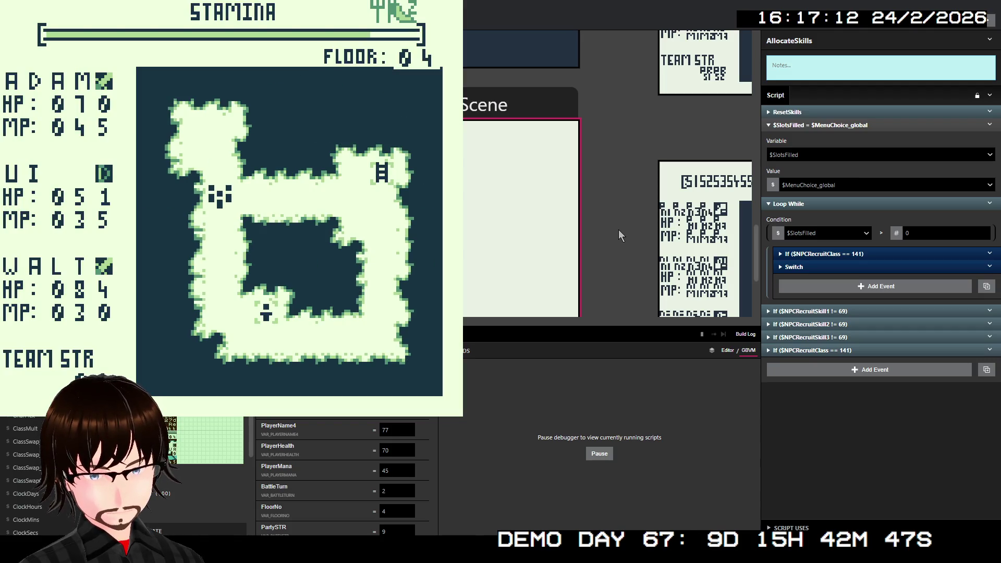
pyautogui.press('Down')
pyautogui.press('Down')
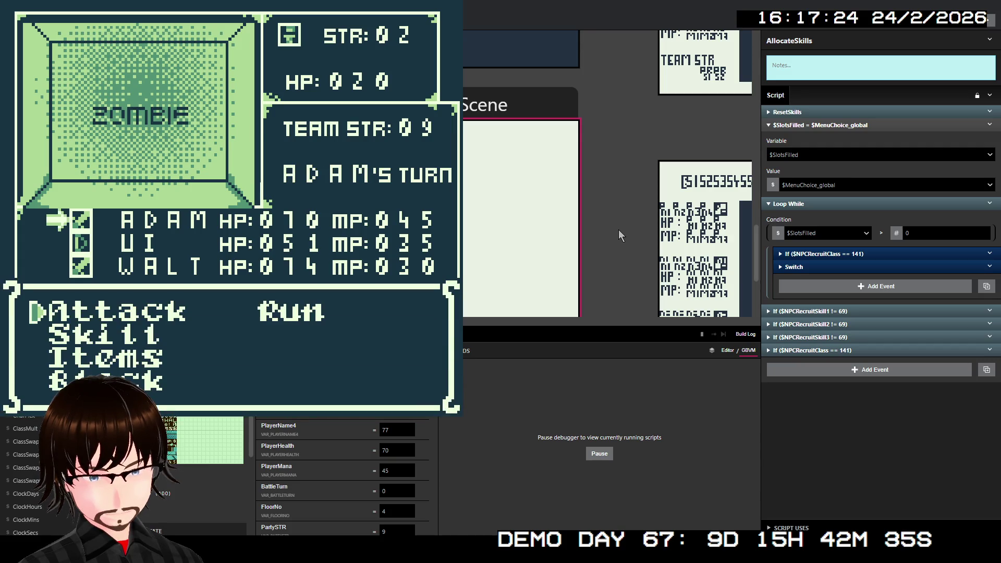
pyautogui.press('z')
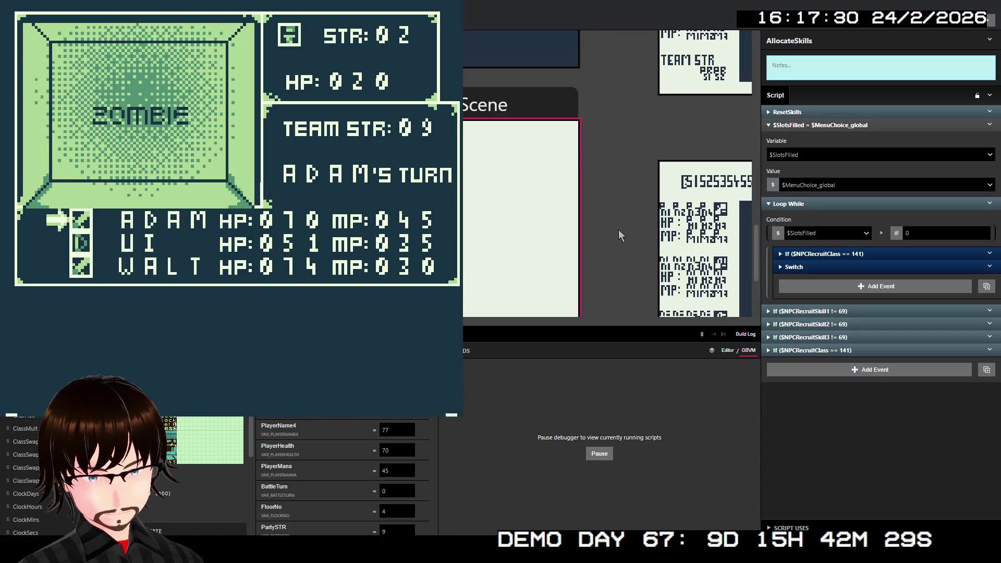
pyautogui.press('z')
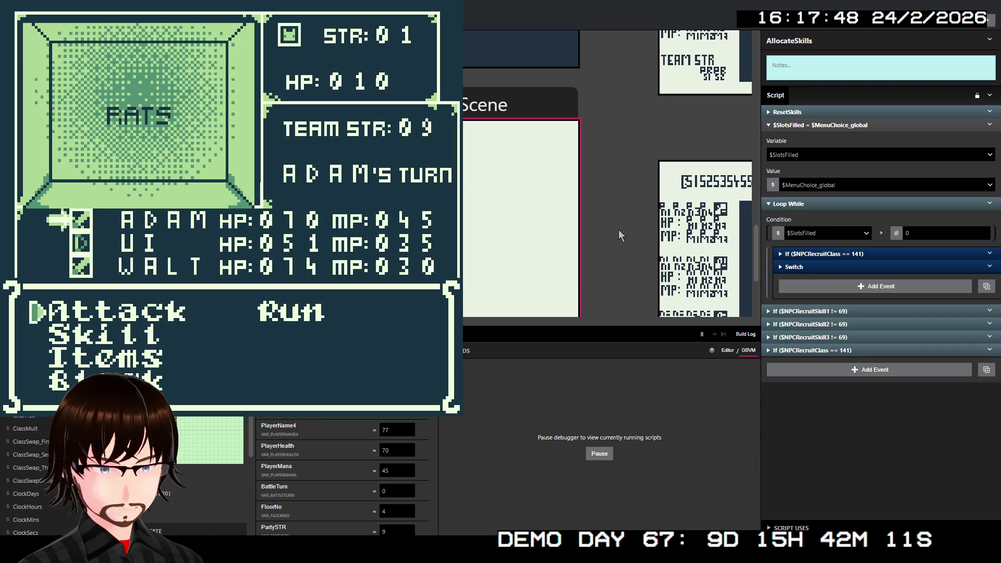
pyautogui.press('z')
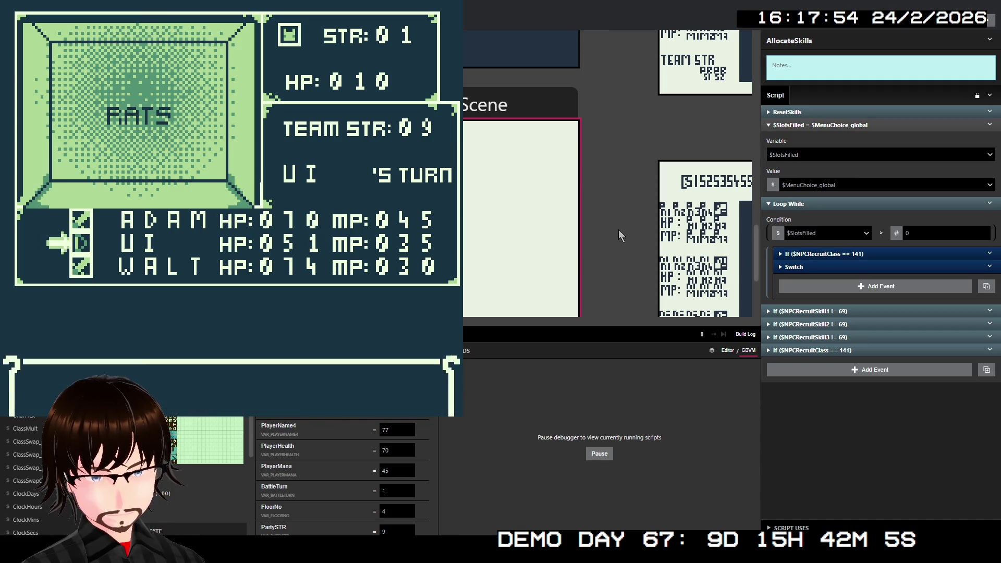
# - Have Ui attack the Rats and confirm the target to end the battle
pyautogui.press('z')
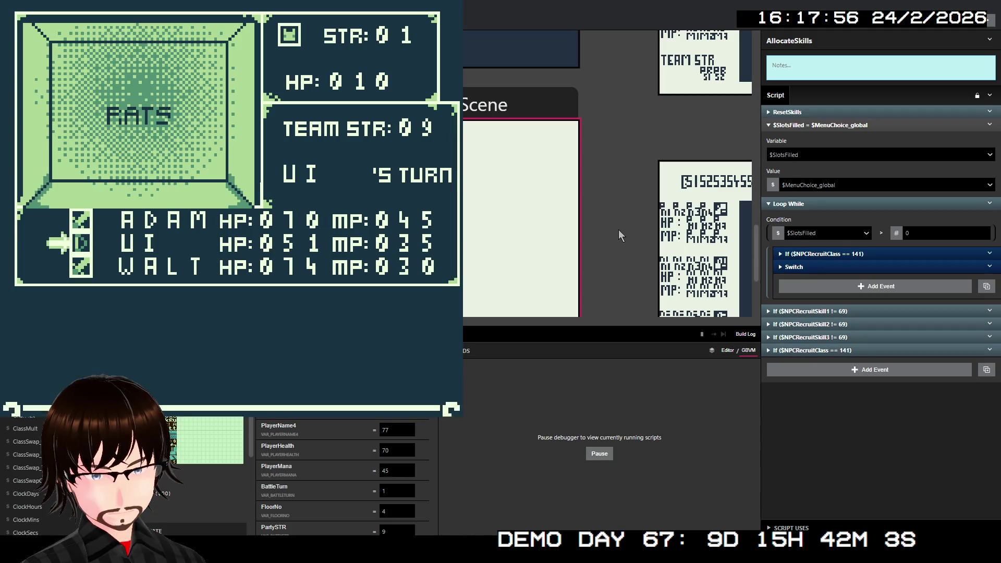
pyautogui.press('z')
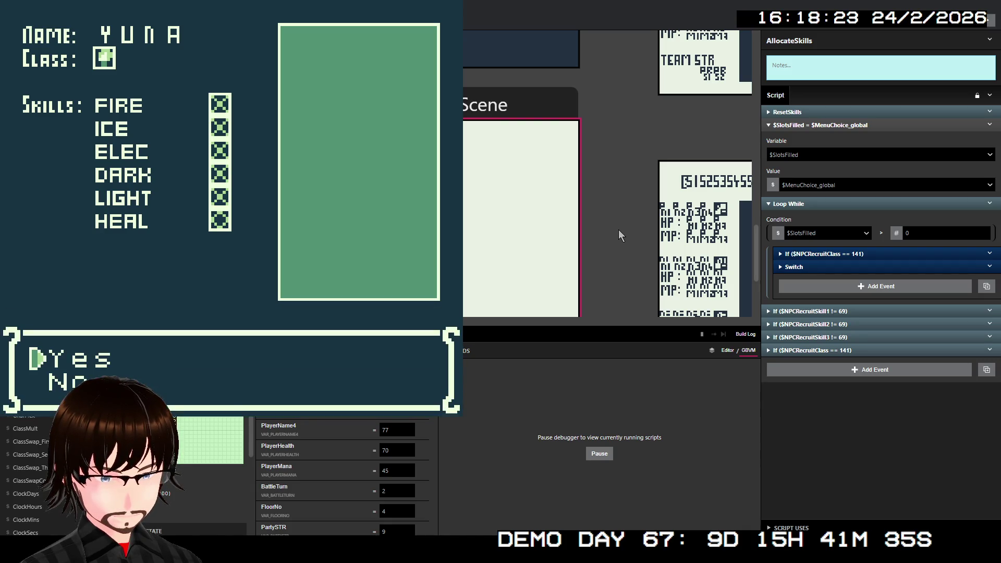
# - Accept YUNA's offer and swap her in for WALT
pyautogui.press('z')
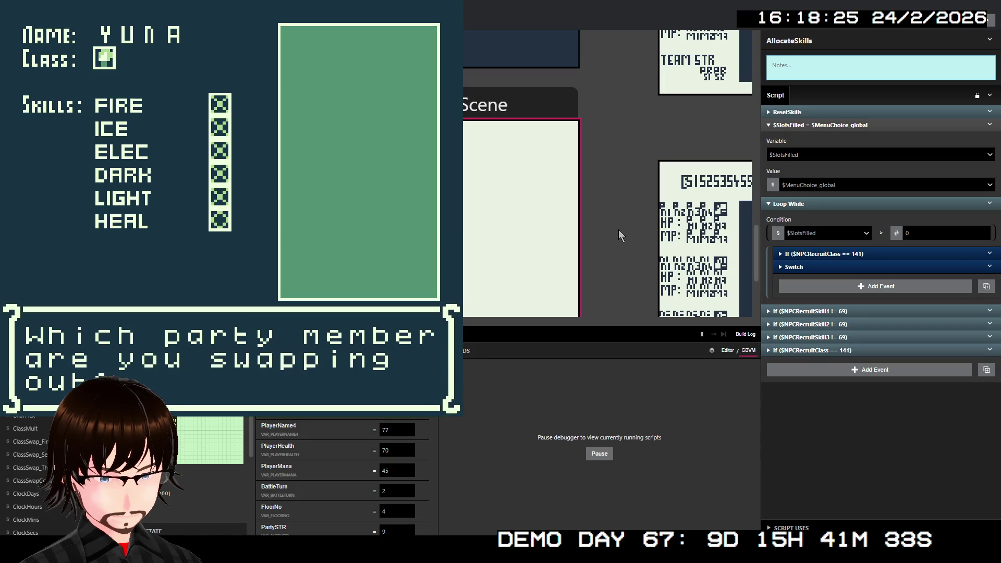
pyautogui.press('Right')
pyautogui.press('Left')
pyautogui.press('Right')
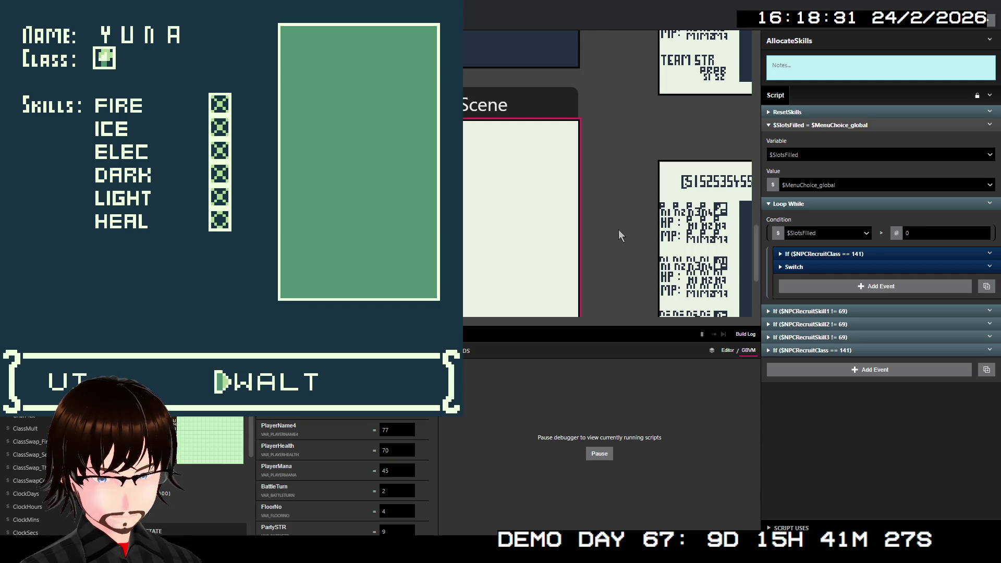
pyautogui.press('z')
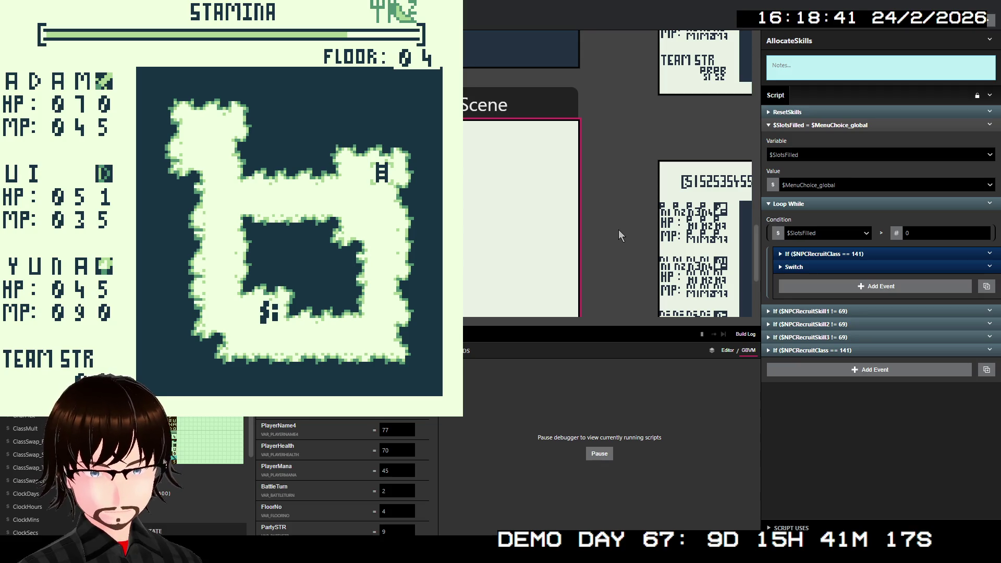
# - Walk into a Slime battle and select YUNA's Heal skill
pyautogui.press('Down')
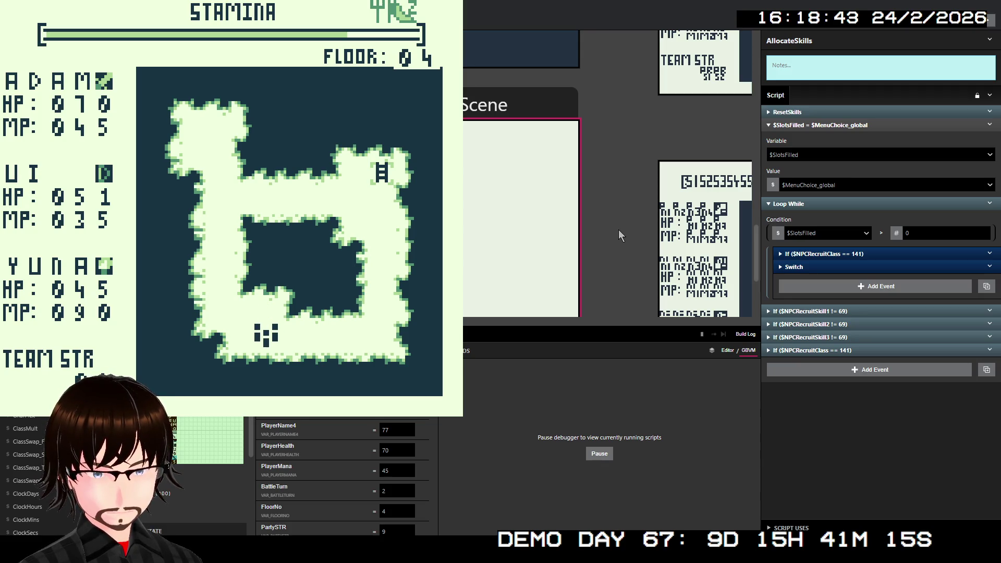
pyautogui.press('Right')
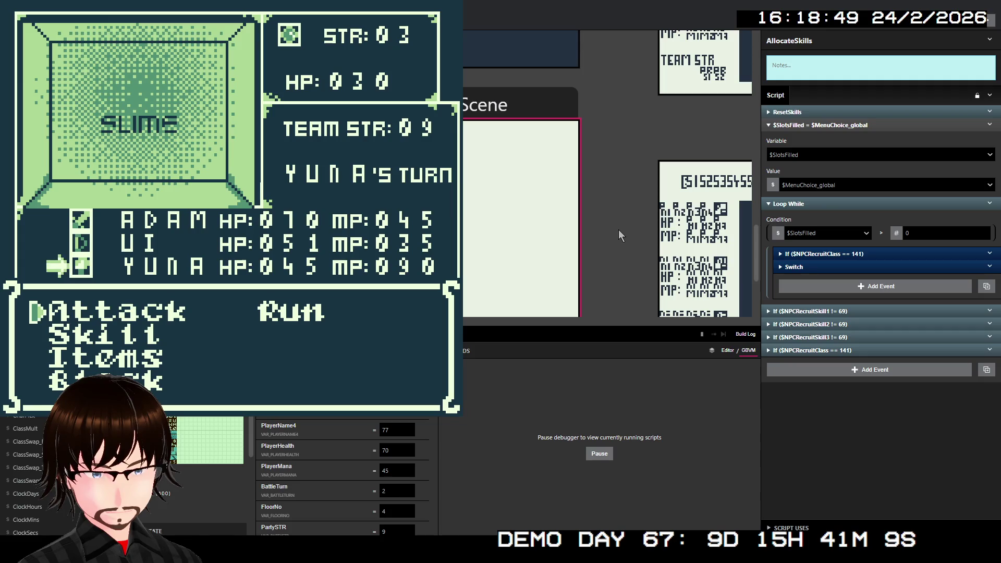
pyautogui.press('Down')
pyautogui.press('z')
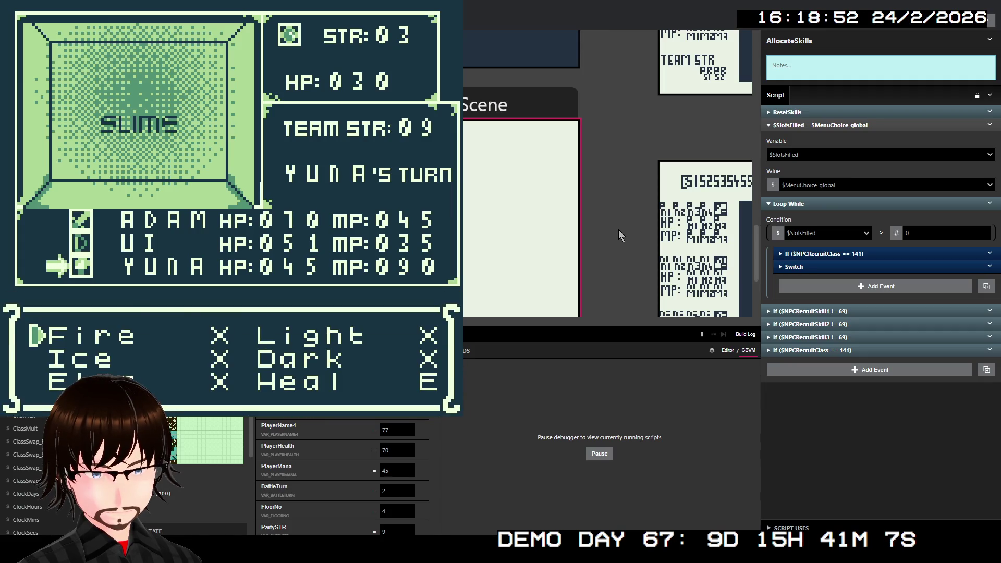
pyautogui.press('x')
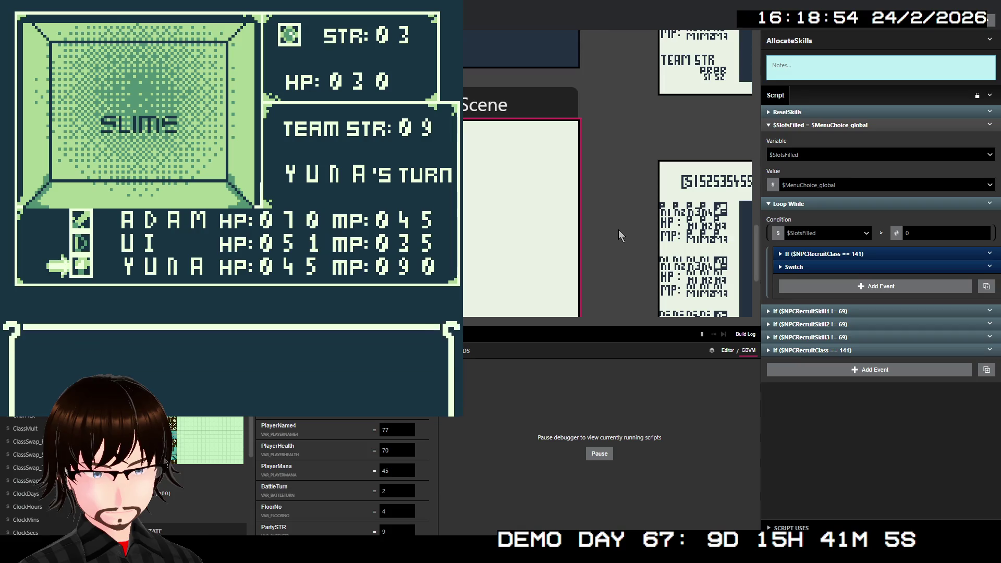
pyautogui.press('Down')
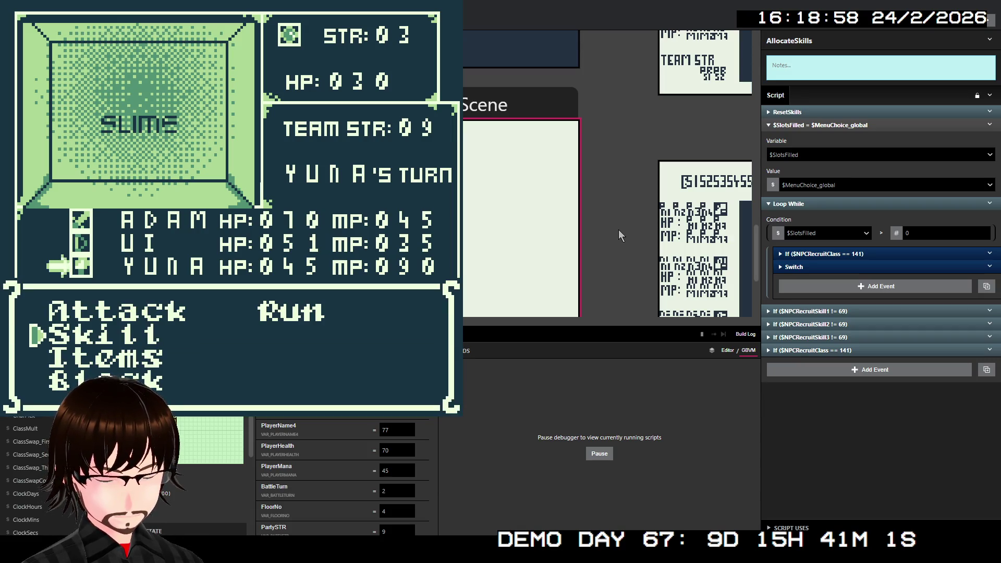
pyautogui.press('z')
pyautogui.press('Down')
pyautogui.press('Down')
pyautogui.press('Right')
pyautogui.press('z')
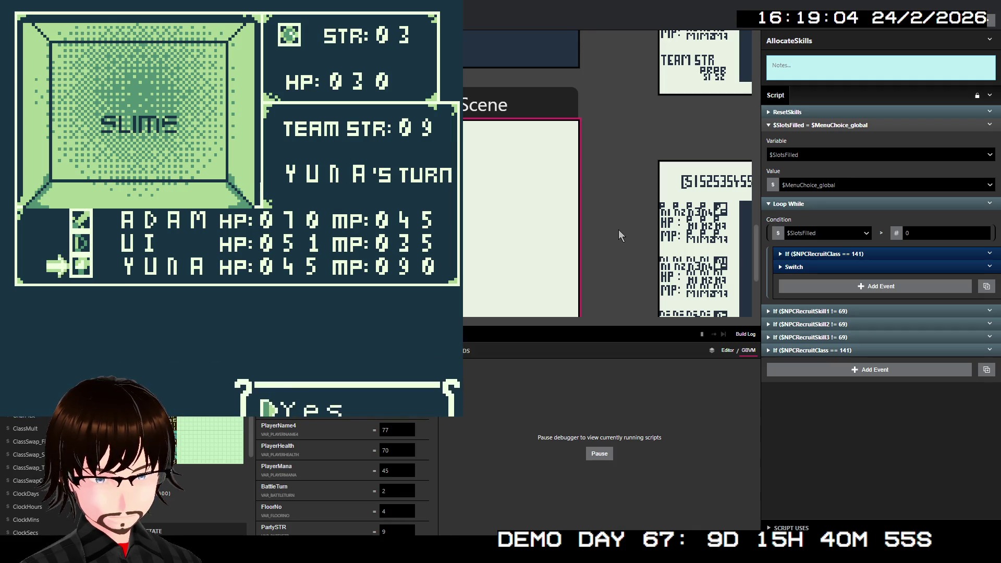
pyautogui.press('z')
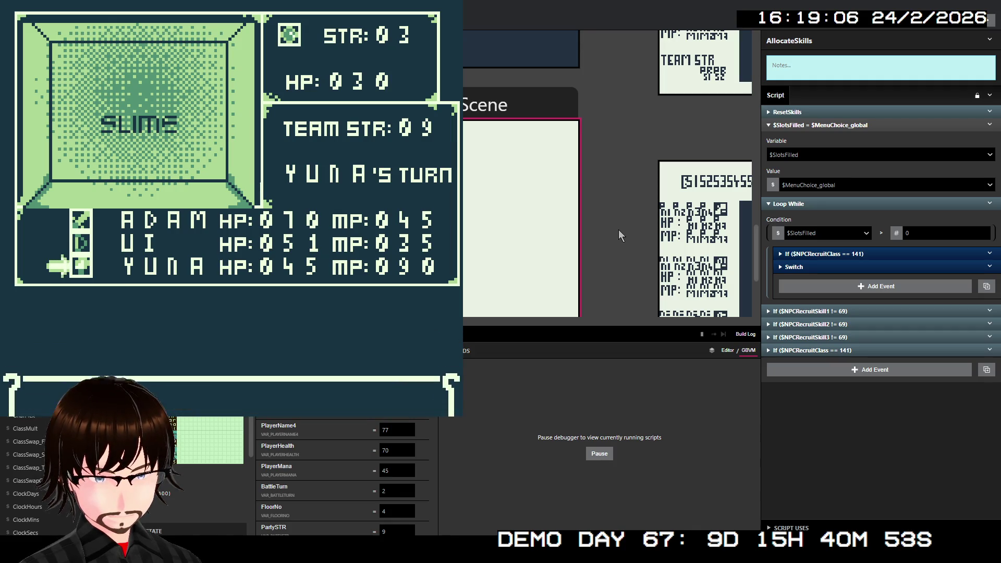
# - Target UI with YUNA's Heal
pyautogui.press('Down')
pyautogui.press('Down')
pyautogui.press('Up')
pyautogui.press('Up')
pyautogui.press('Down')
pyautogui.press('Up')
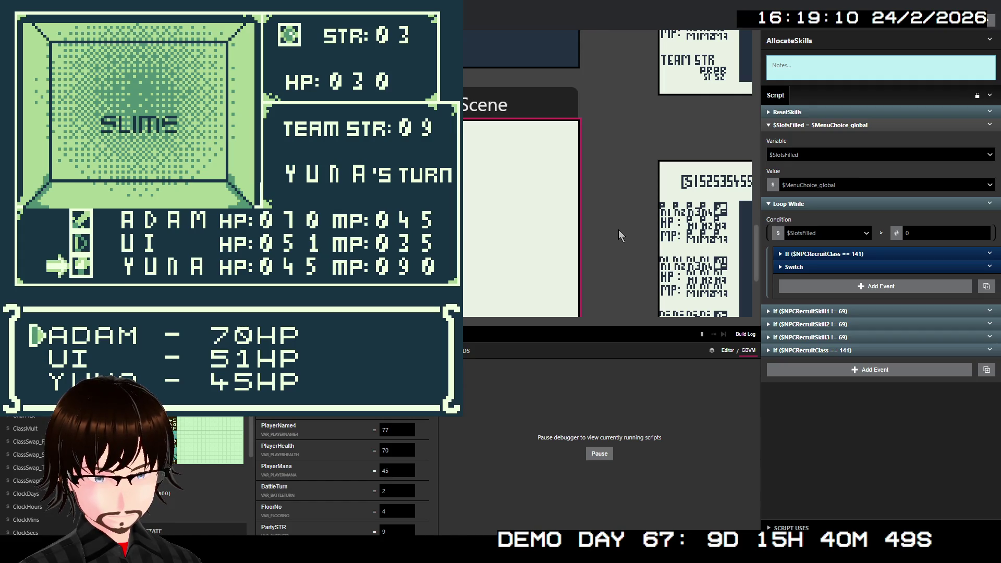
pyautogui.press('Down')
pyautogui.press('Up')
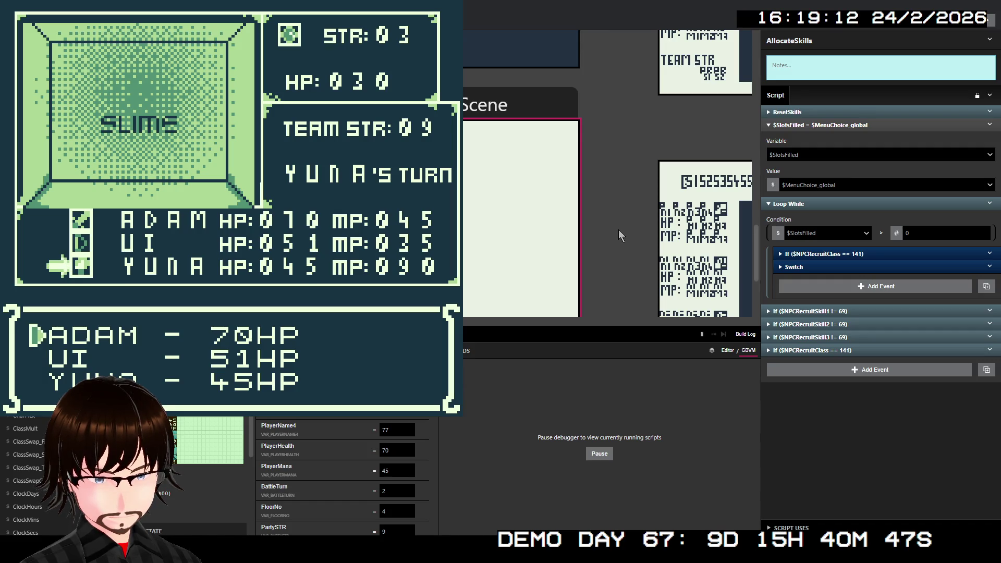
pyautogui.press('Down')
pyautogui.press('z')
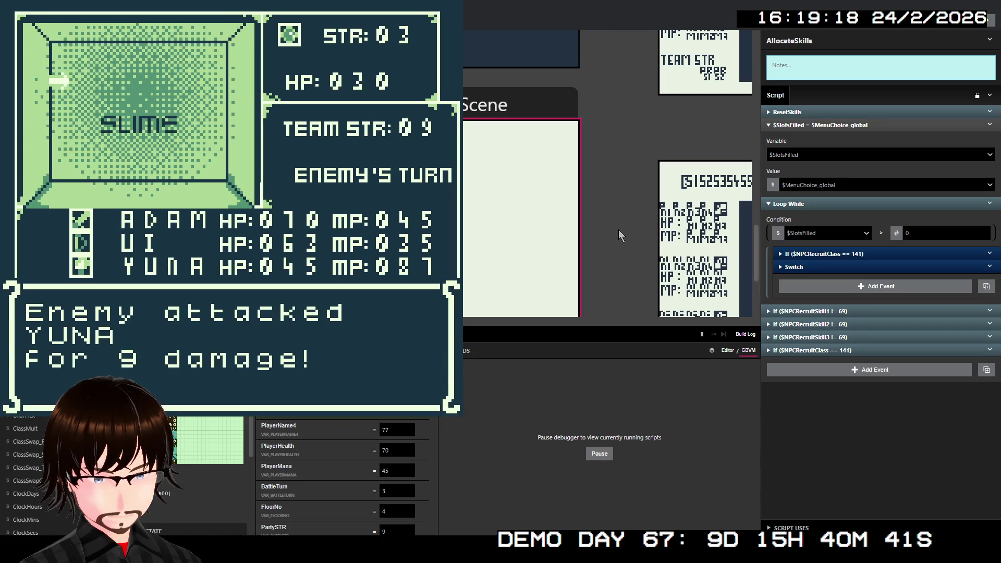
# - Attack the Slime with ADAM, then close the game window to stop the playtest
pyautogui.press('z')
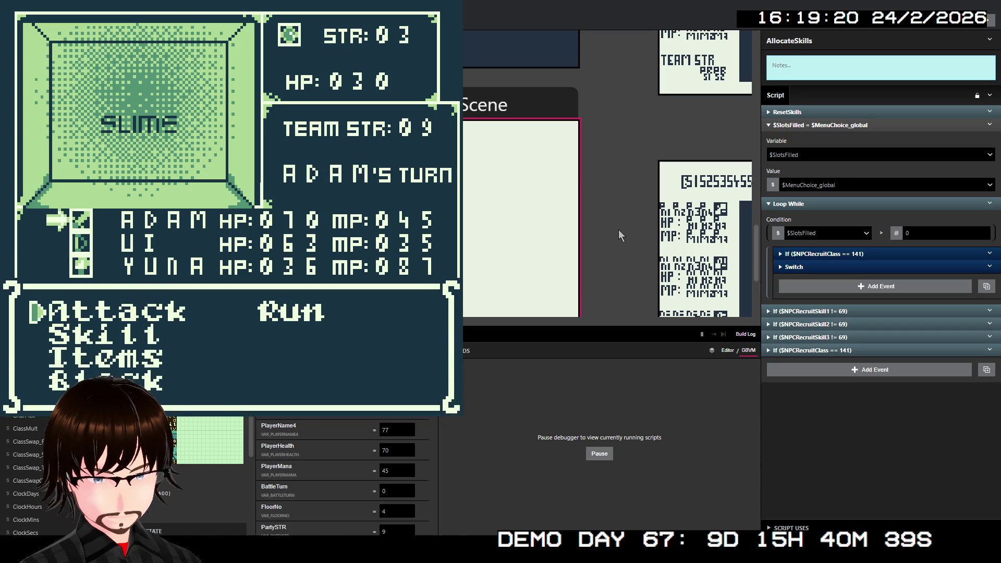
pyautogui.press('z')
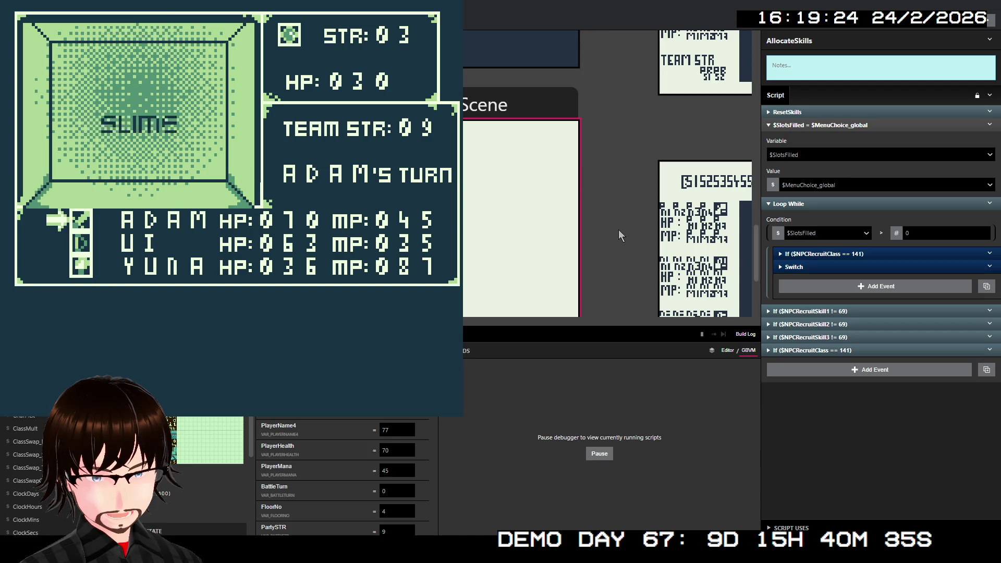
pyautogui.press('z')
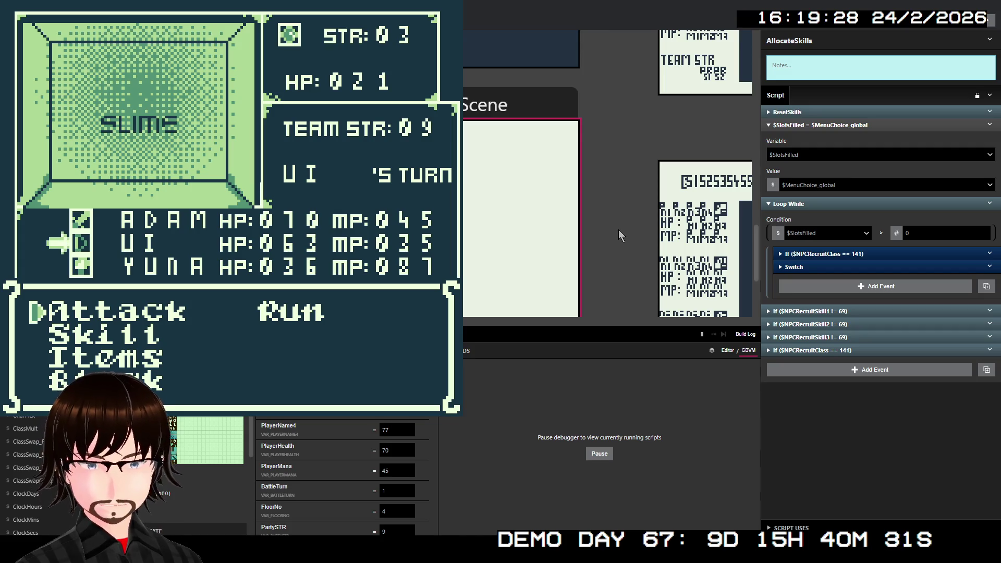
pyautogui.hotkey('alt', 'F4')
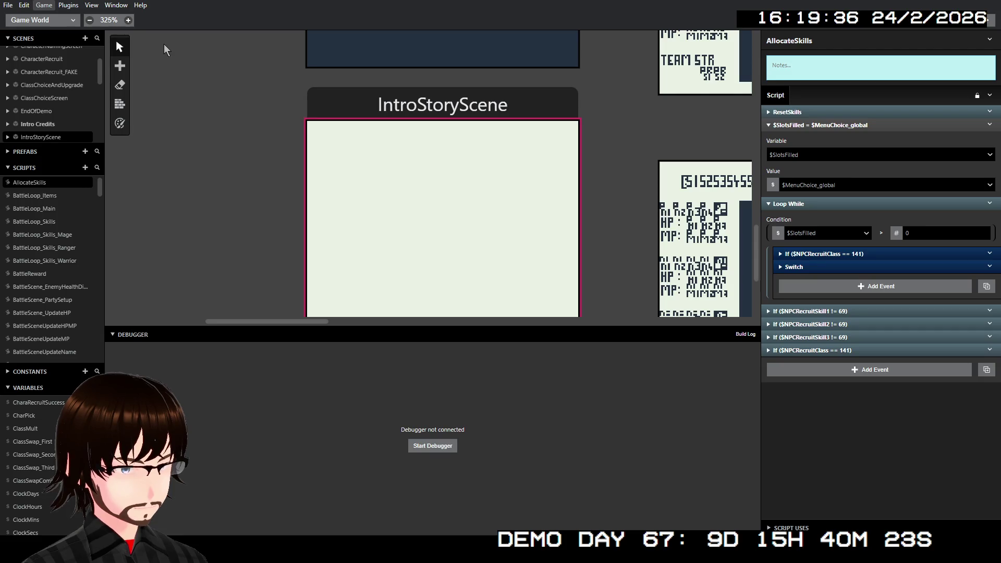
# - Build and run the game with Ctrl+B
pyautogui.hotkey('ctrl', 'b')
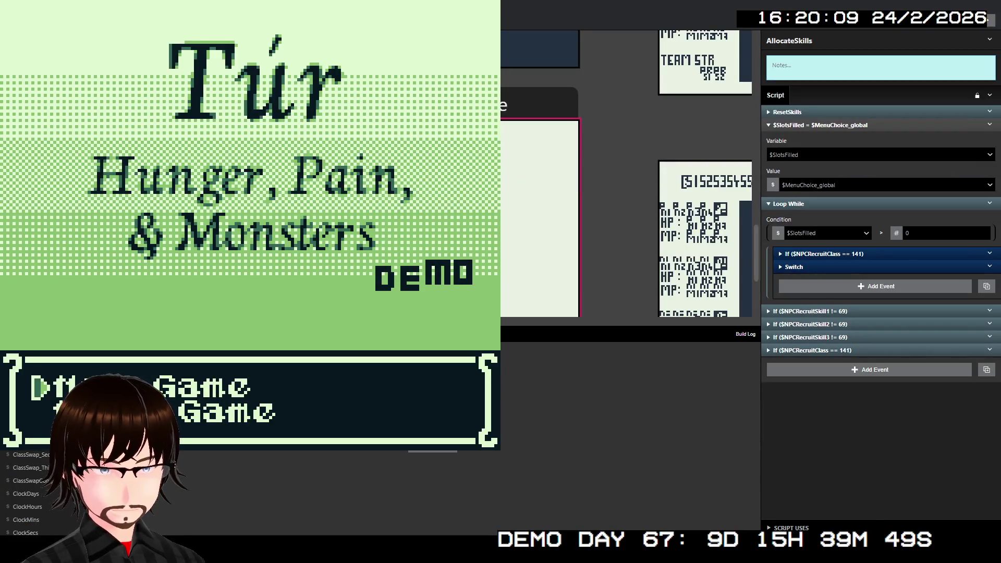
# - Start a new game, roll random names until BUD, and confirm it
pyautogui.press('Return')
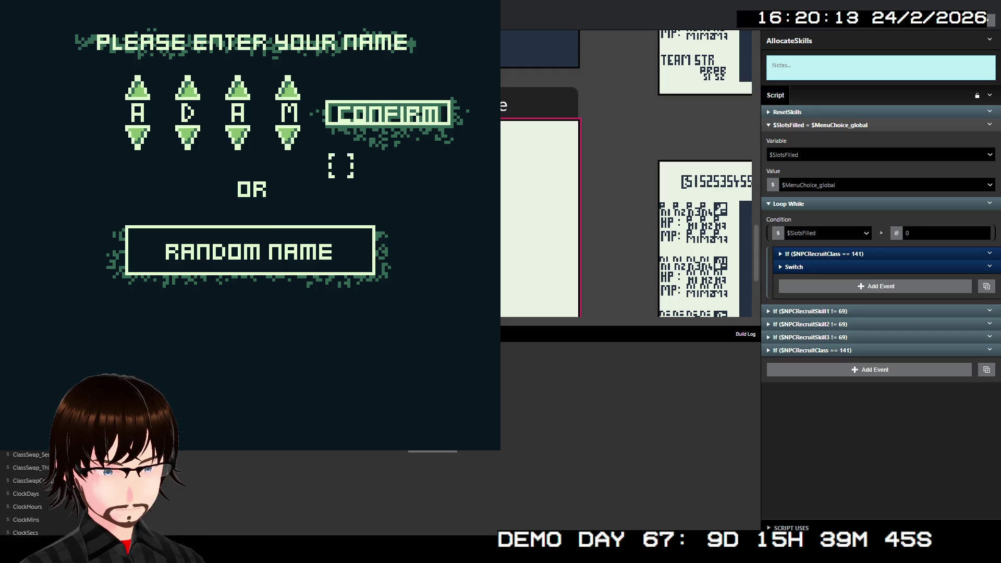
pyautogui.click(307, 252)
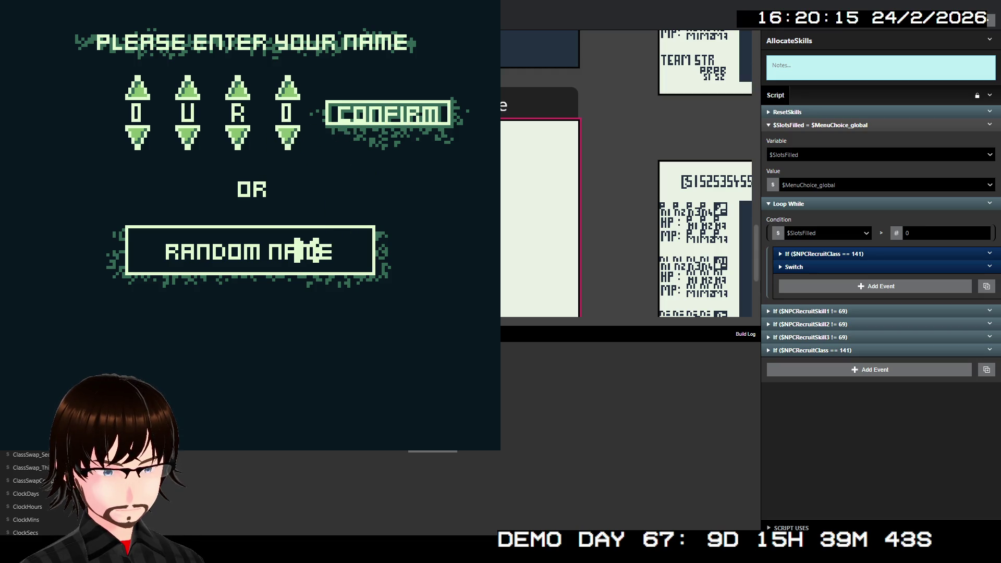
pyautogui.click(306, 252)
pyautogui.click(307, 252)
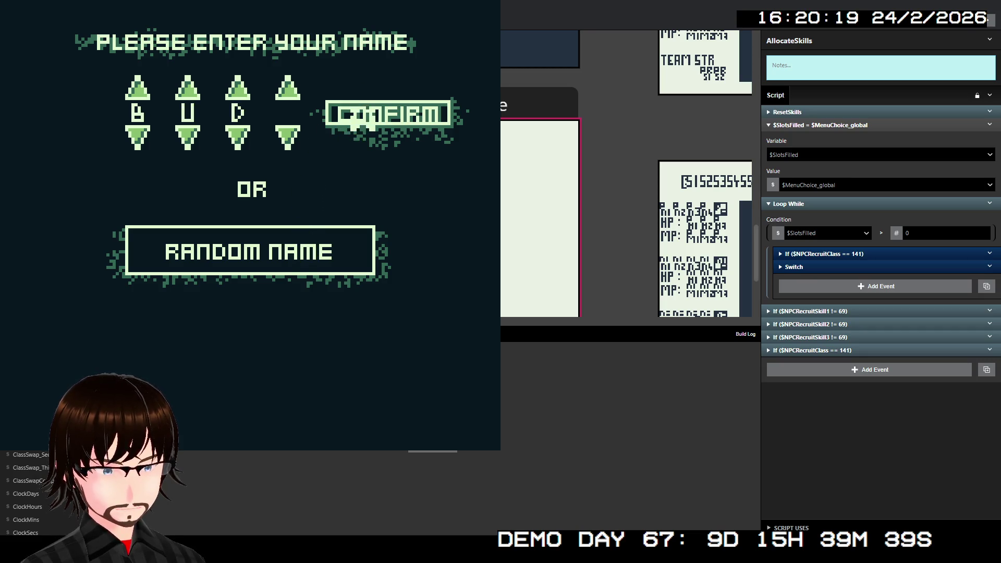
pyautogui.click(357, 122)
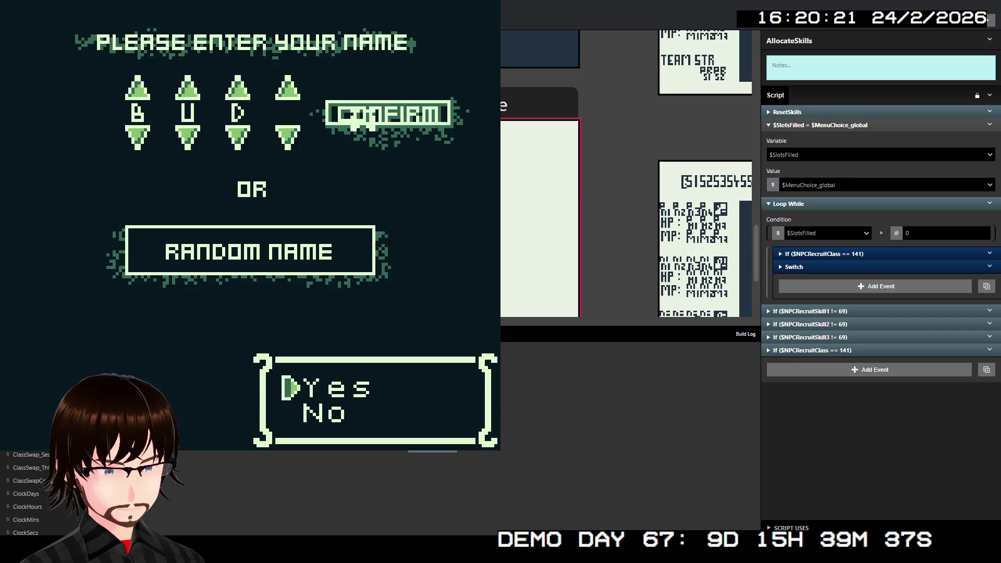
pyautogui.press('z')
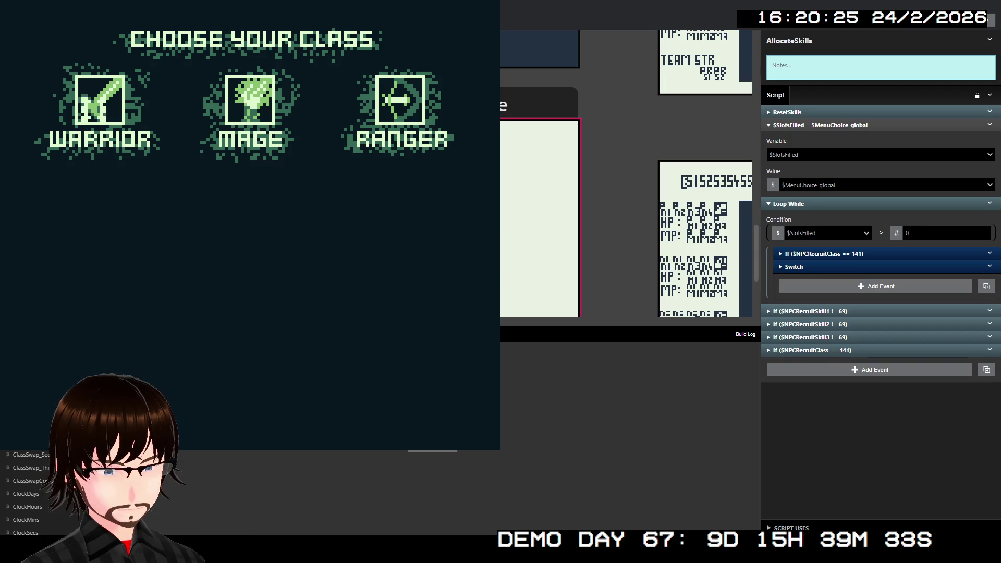
# - Choose the Warrior class with Frenzy as the starting skill
pyautogui.press('z')
pyautogui.press('z')
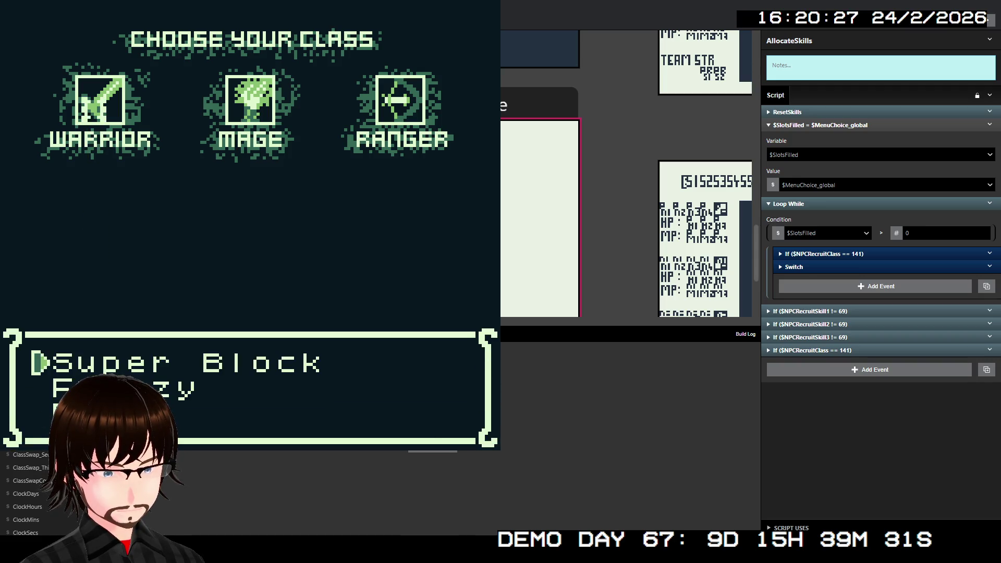
pyautogui.press('Down')
pyautogui.press('z')
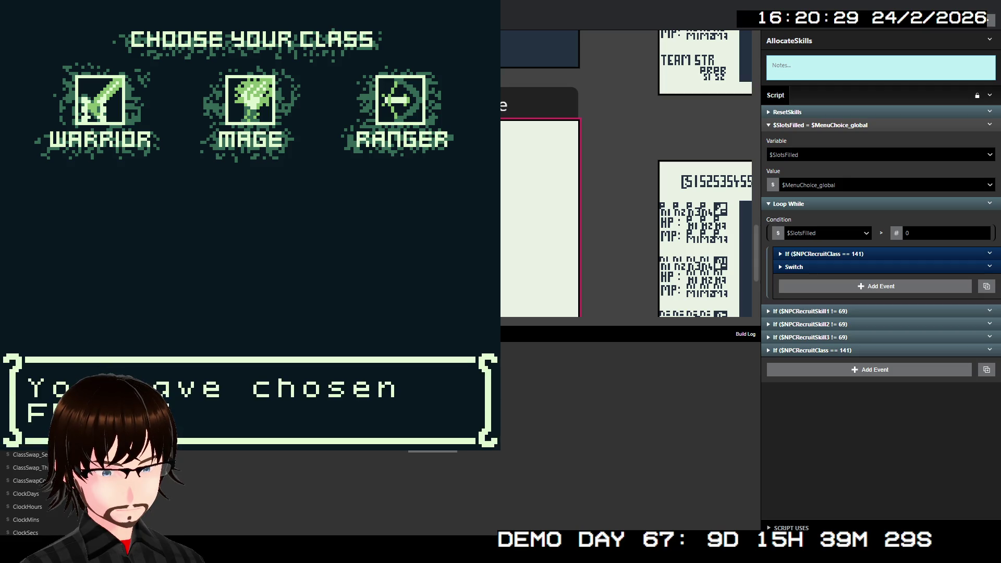
pyautogui.press('z')
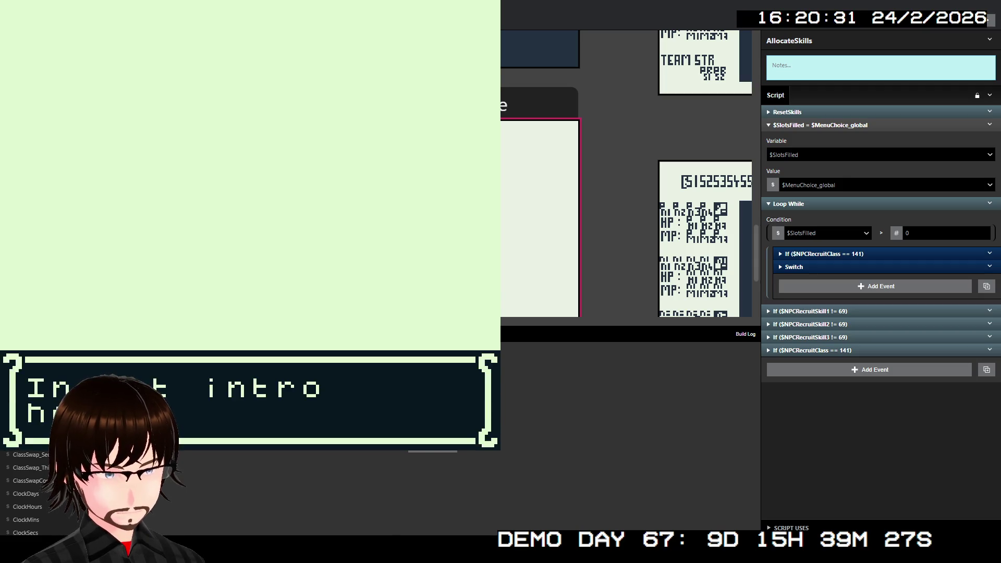
# - Dismiss the intro text, walk up to the floor 01 ladder, and descend to floor 02
pyautogui.press('z')
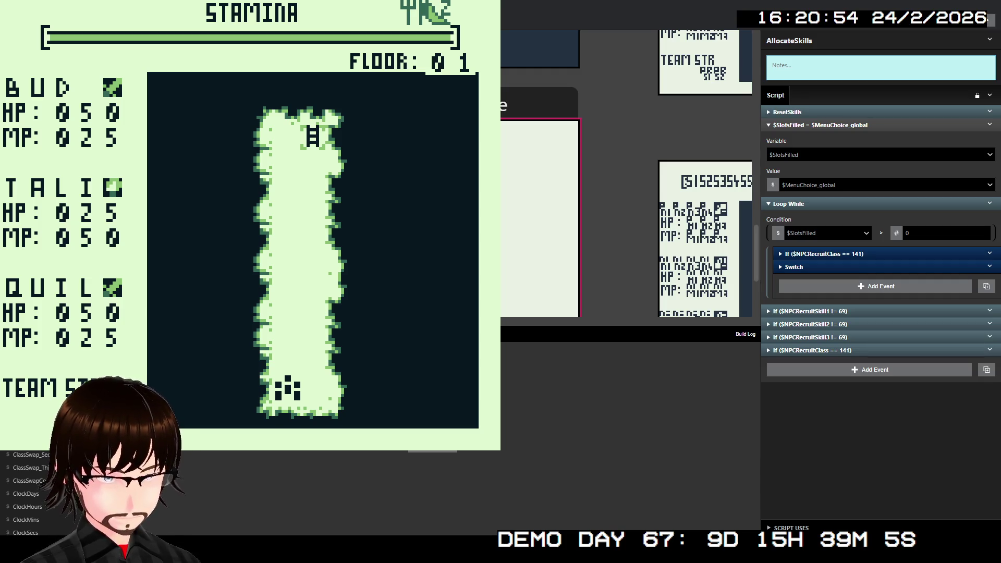
pyautogui.hotkey('alt', 'F4')
pyautogui.hotkey('alt', 'Tab')
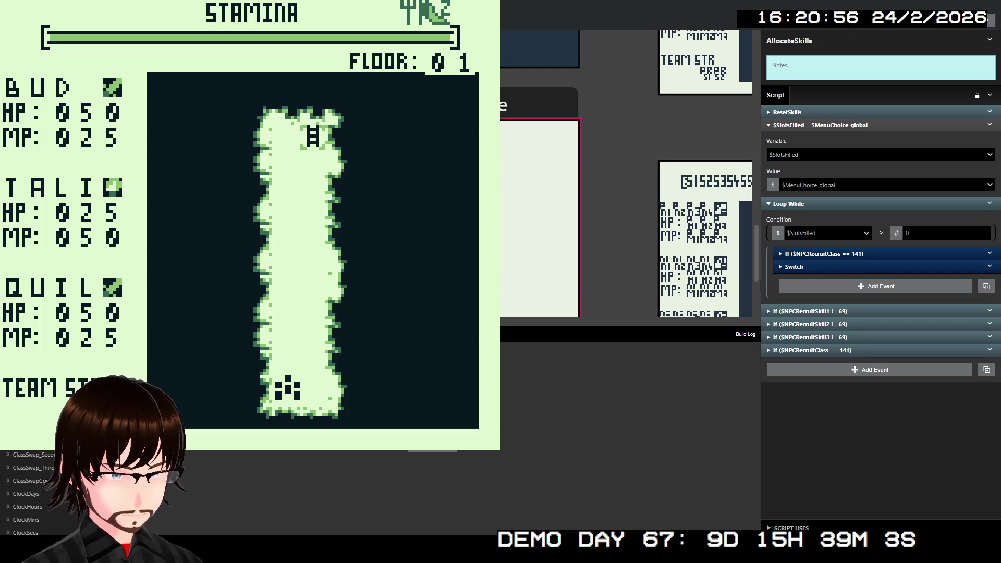
pyautogui.press('Up')
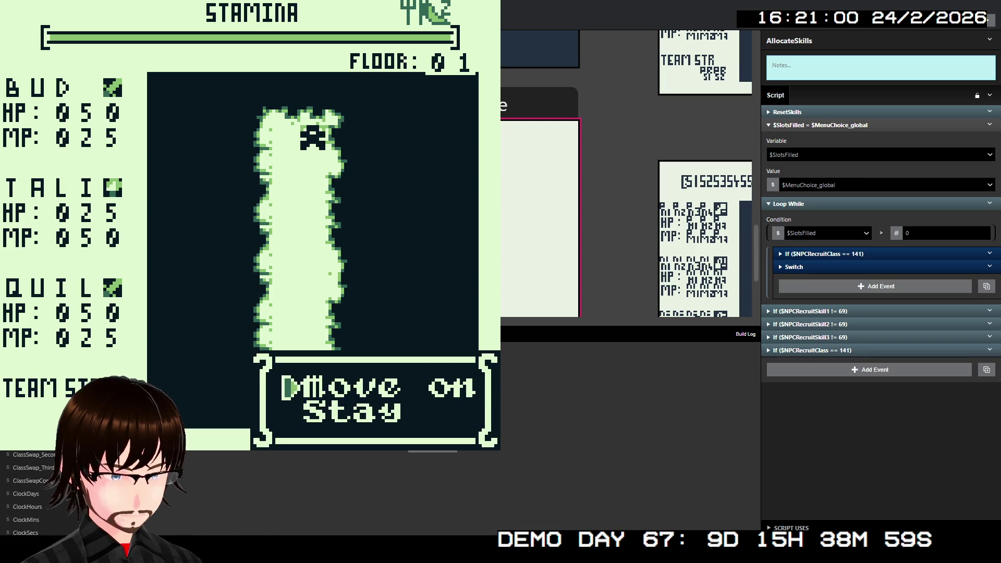
pyautogui.press('z')
pyautogui.press('Left')
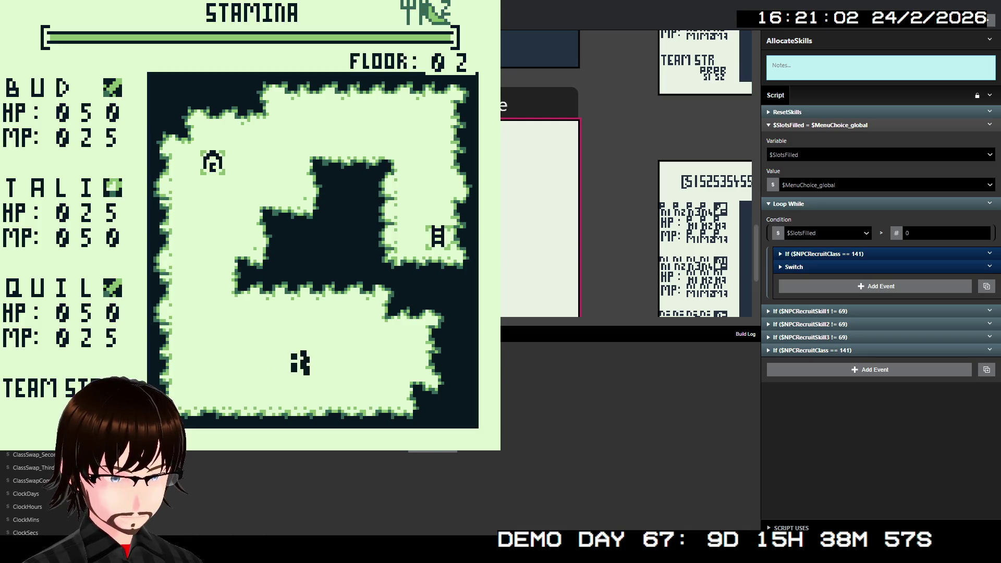
# - Step into the Troll encounter, check BUD's skill list, then attack the Troll
pyautogui.press('Left')
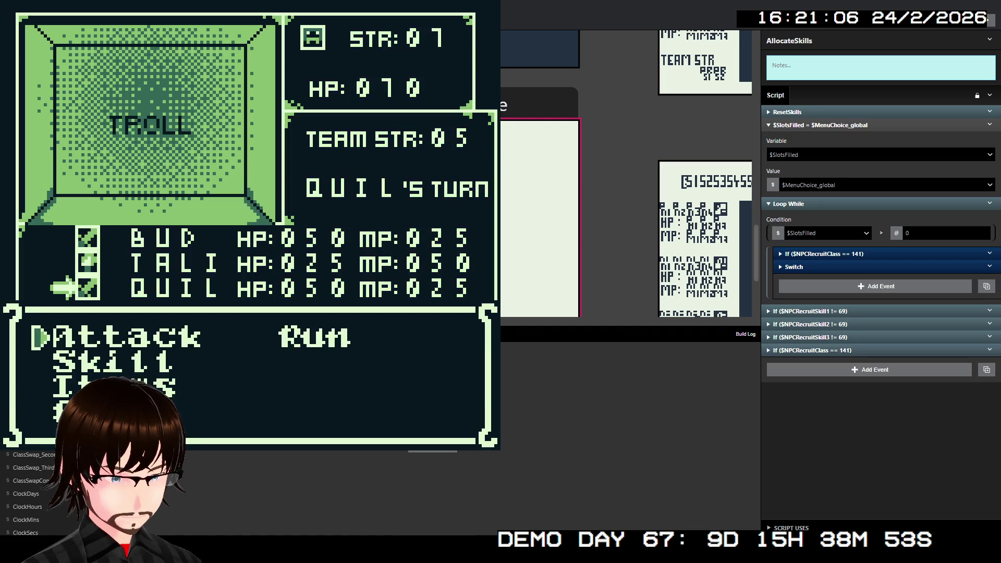
pyautogui.press('Down')
pyautogui.press('Up')
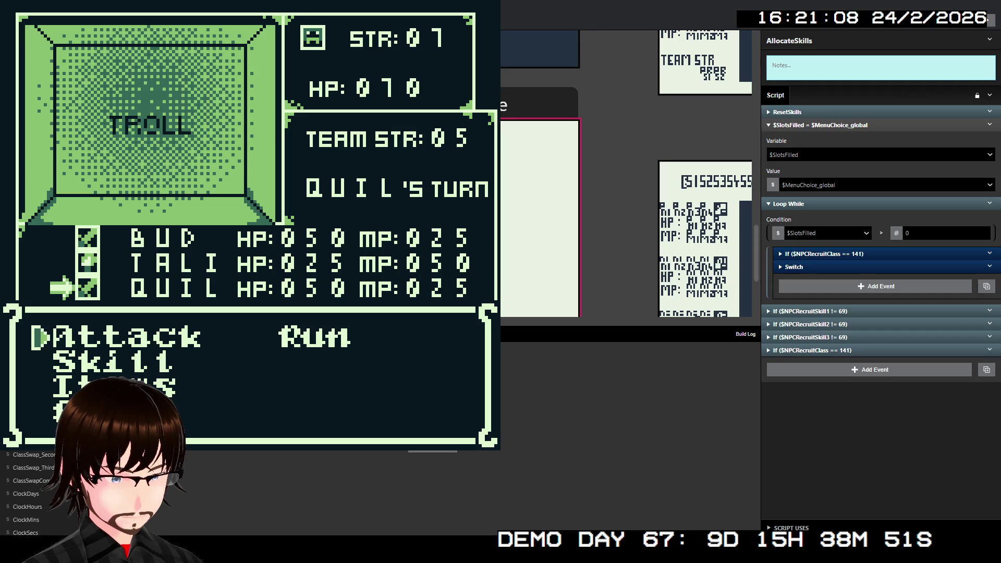
pyautogui.press('Down')
pyautogui.press('z')
pyautogui.press('x')
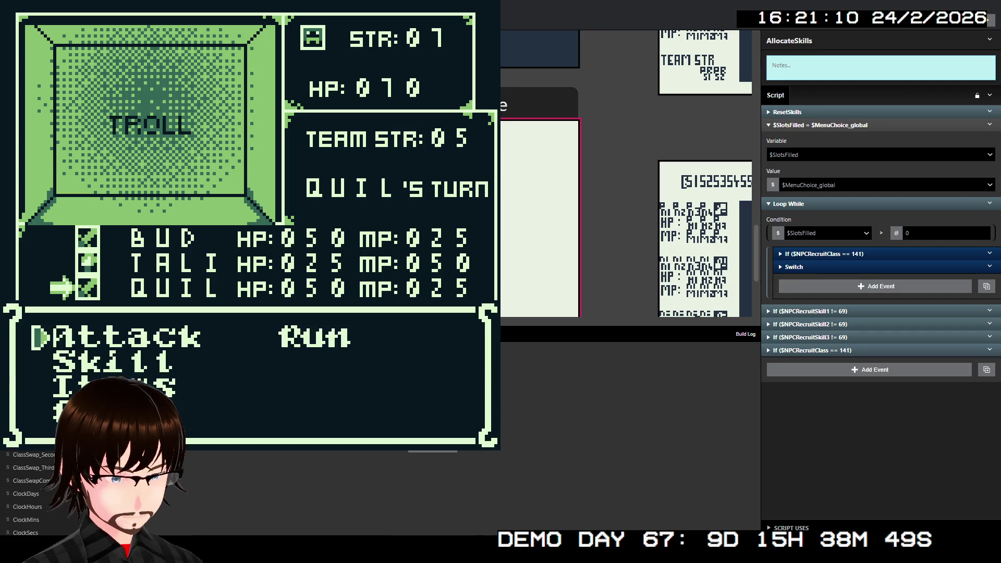
pyautogui.press('z')
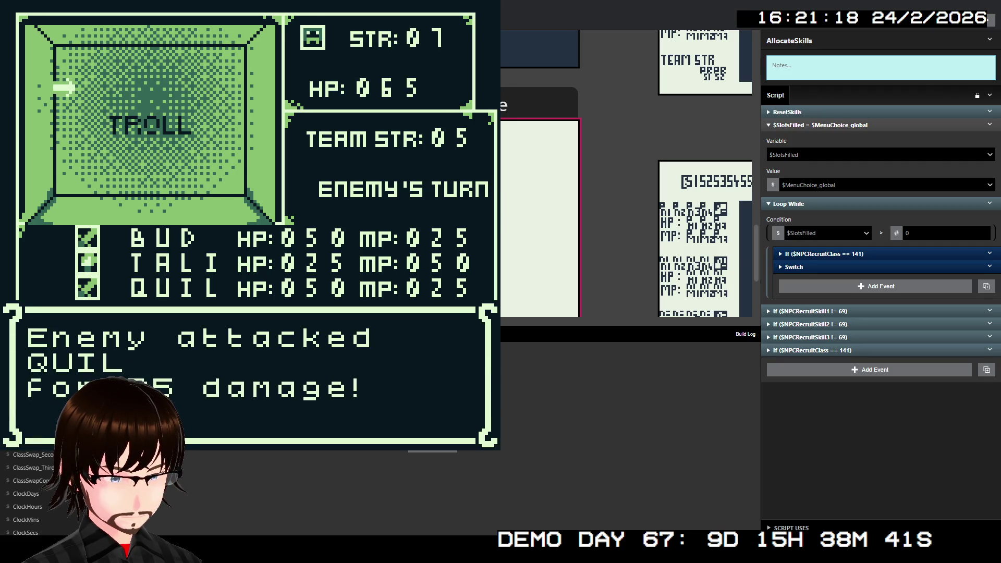
pyautogui.press('z')
# - Have BUD attack the Troll again
pyautogui.press('Down')
pyautogui.press('Up')
pyautogui.press('Down')
pyautogui.press('Up')
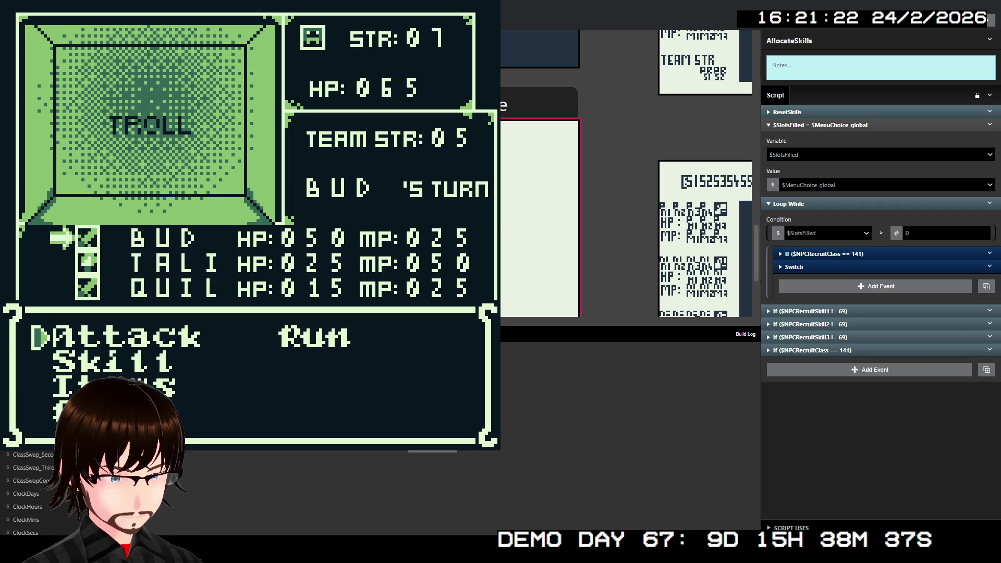
pyautogui.press('z')
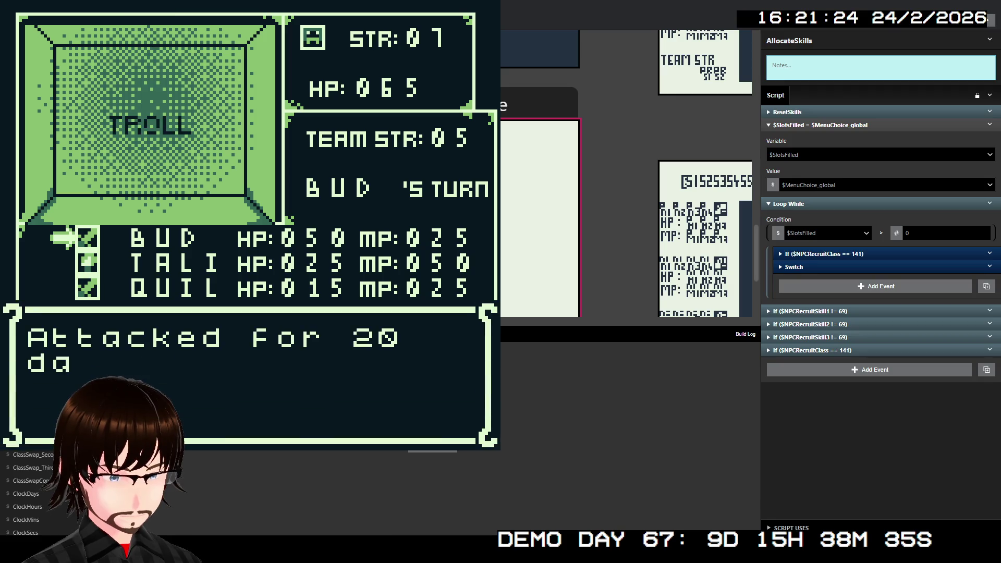
# - Finish the Troll with TALI's Dark spell and collect the gold reward
pyautogui.press('z')
pyautogui.press('Down')
pyautogui.press('z')
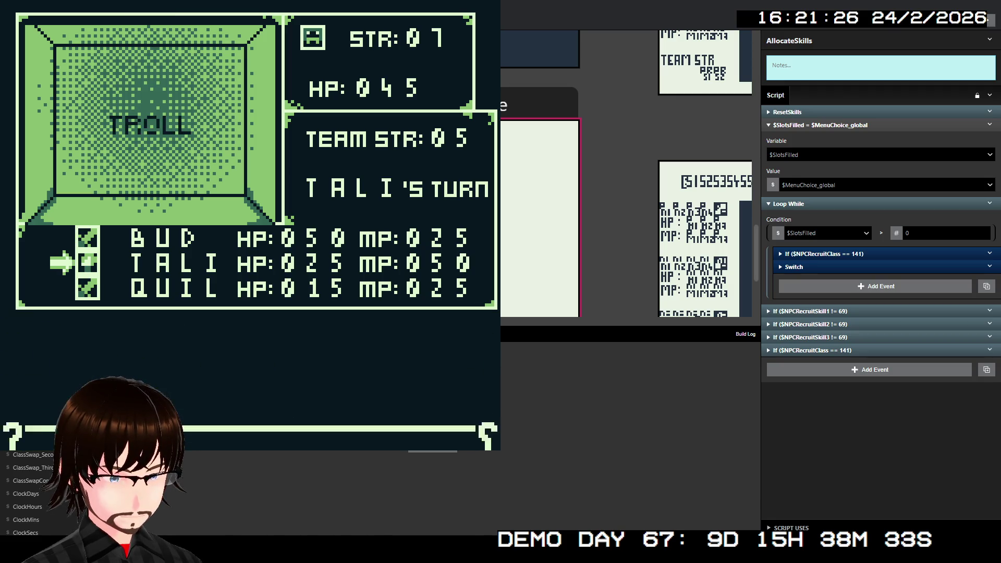
pyautogui.press('Down')
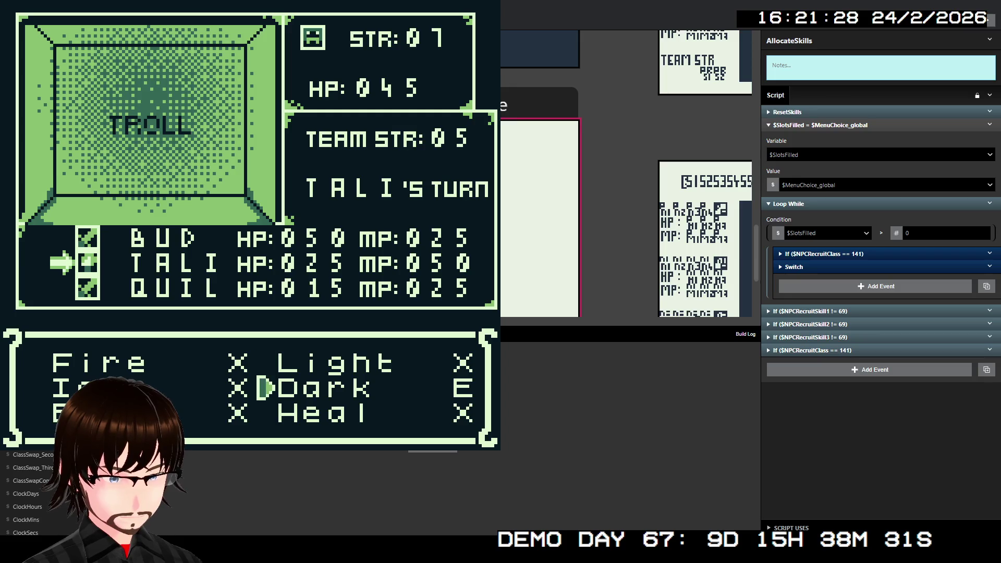
pyautogui.press('z')
pyautogui.press('z')
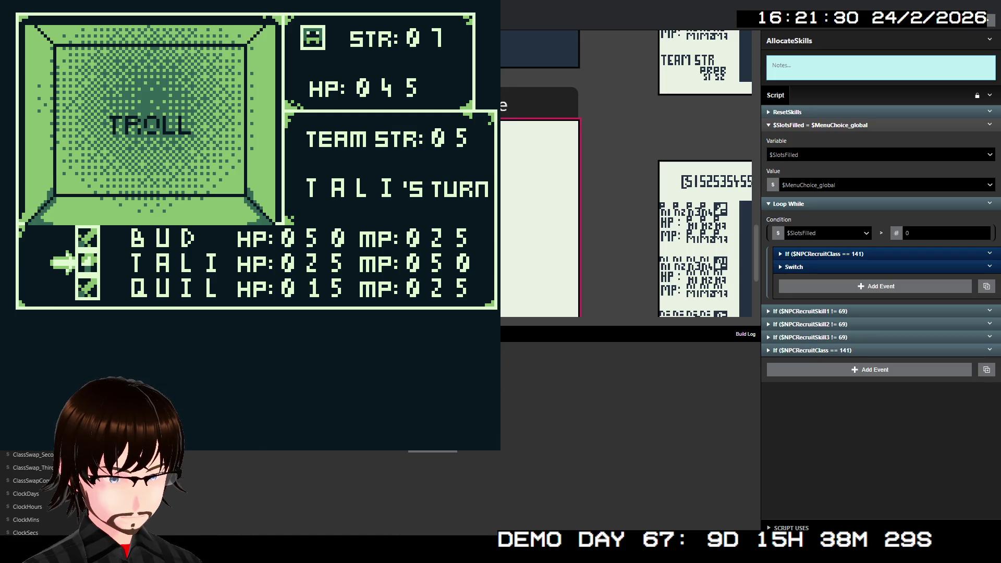
pyautogui.press('z')
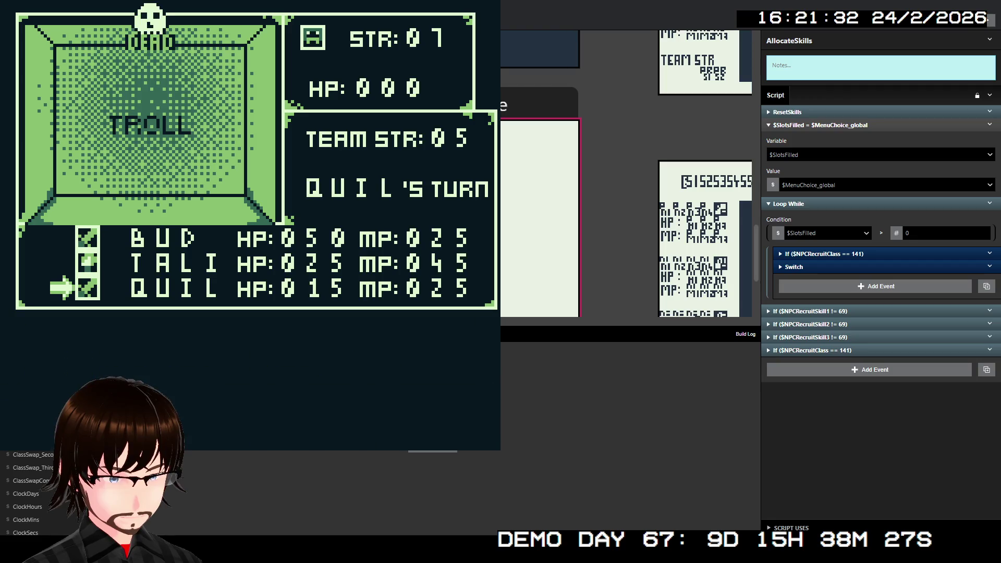
pyautogui.press('z')
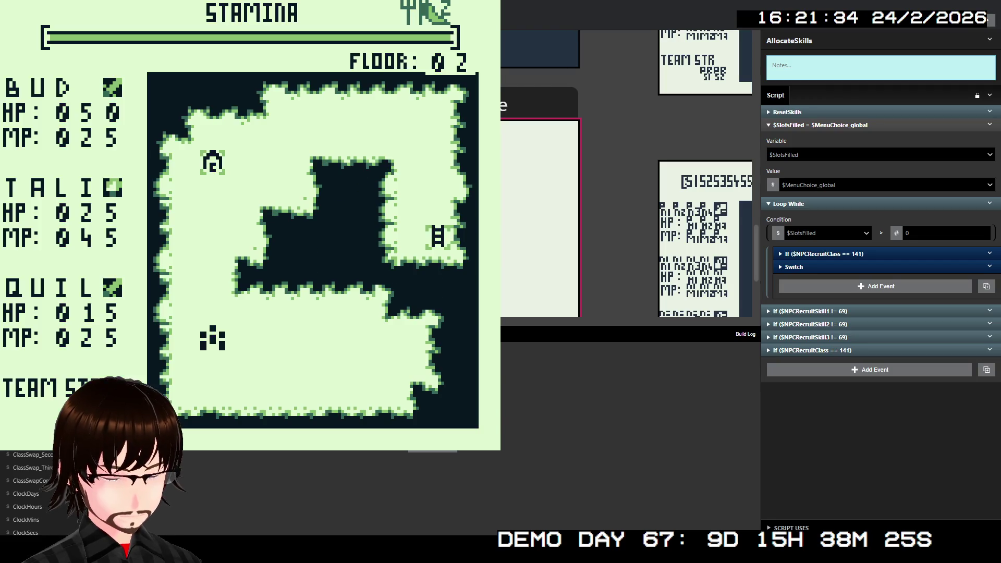
# - Heal QUIL with Heal Wounds from the field menu
pyautogui.press('z')
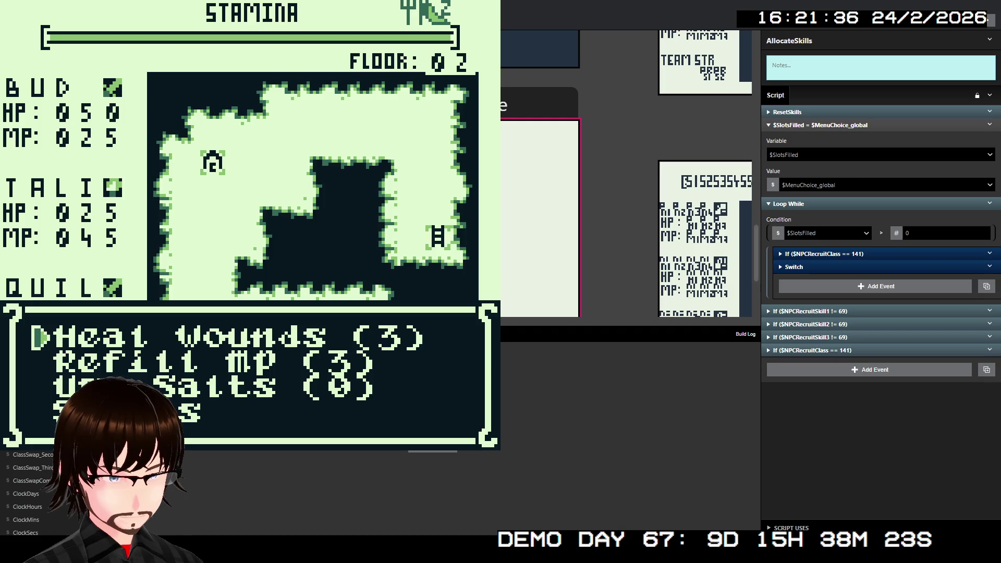
pyautogui.press('z')
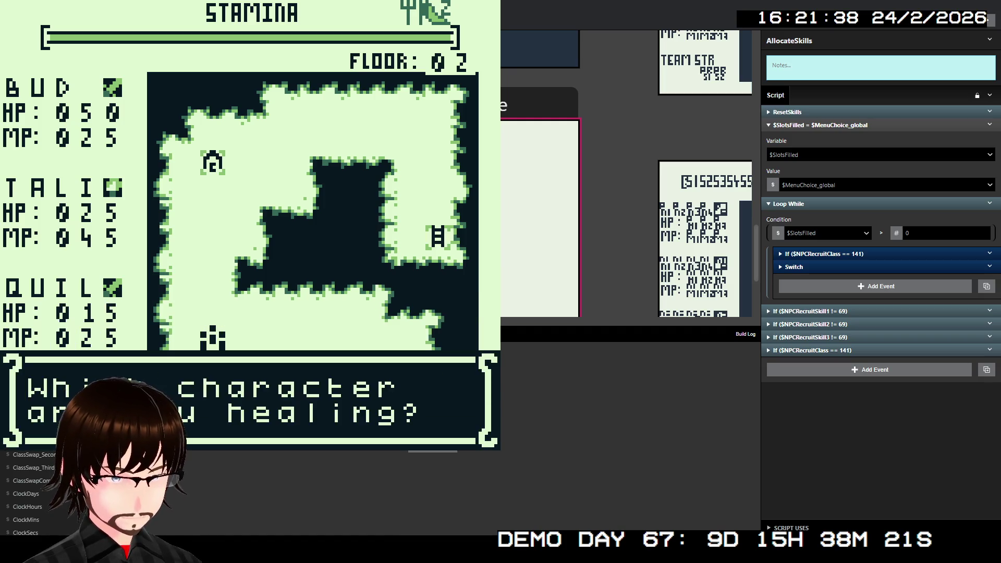
pyautogui.press('z')
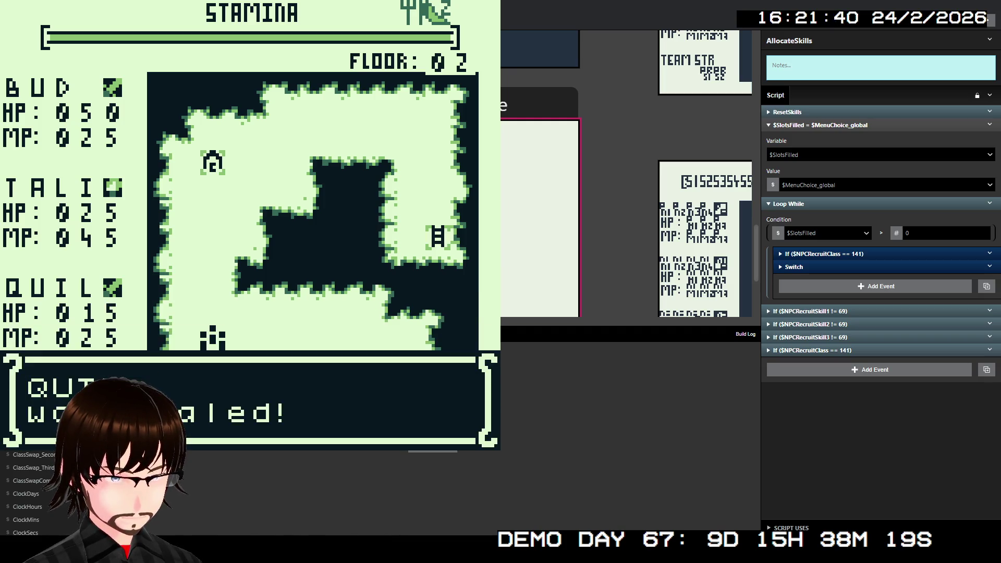
pyautogui.press('z')
# - Defeat the Succubus with repeated Attacks, including TALI's, then rest the party at camp
pyautogui.press('Down')
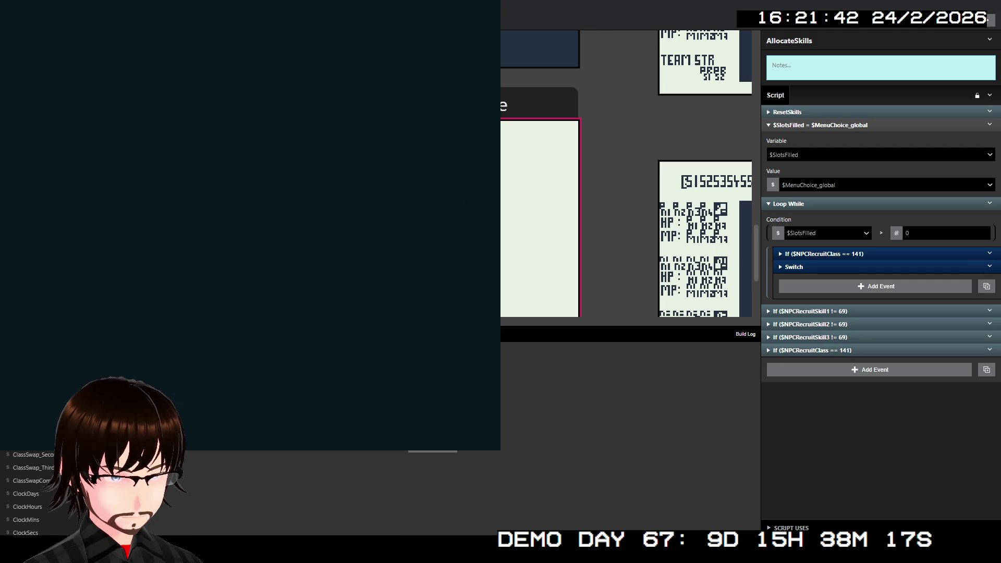
pyautogui.press('Down')
pyautogui.press('z')
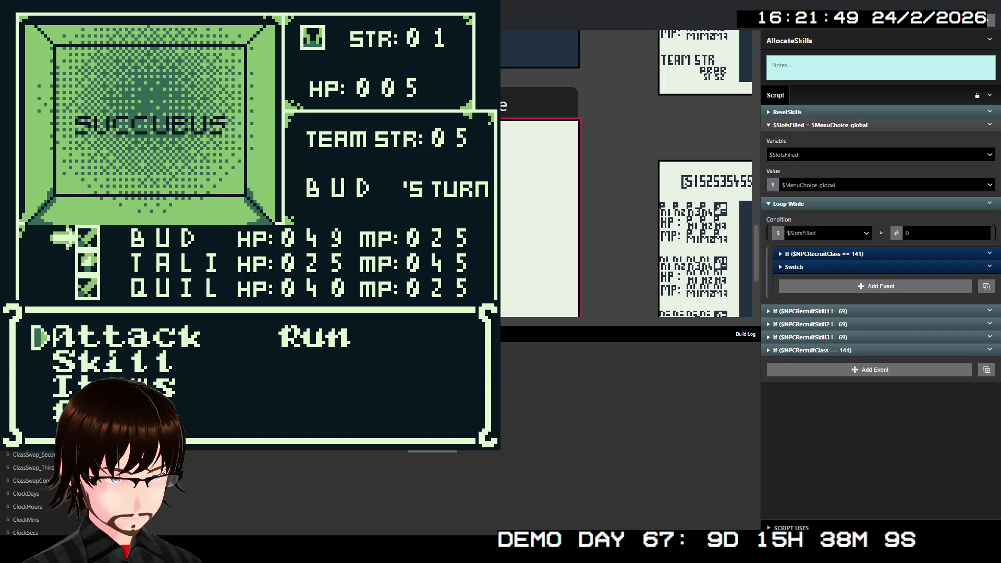
pyautogui.press('z')
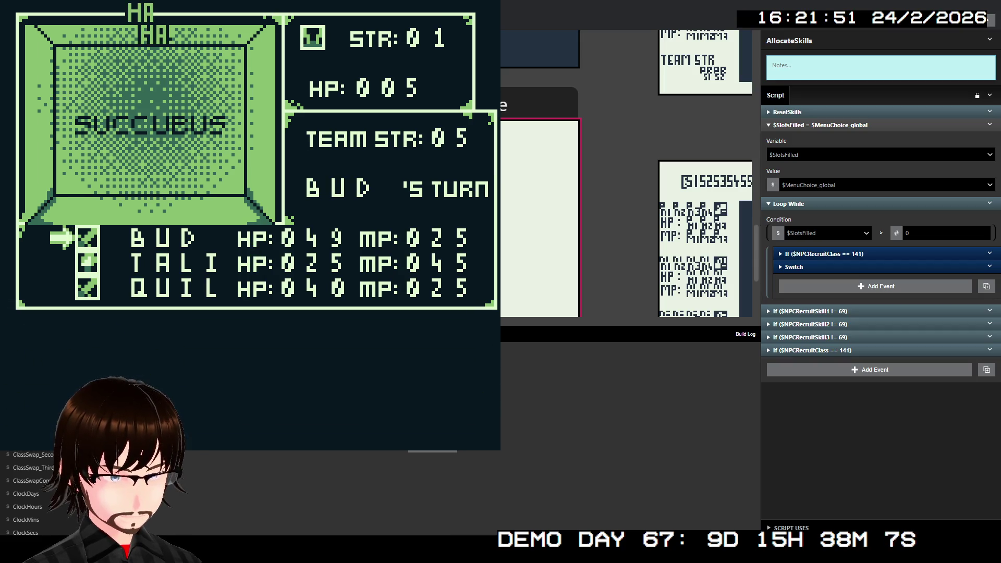
pyautogui.press('z')
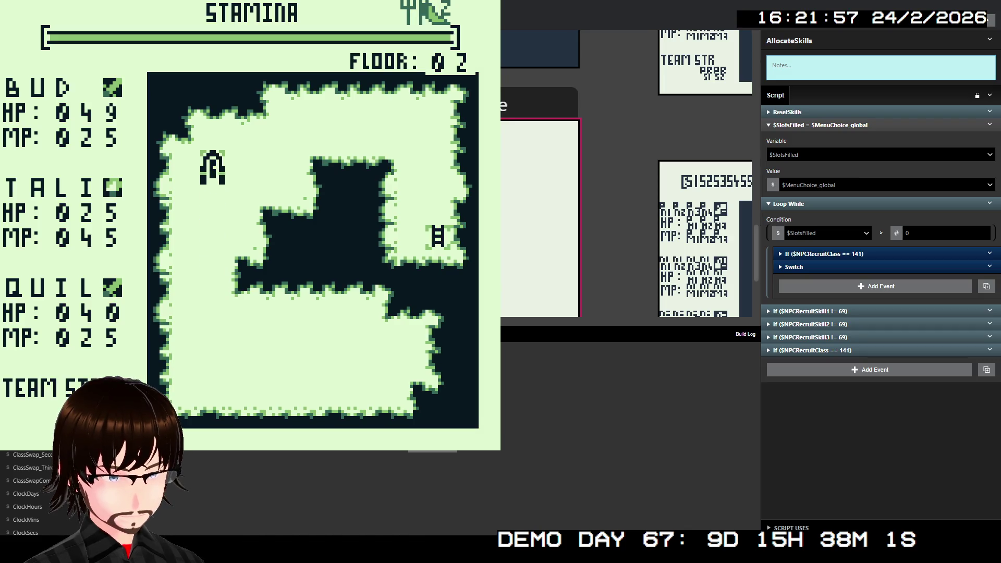
pyautogui.press('z')
pyautogui.press('z')
pyautogui.press('z')
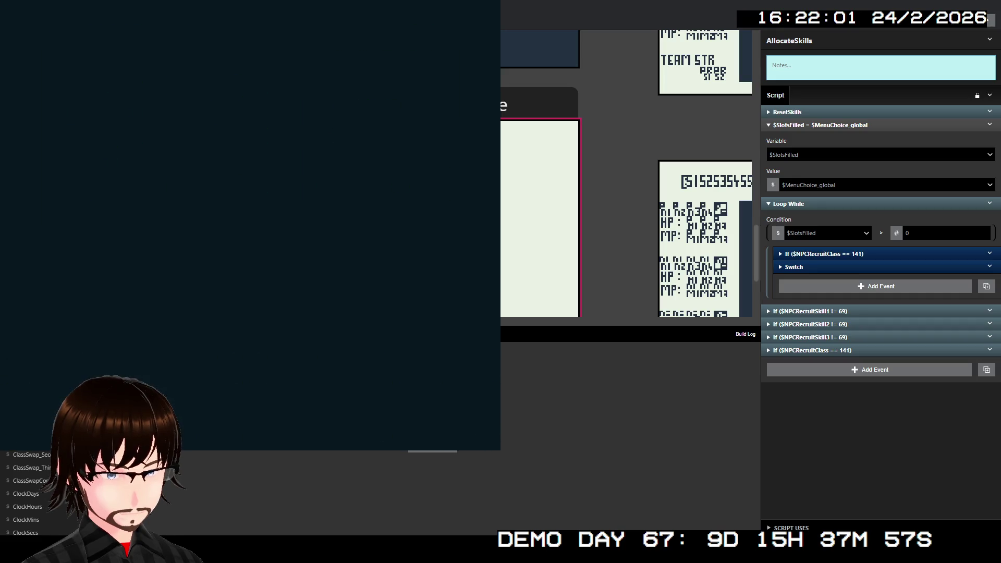
# - Skip the camp rest and Attack through the Zombie, Slug and Demon Swarm battles on floor 02
pyautogui.press('x')
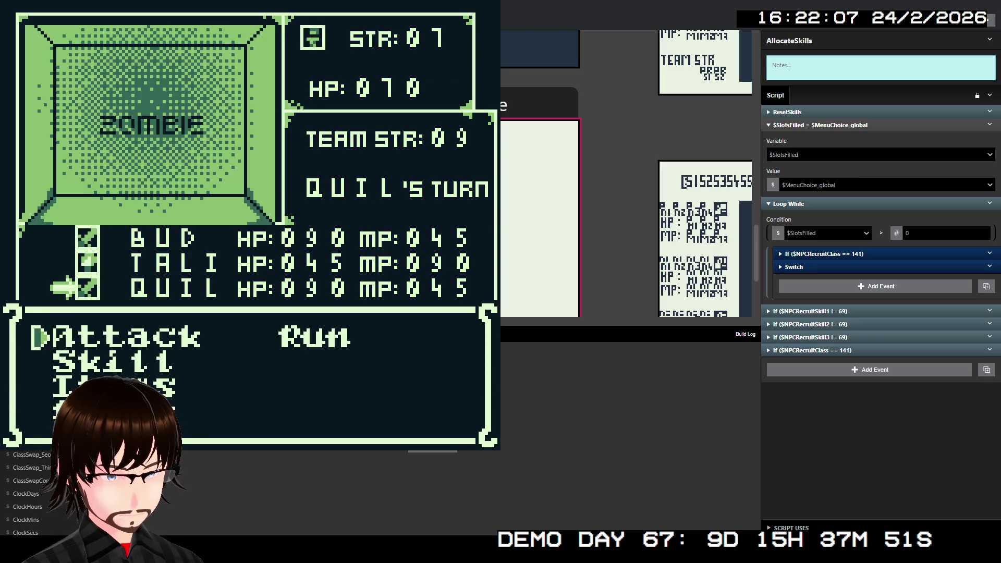
pyautogui.press('z')
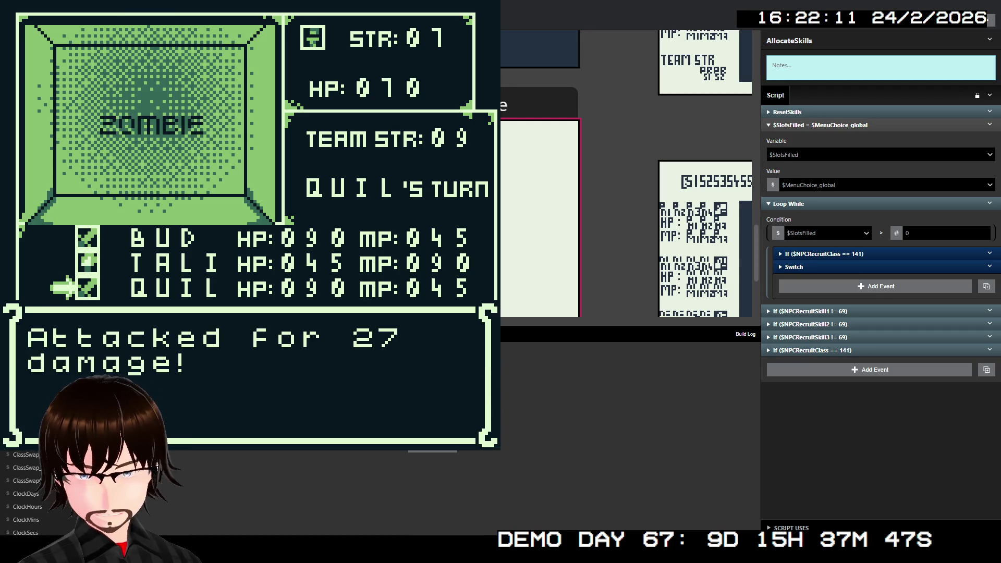
pyautogui.press('z')
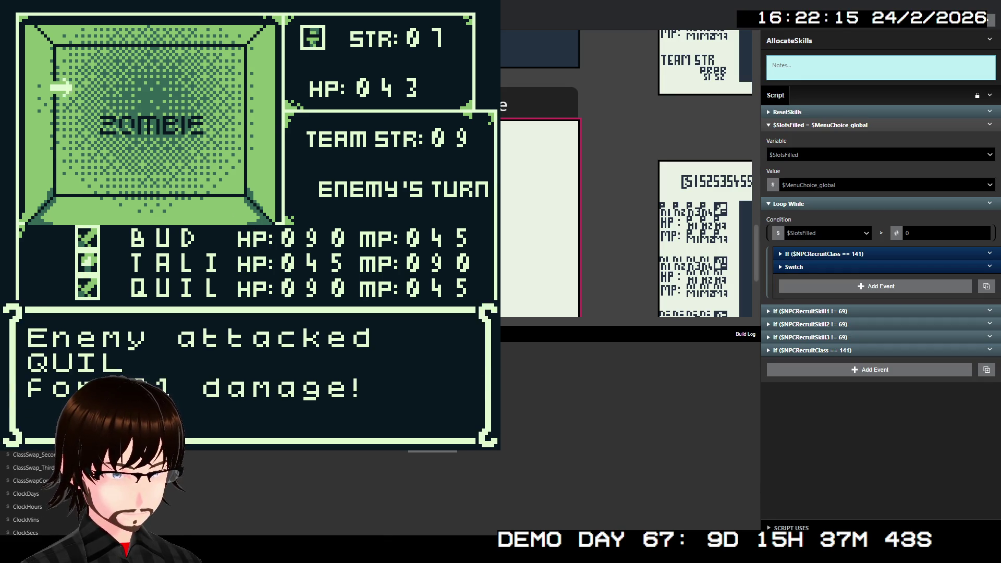
pyautogui.press('z')
pyautogui.press('z')
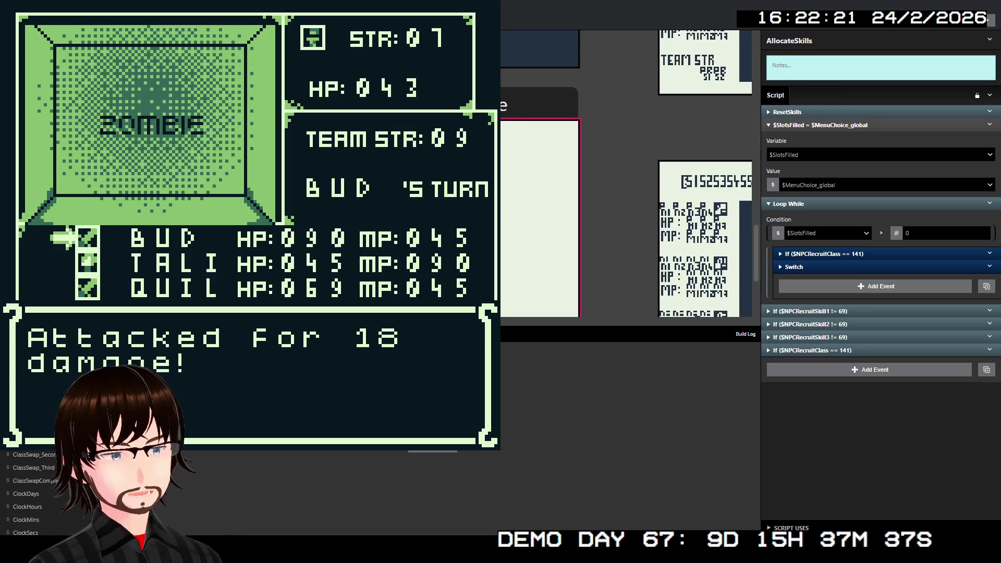
pyautogui.press('z')
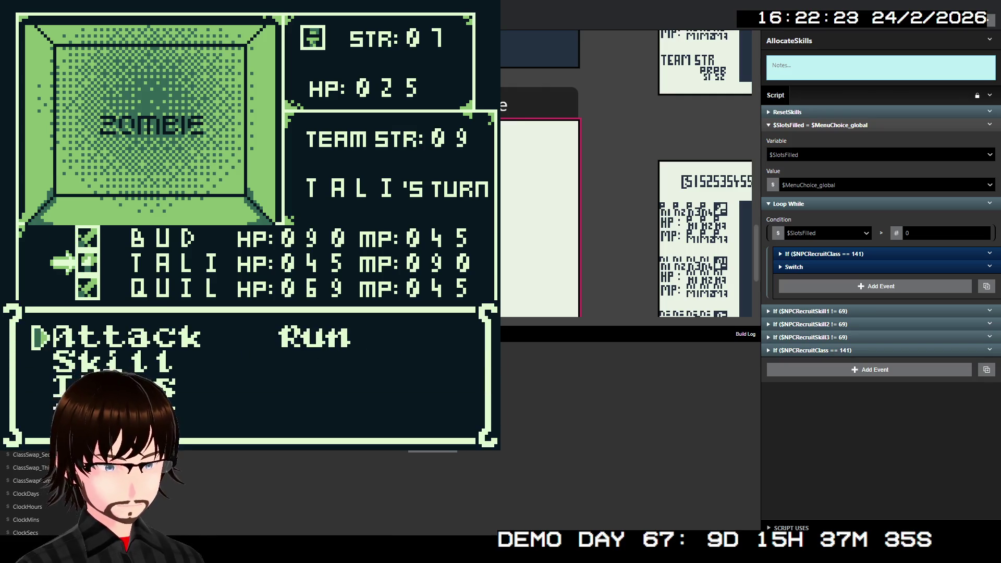
pyautogui.press('z')
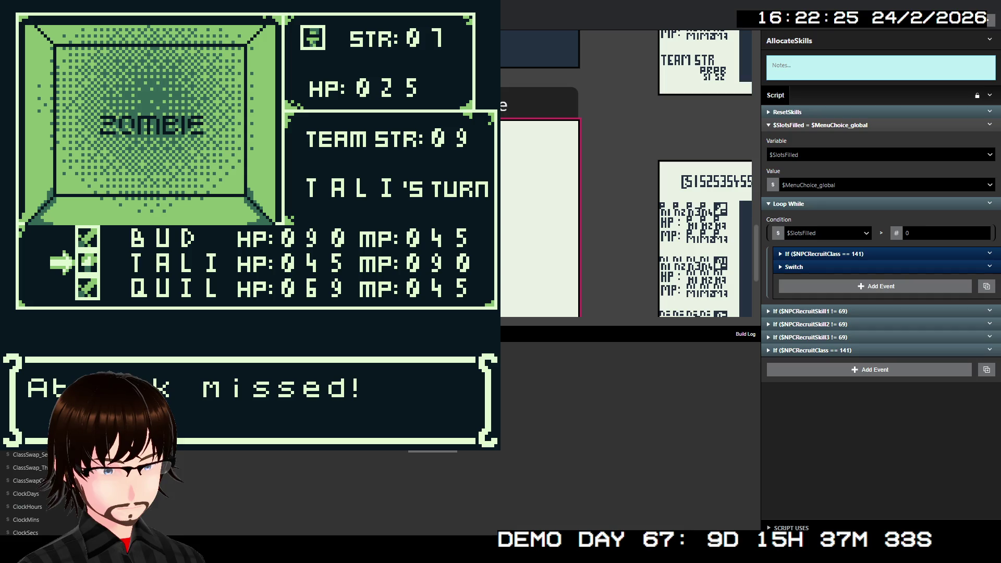
pyautogui.press('z')
pyautogui.press('z')
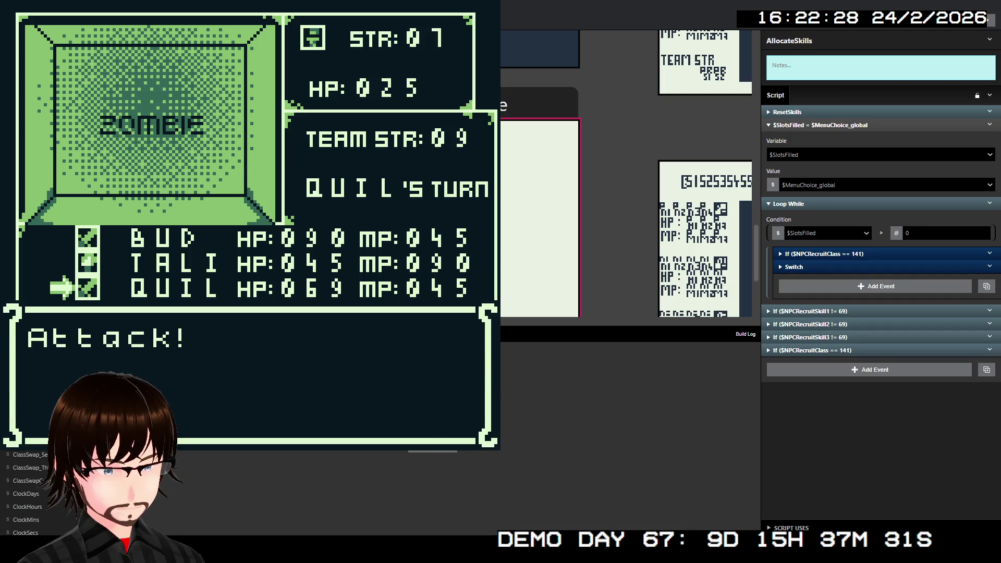
pyautogui.press('z')
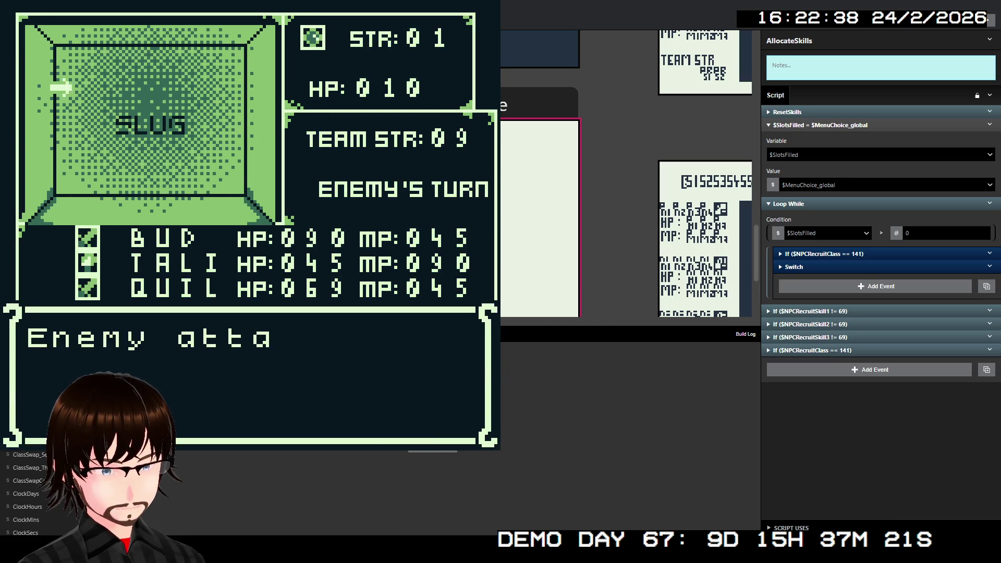
pyautogui.press('z')
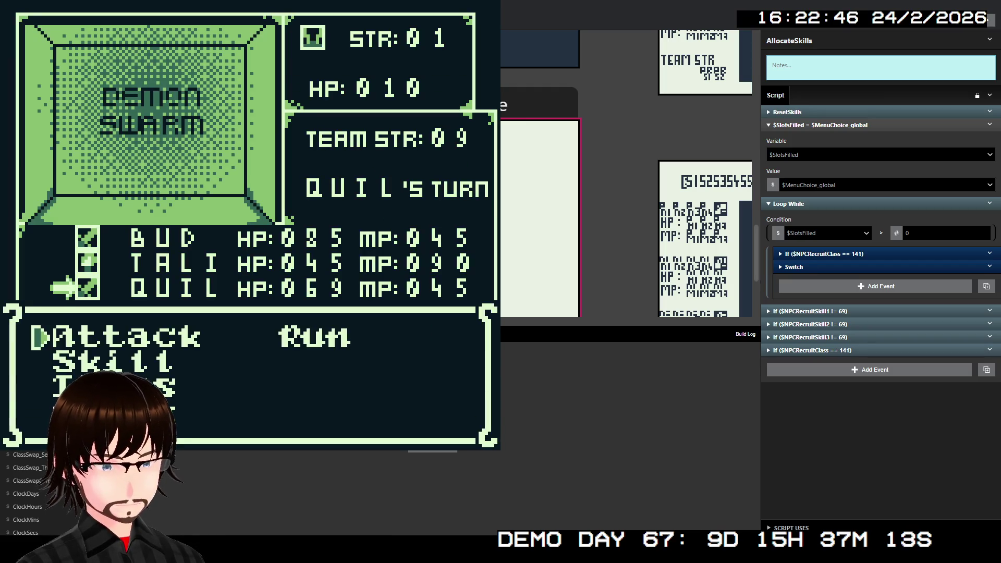
pyautogui.press('z')
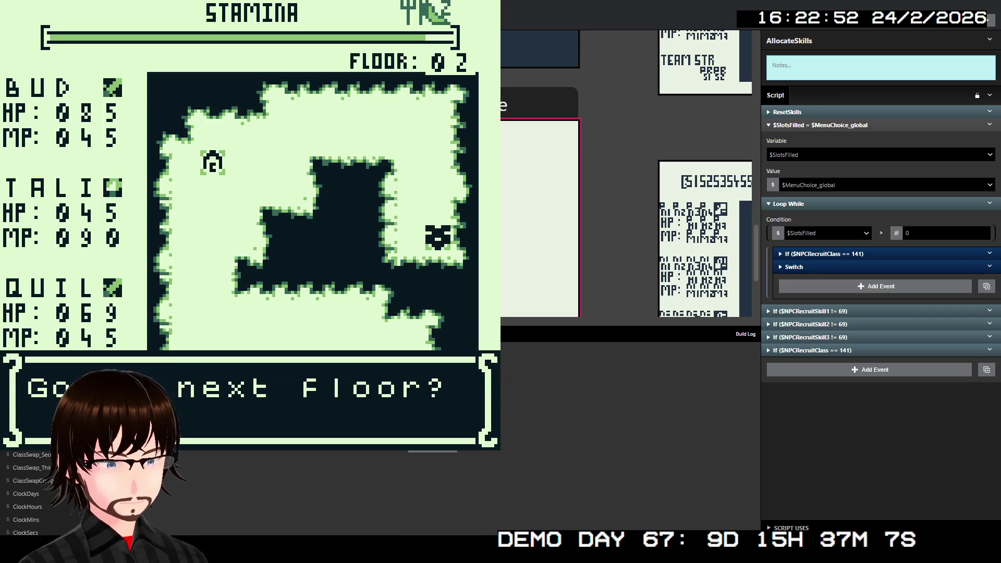
# - Move on to Floor 03, walk up the corridor, and beat the Pixies with BUD and TALI's attacks
pyautogui.press('z')
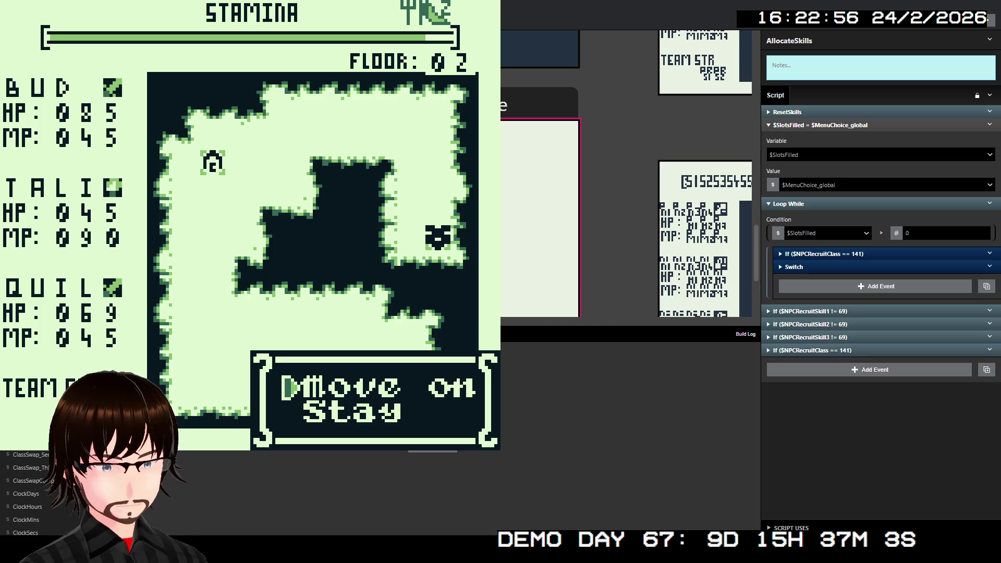
pyautogui.press('z')
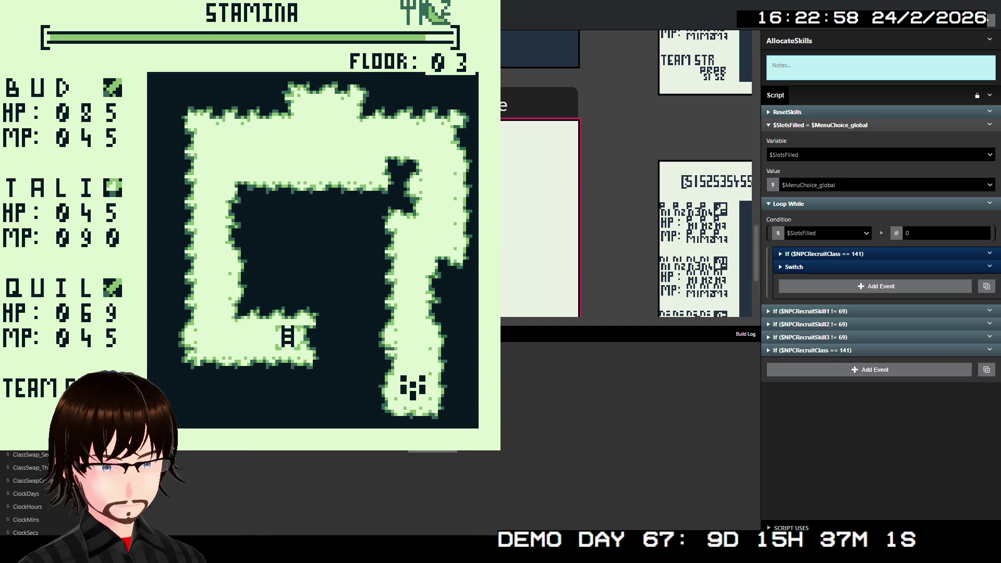
pyautogui.press('Up')
pyautogui.press('Up')
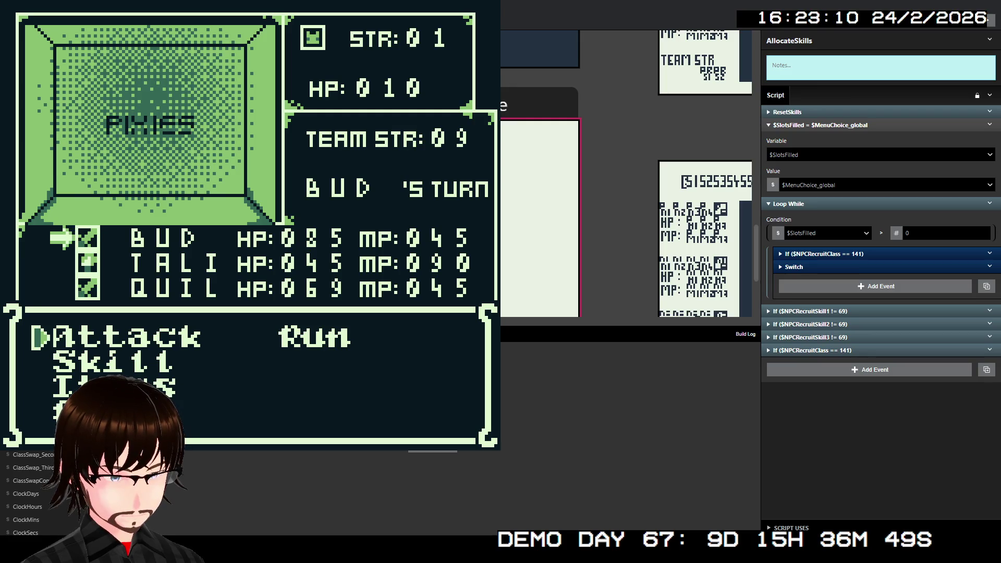
pyautogui.press('z')
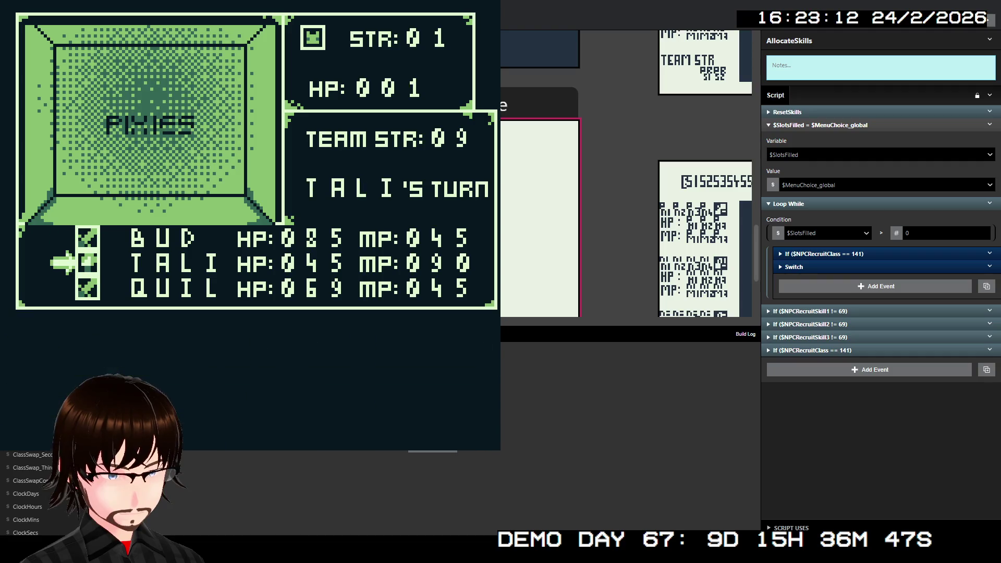
pyautogui.press('z')
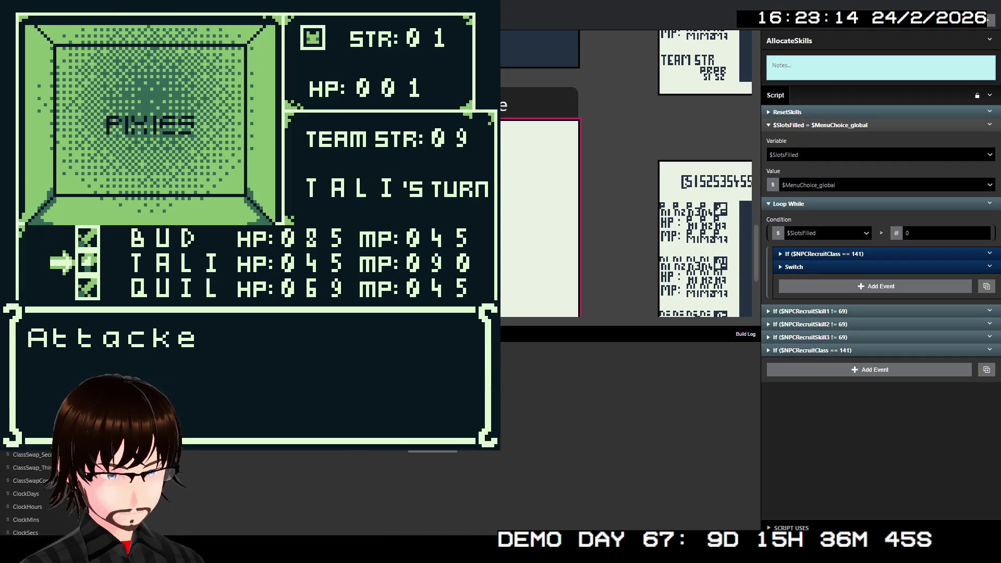
pyautogui.press('z')
pyautogui.press('z')
pyautogui.press('z')
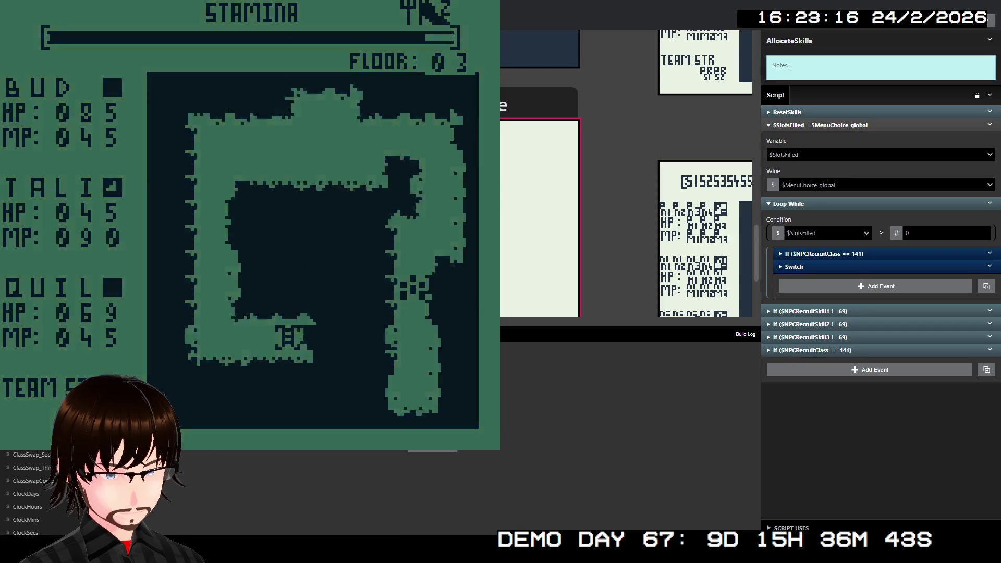
# - Fight the Mushroom: BUD and TALI attack, and QUIL uses Frenzy
pyautogui.press('Up')
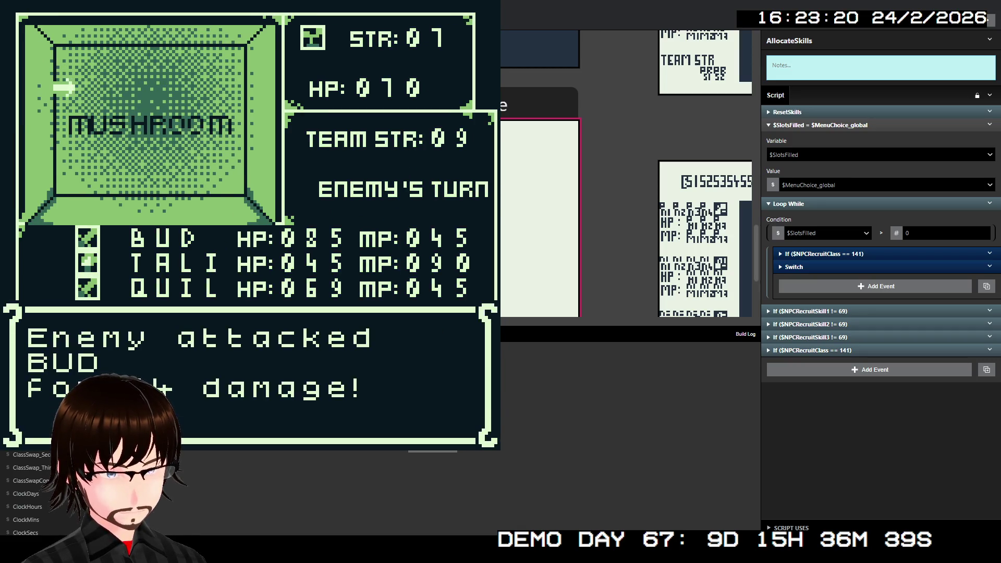
pyautogui.press('z')
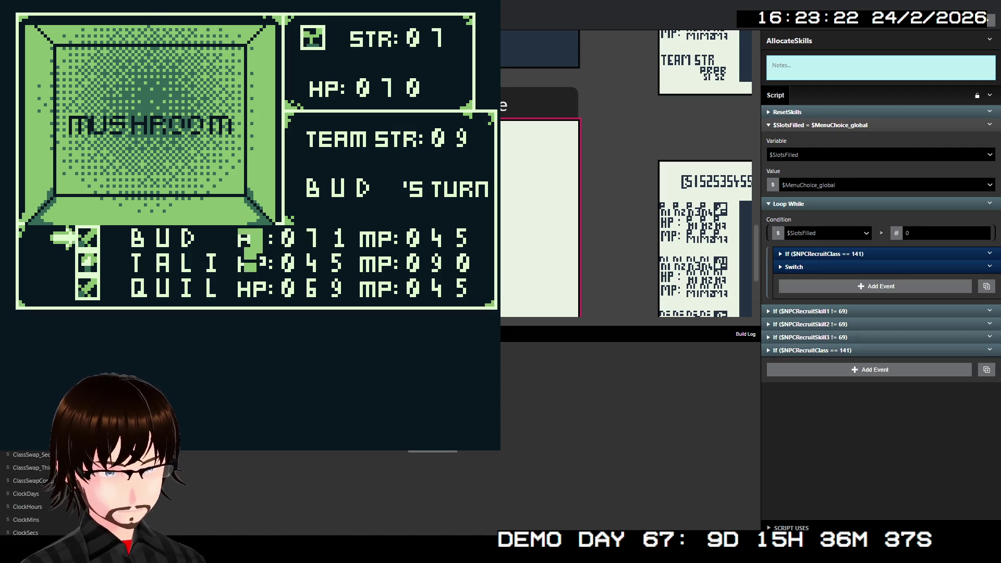
pyautogui.press('z')
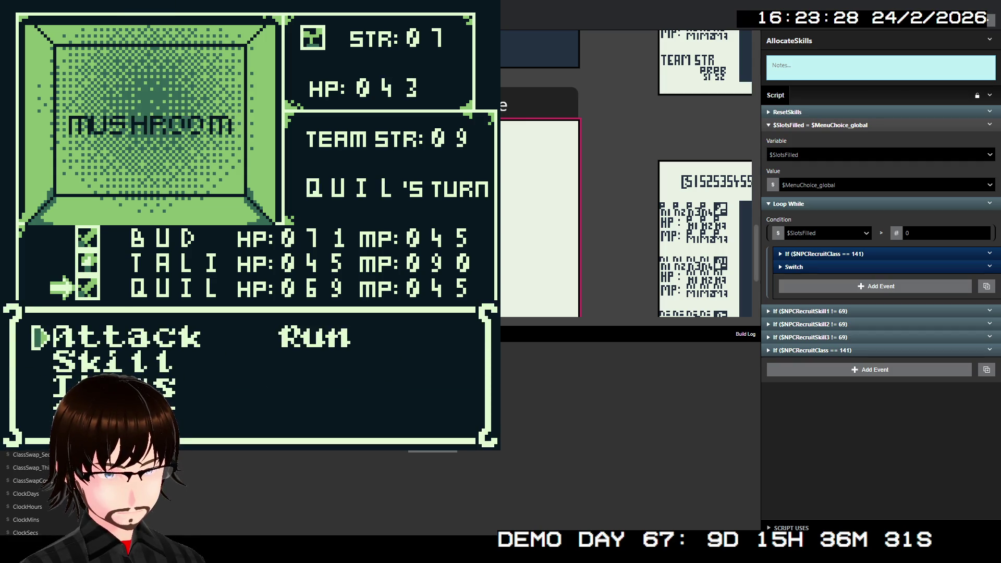
pyautogui.press('Down')
pyautogui.press('z')
pyautogui.press('Down')
pyautogui.press('z')
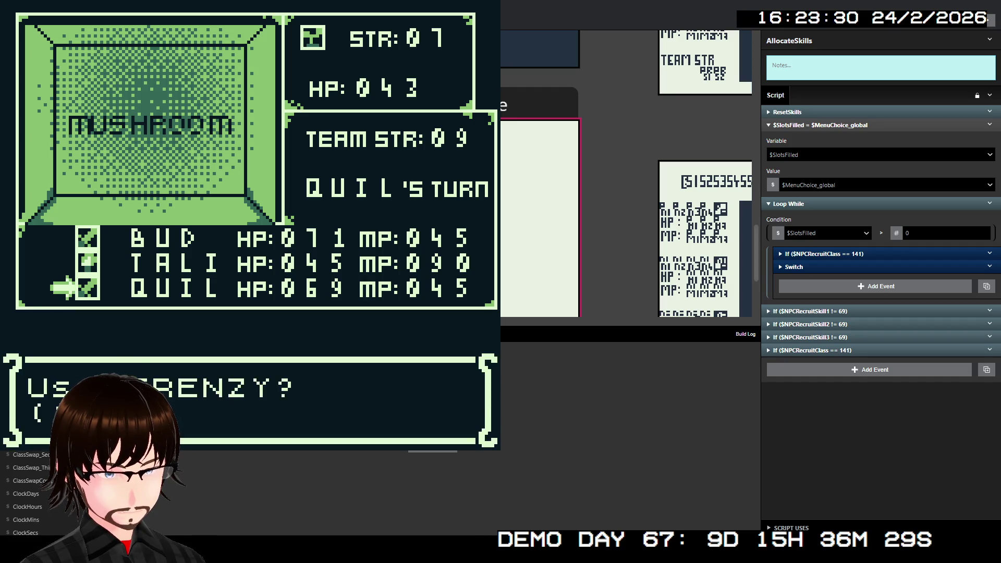
pyautogui.press('z')
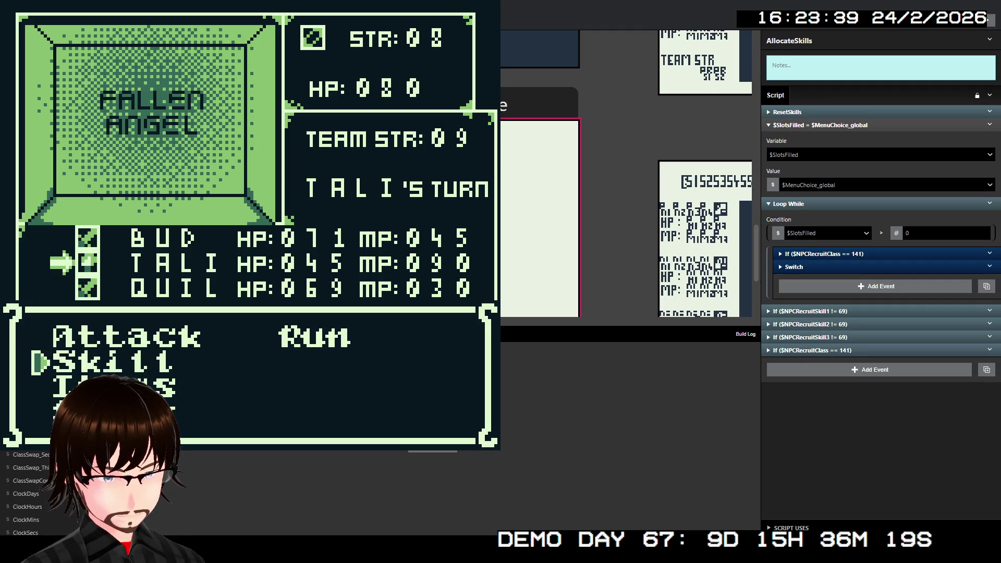
# - Cast TALI's Dark skill on the Fallen Angel, then again in the next battle
pyautogui.press('z')
pyautogui.press('z')
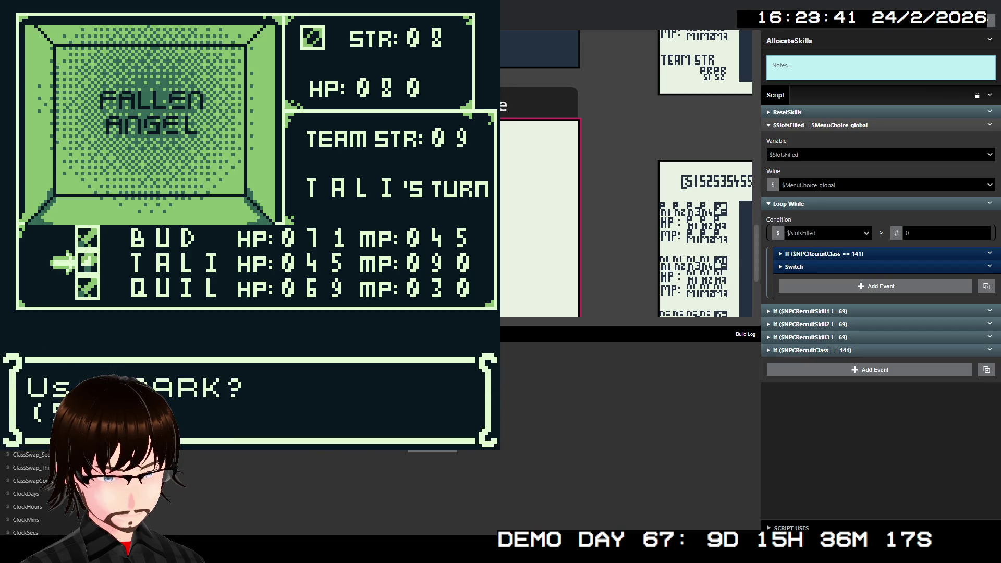
pyautogui.press('z')
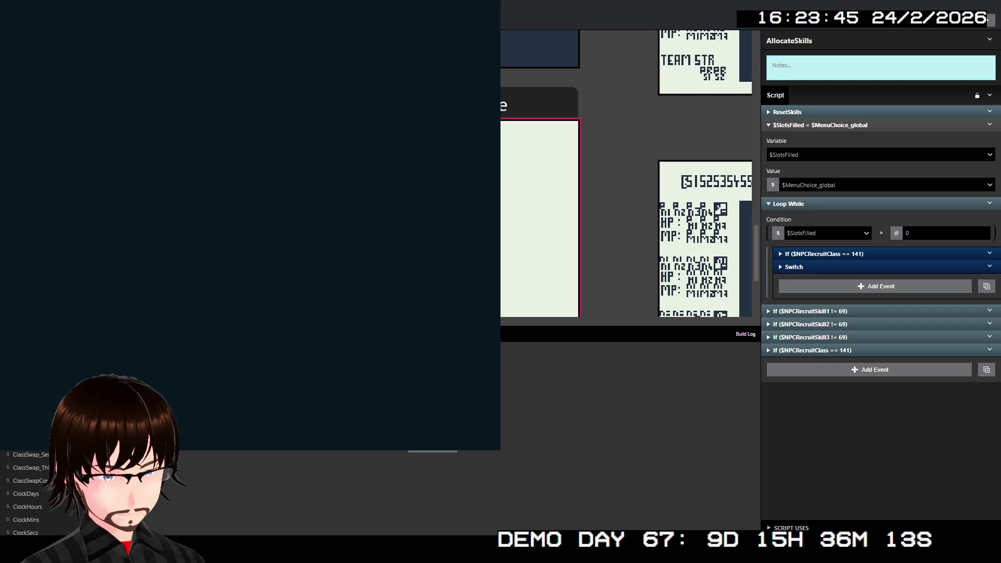
pyautogui.press('Left')
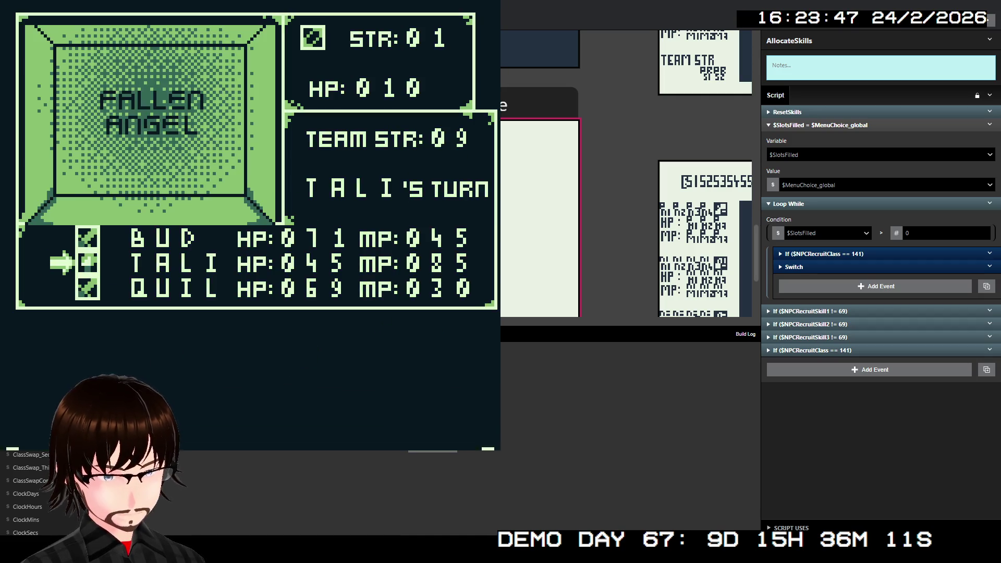
pyautogui.press('z')
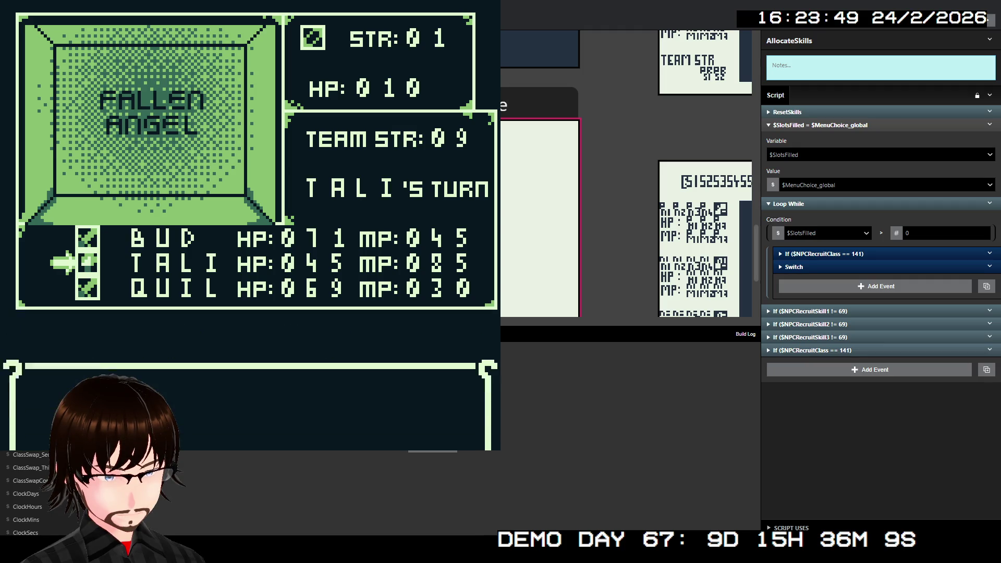
pyautogui.press('Right')
pyautogui.press('z')
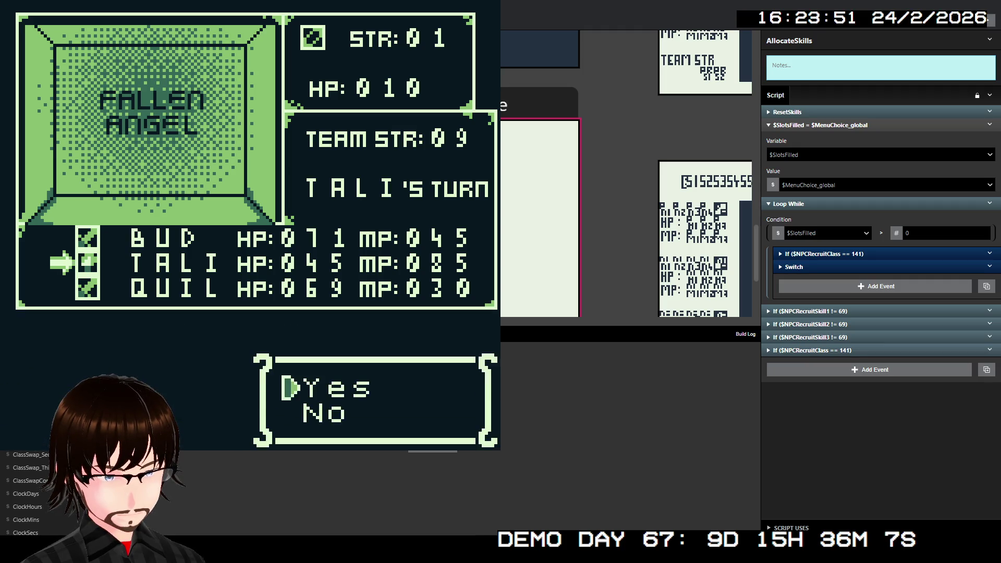
pyautogui.press('z')
pyautogui.press('z')
pyautogui.press('z')
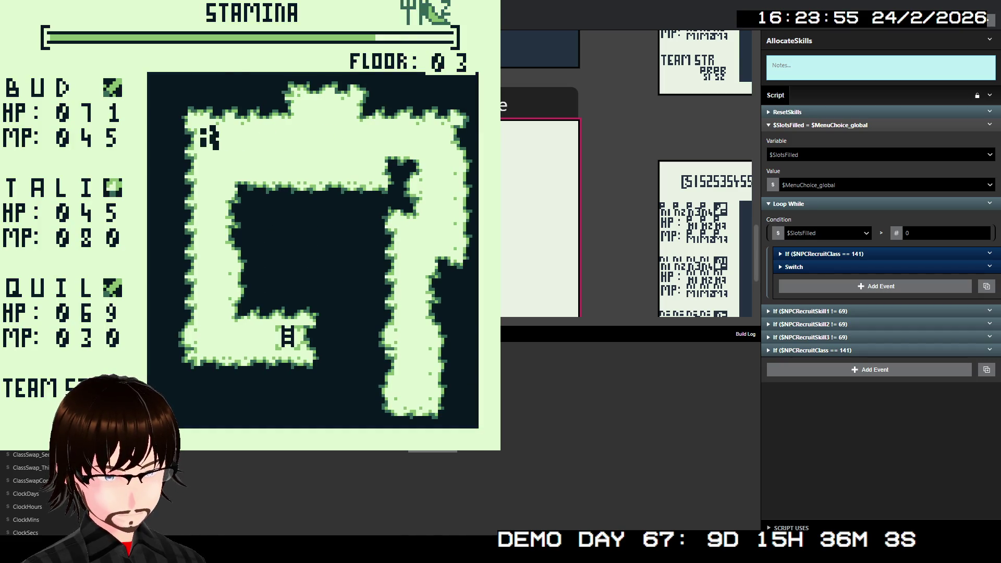
# - Defeat the Slug with Fire and attacks, then finish the Troll and collect its reward
pyautogui.press('Down')
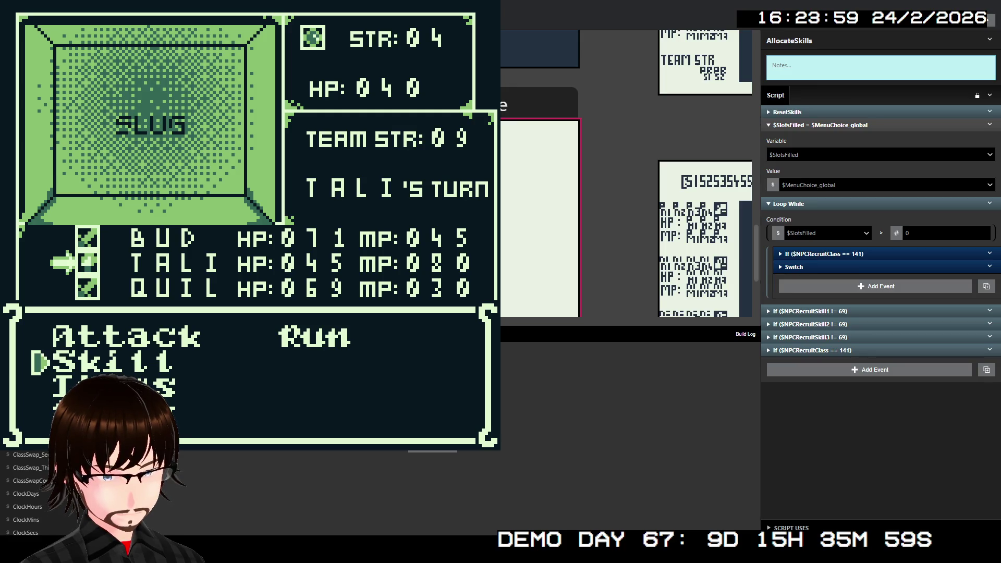
pyautogui.press('z')
pyautogui.press('z')
pyautogui.press('z')
pyautogui.press('z')
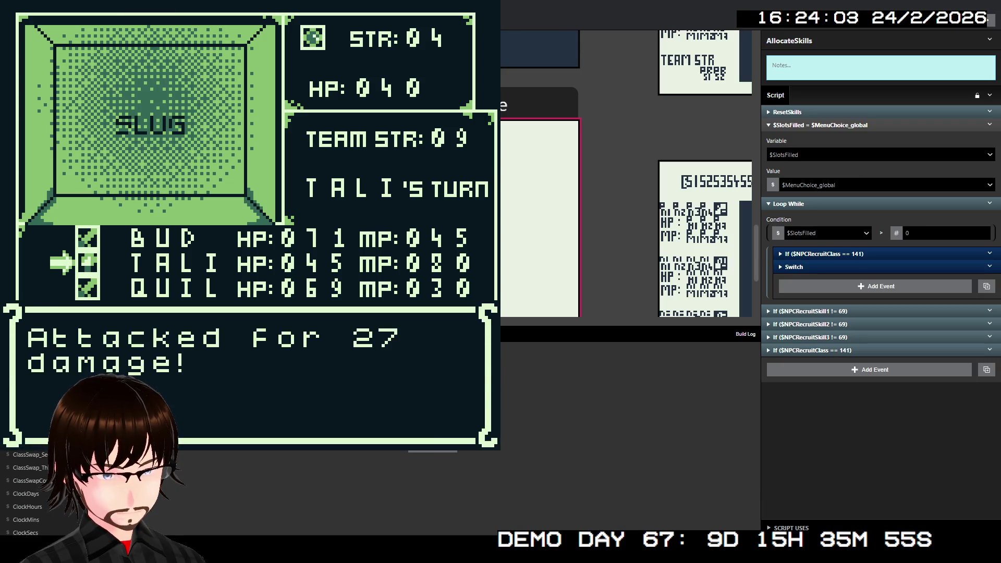
pyautogui.press('z')
pyautogui.press('z')
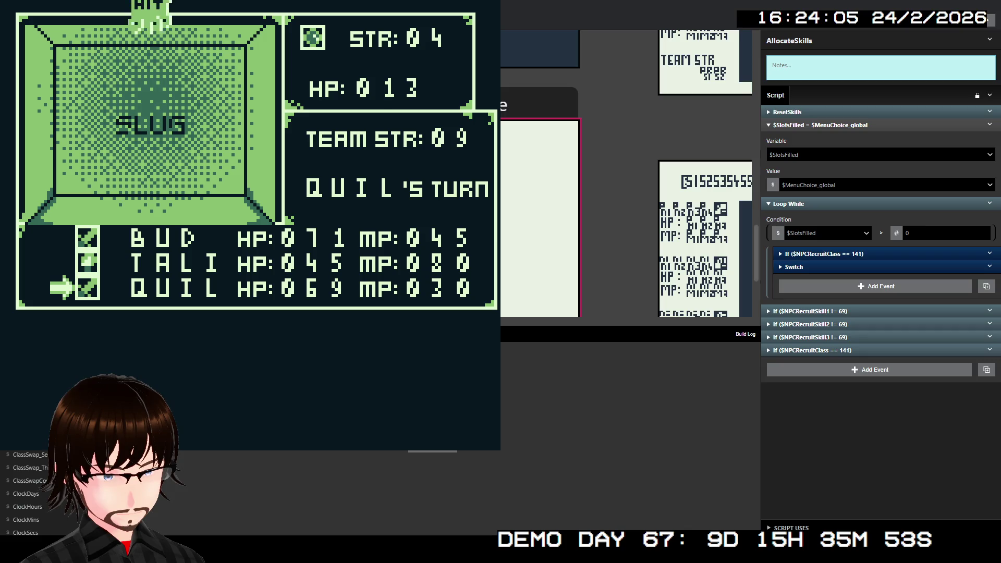
pyautogui.press('z')
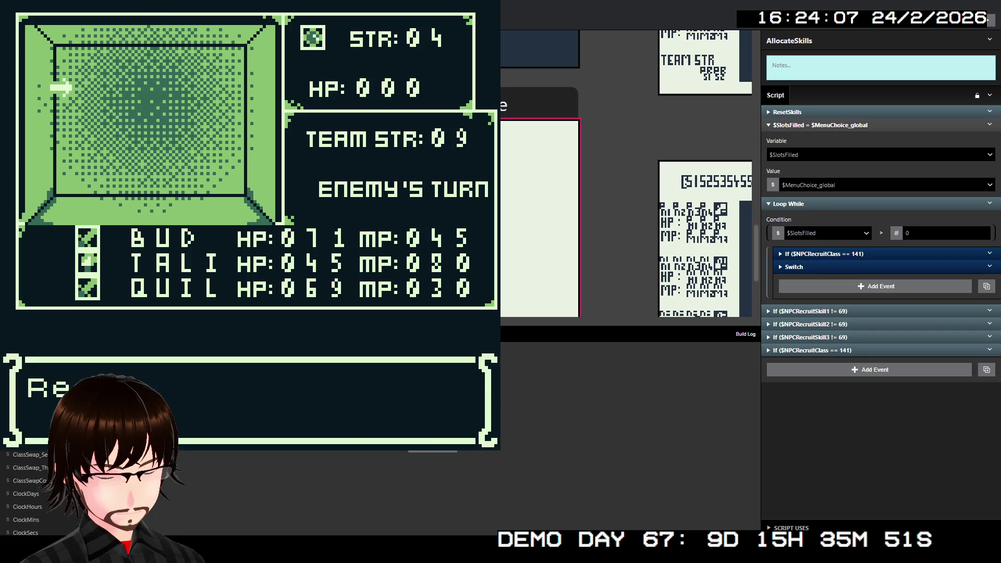
pyautogui.press('z')
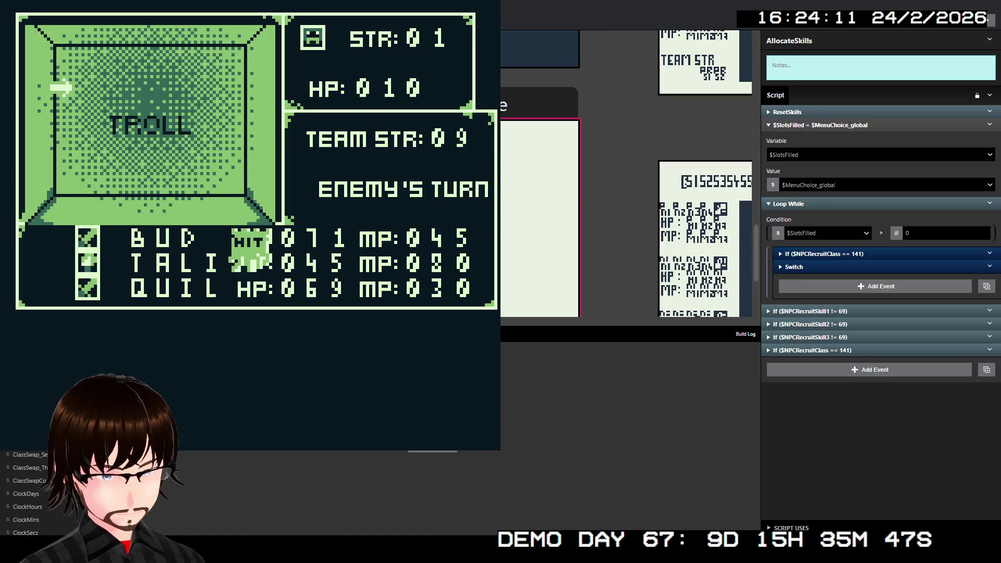
pyautogui.press('z')
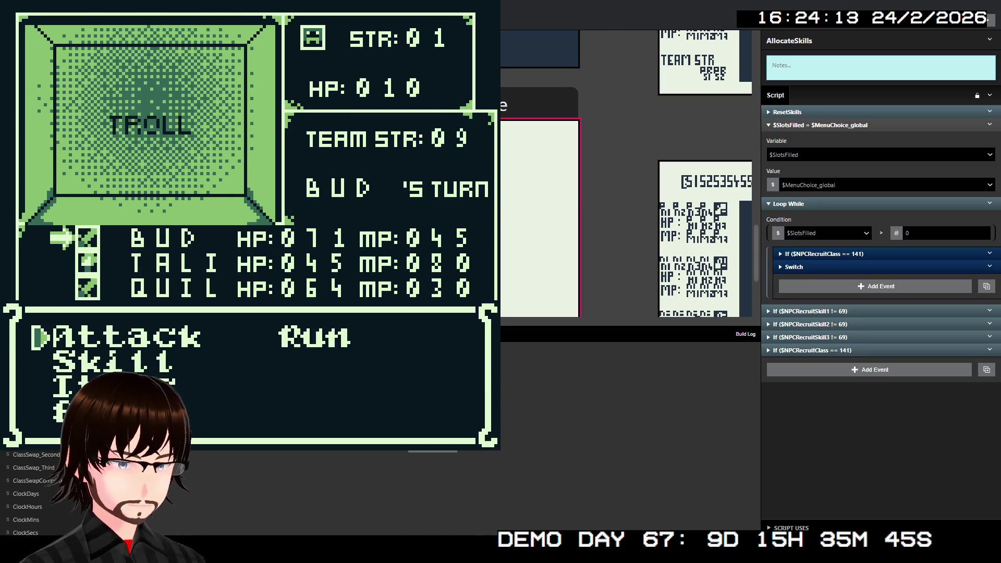
pyautogui.press('z')
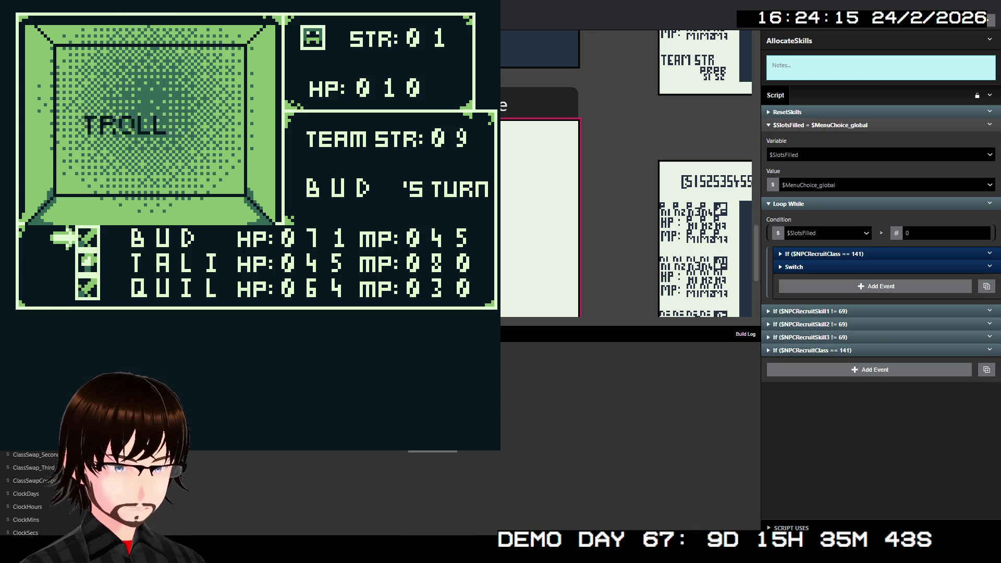
pyautogui.press('z')
pyautogui.press('z')
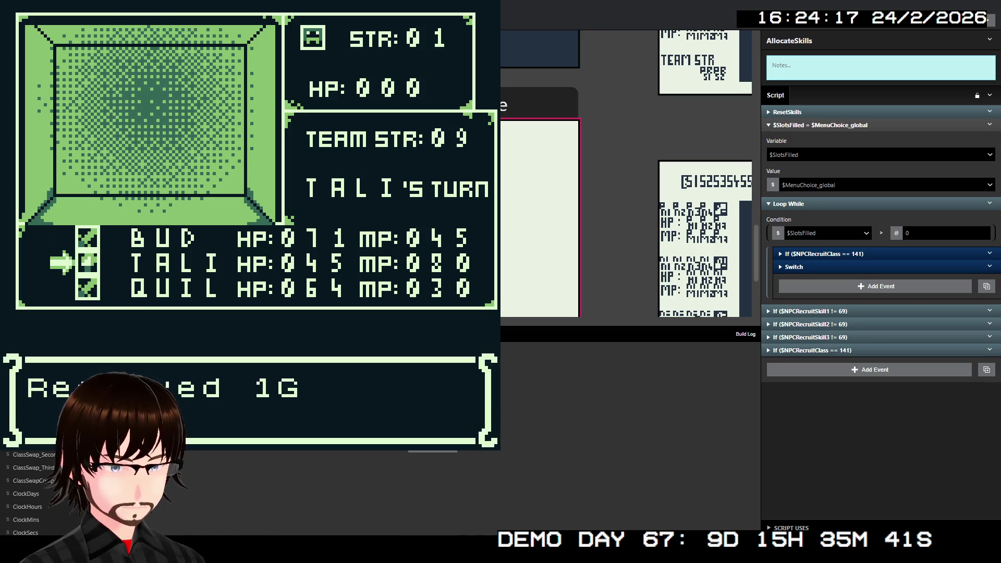
pyautogui.press('z')
# - Walk right into a Fallen Angel battle and choose QUIL's Frenzy against it
pyautogui.press('Right')
pyautogui.press('Right')
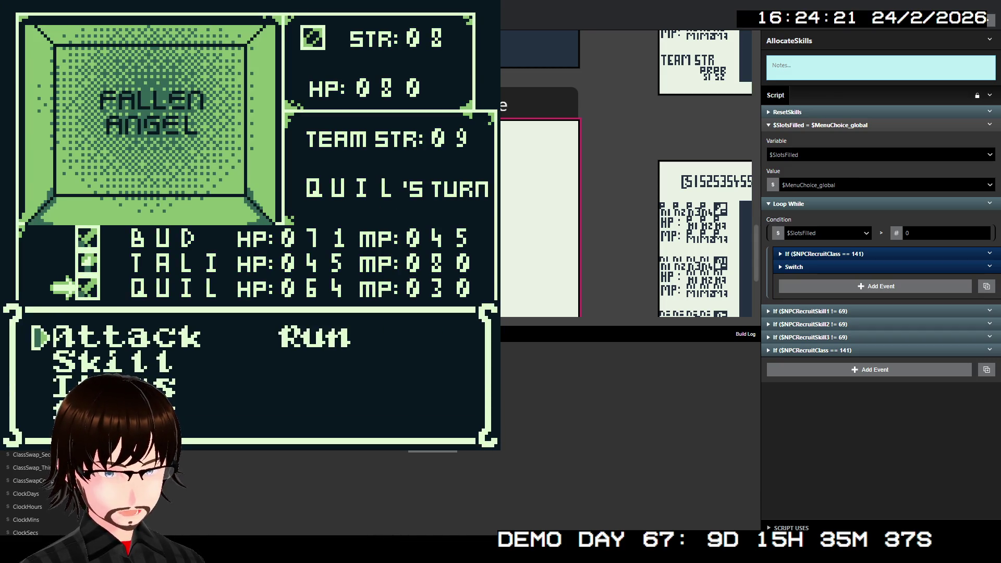
pyautogui.press('z')
pyautogui.press('z')
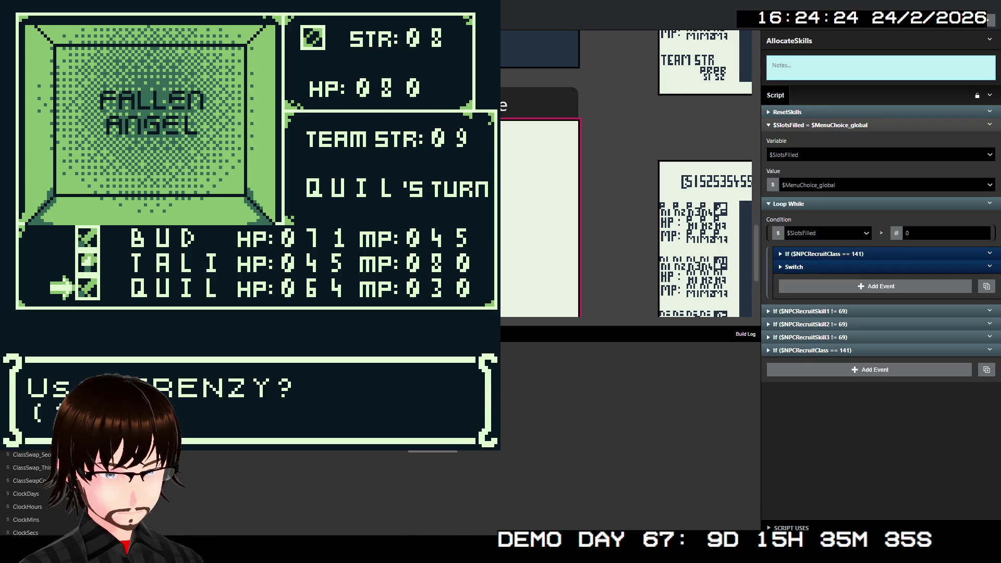
pyautogui.press('z')
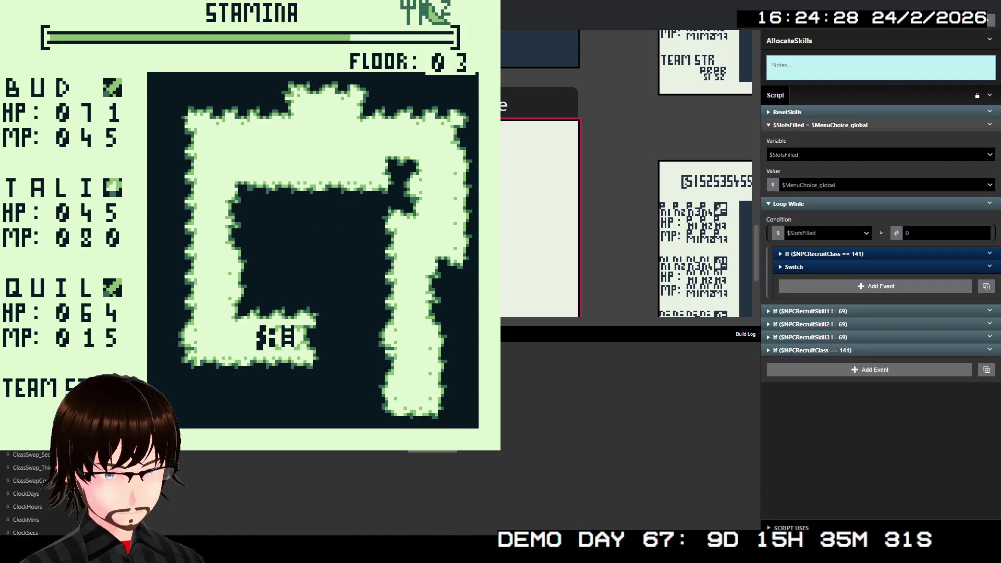
# - Move on to floor 04, beat the Man Trap, and agree to talk to the hidden adventurer XEN
pyautogui.press('z')
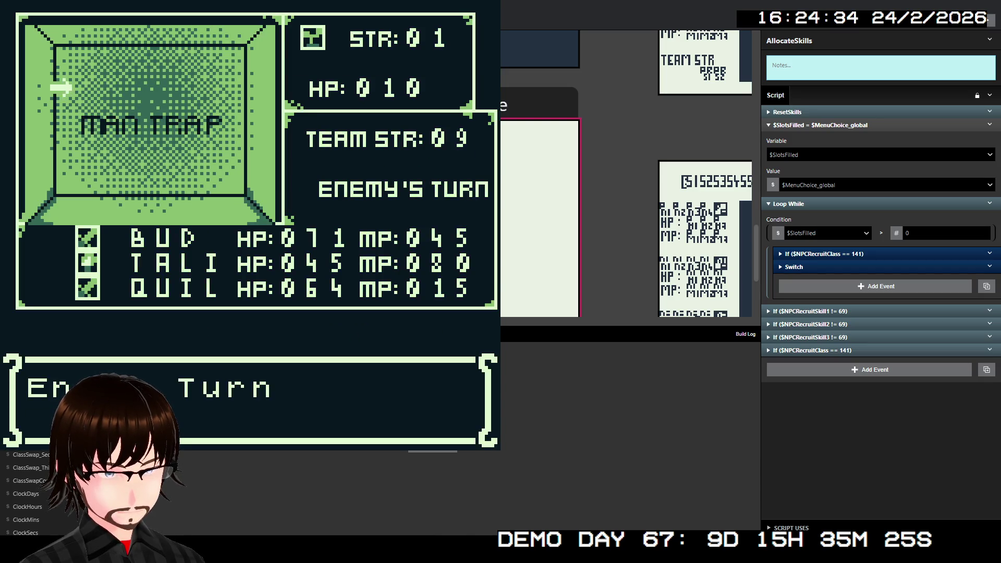
pyautogui.press('z')
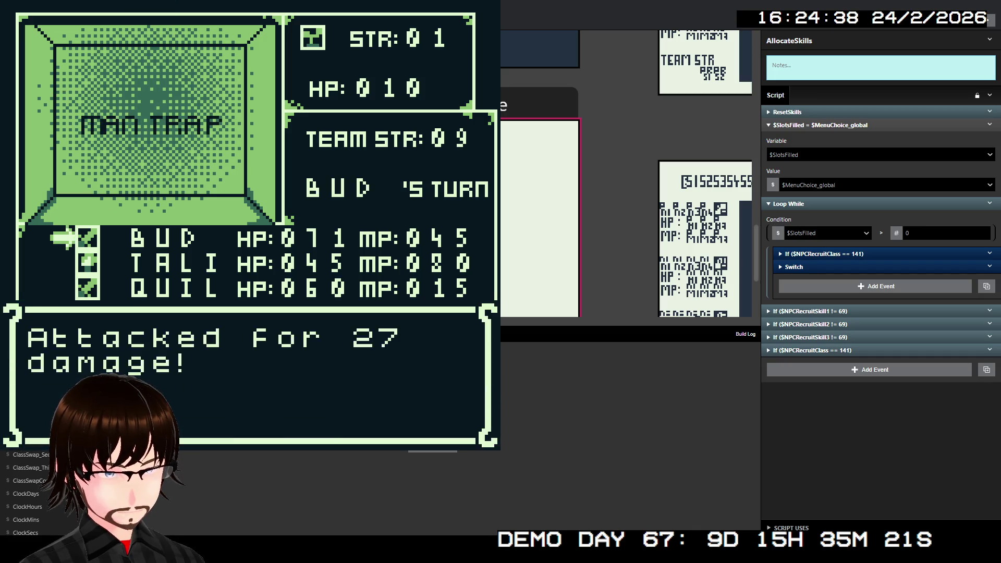
pyautogui.press('Down')
pyautogui.press('Down')
pyautogui.press('Down')
pyautogui.press('Down')
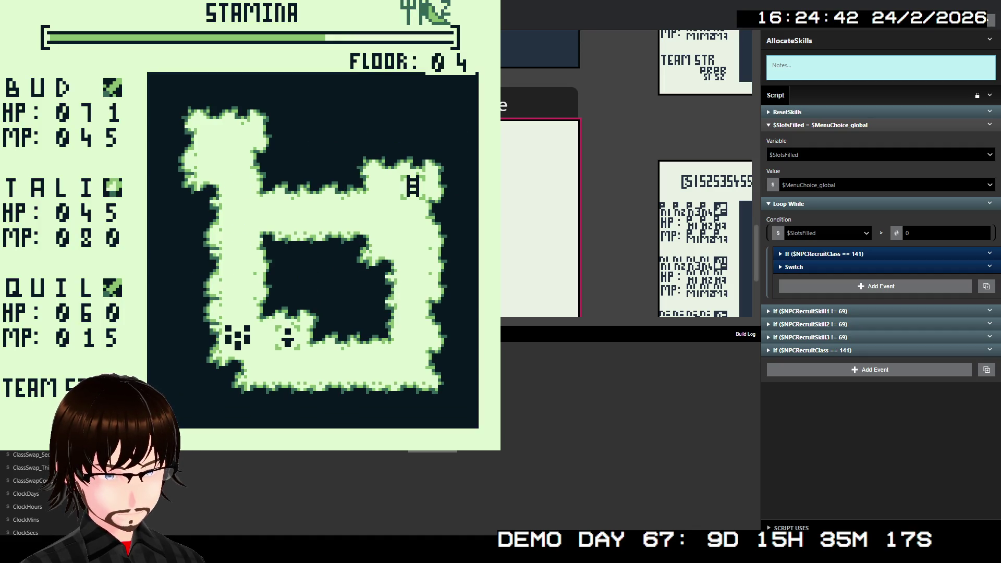
pyautogui.press('Right')
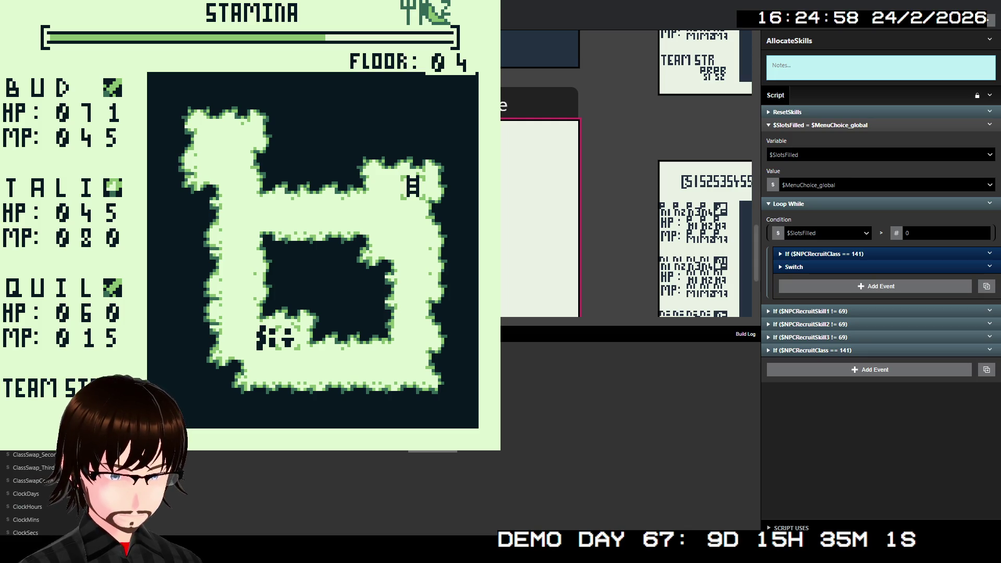
pyautogui.press('Right')
pyautogui.press('z')
pyautogui.press('z')
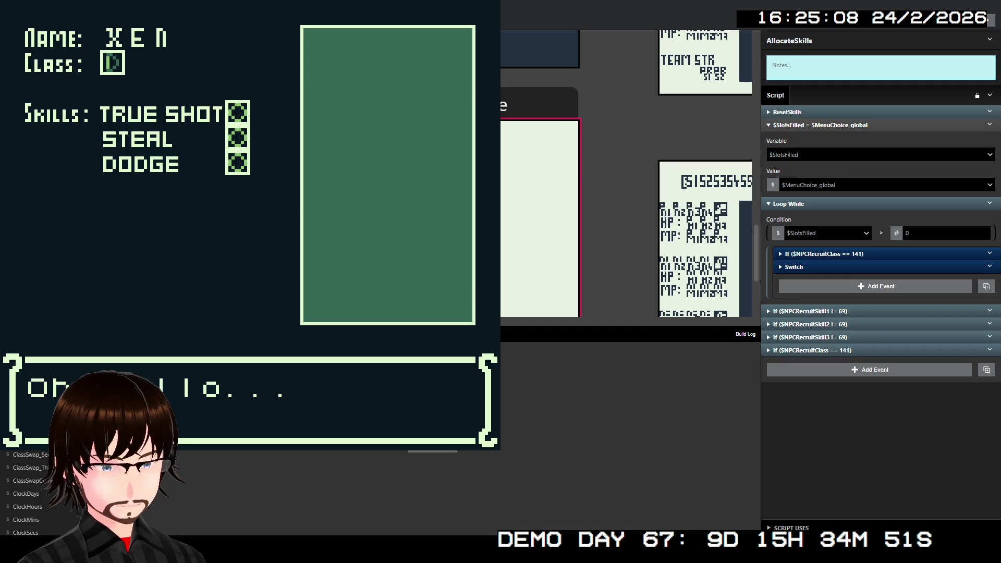
# - In CharacterRecruit's On Init, move Show Overlay to just below Fade Screen In
pyautogui.hscroll(5, 625, 172)
pyautogui.scroll(10, 625, 172)
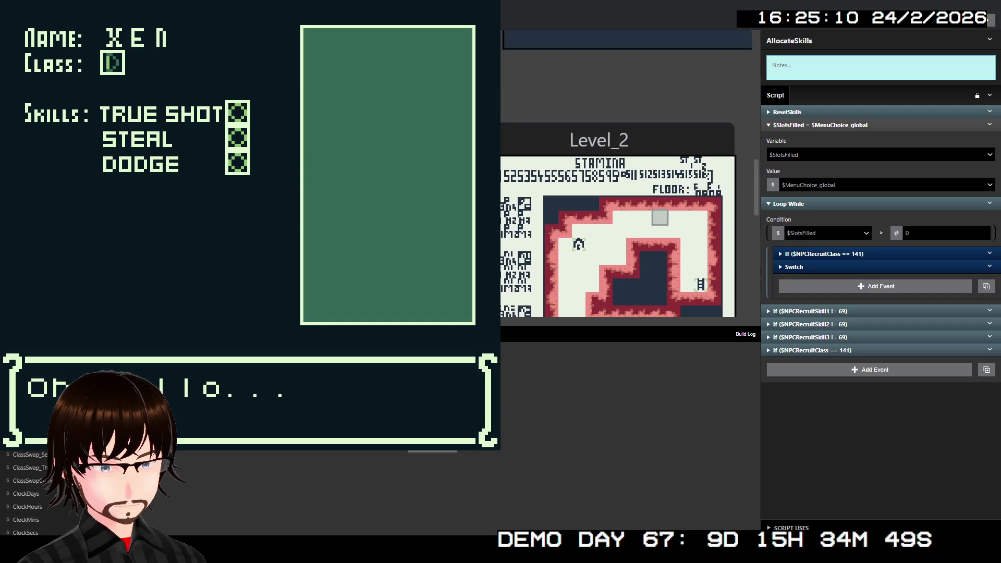
pyautogui.hscroll(-5, 626, 178)
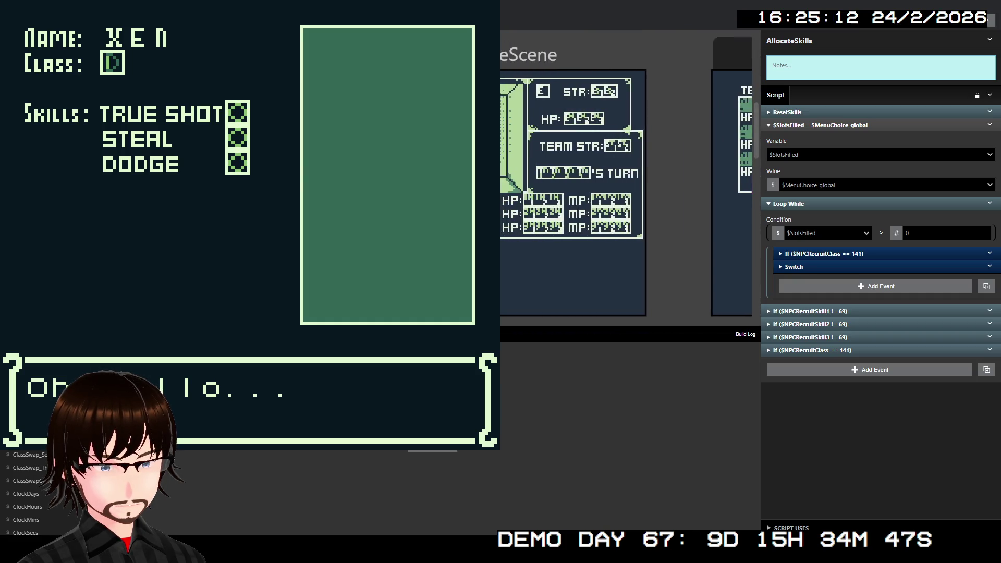
pyautogui.hscroll(10, 626, 177)
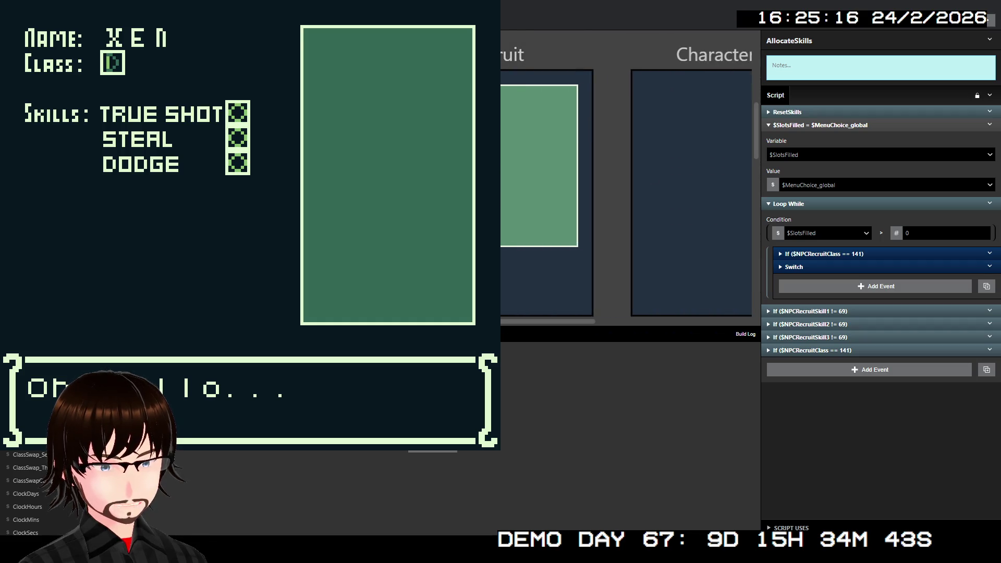
pyautogui.click(542, 54)
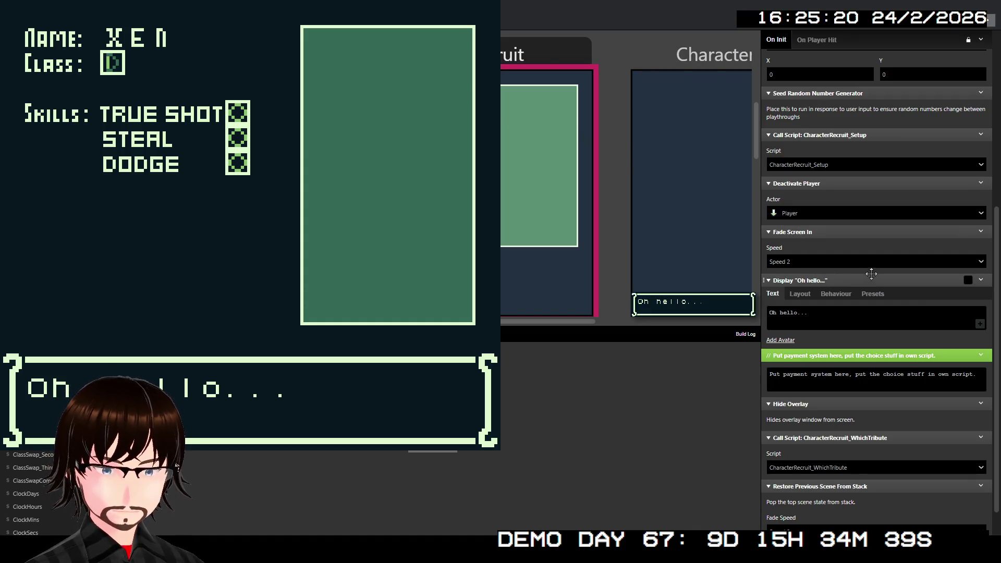
pyautogui.scroll(2, 874, 264)
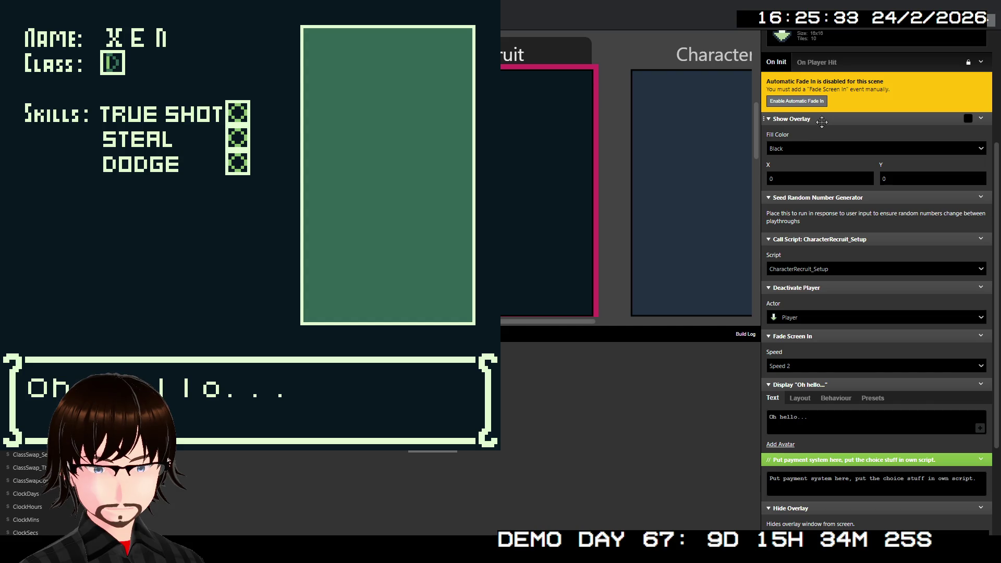
pyautogui.moveTo(822, 121)
pyautogui.mouseDown()
pyautogui.moveTo(838, 213)
pyautogui.moveTo(839, 317)
pyautogui.mouseUp()
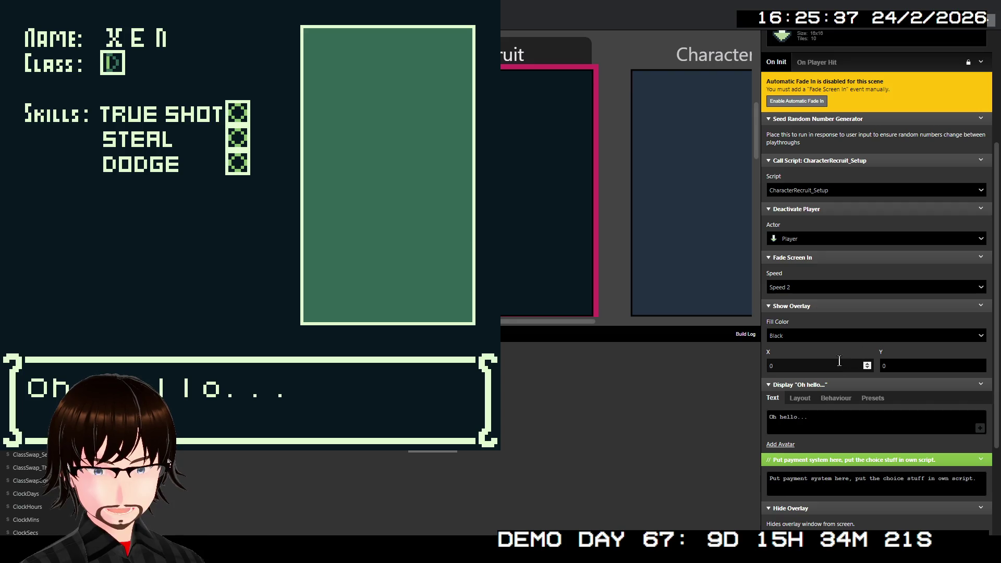
# - Make the same reorder in CharacterRecruit_FAKE's On Init, then close the running game
pyautogui.hscroll(2, 601, 230)
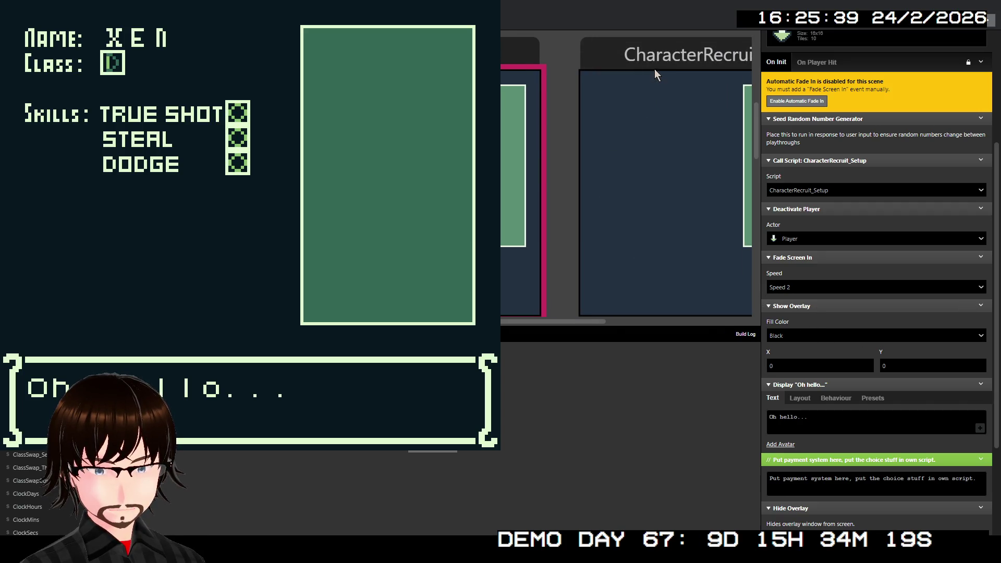
pyautogui.click(655, 69)
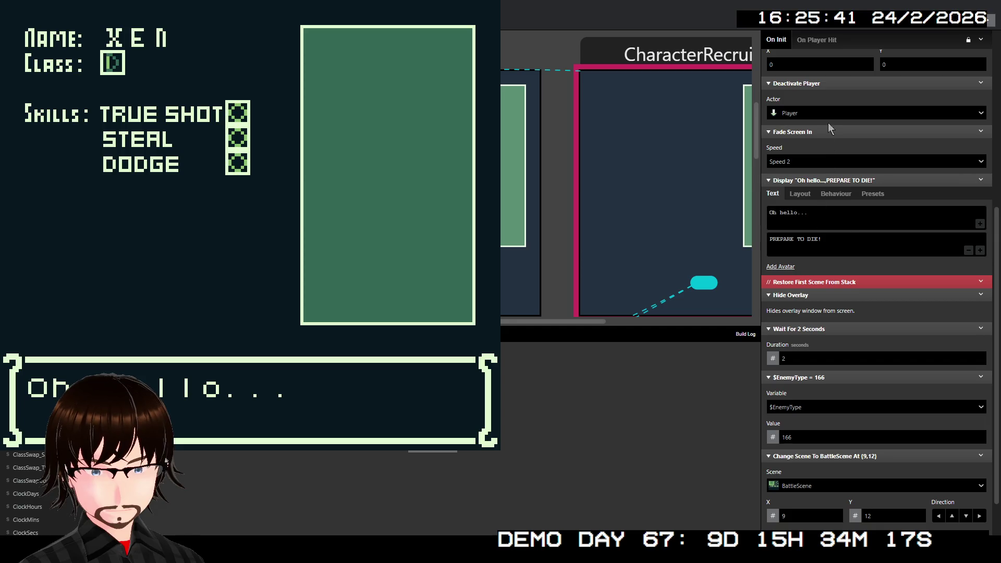
pyautogui.scroll(2, 838, 156)
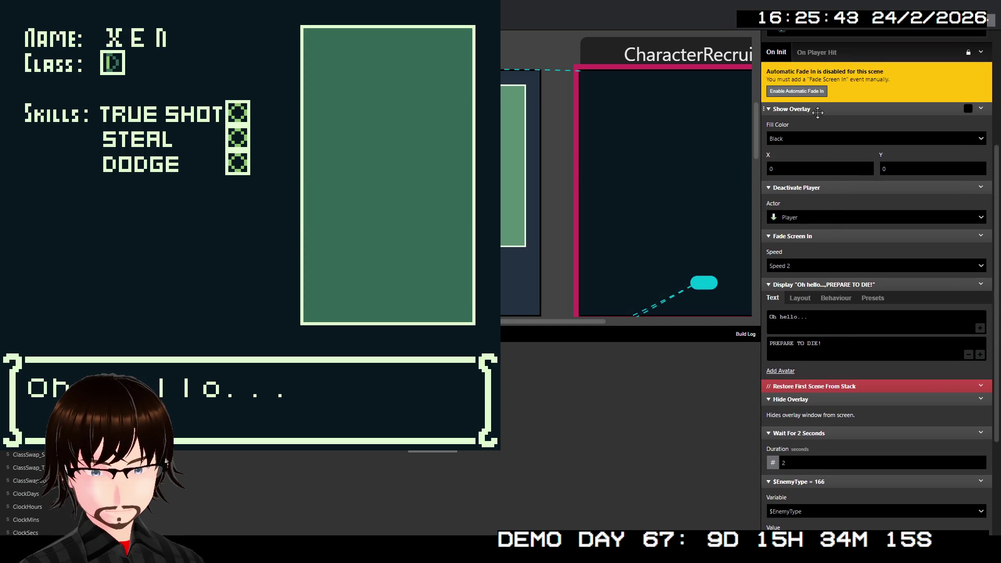
pyautogui.moveTo(817, 113)
pyautogui.mouseDown()
pyautogui.moveTo(812, 180)
pyautogui.moveTo(824, 244)
pyautogui.moveTo(821, 218)
pyautogui.mouseUp()
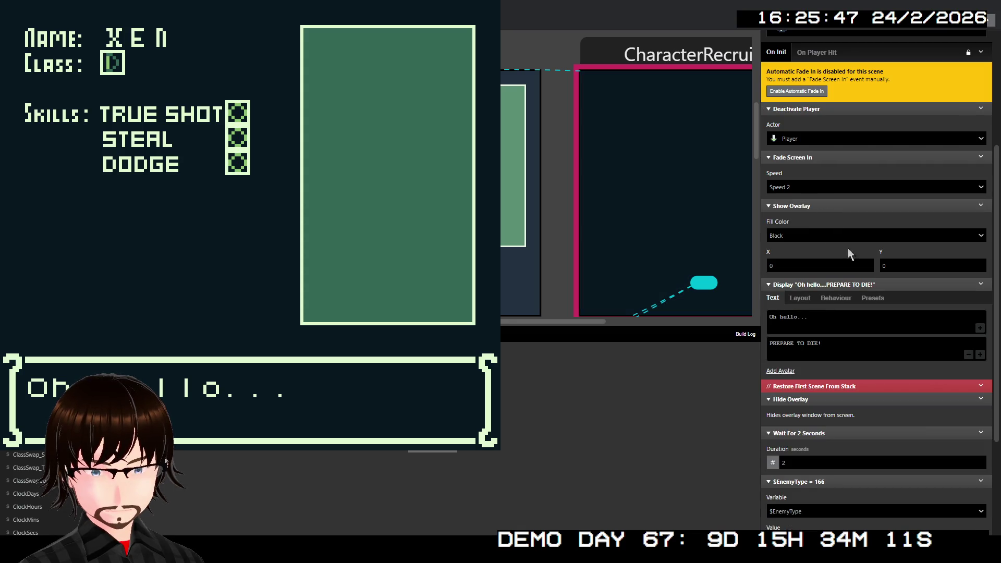
pyautogui.hscroll(-1, 564, 255)
pyautogui.hscroll(2, 558, 255)
pyautogui.hscroll(-5, 574, 251)
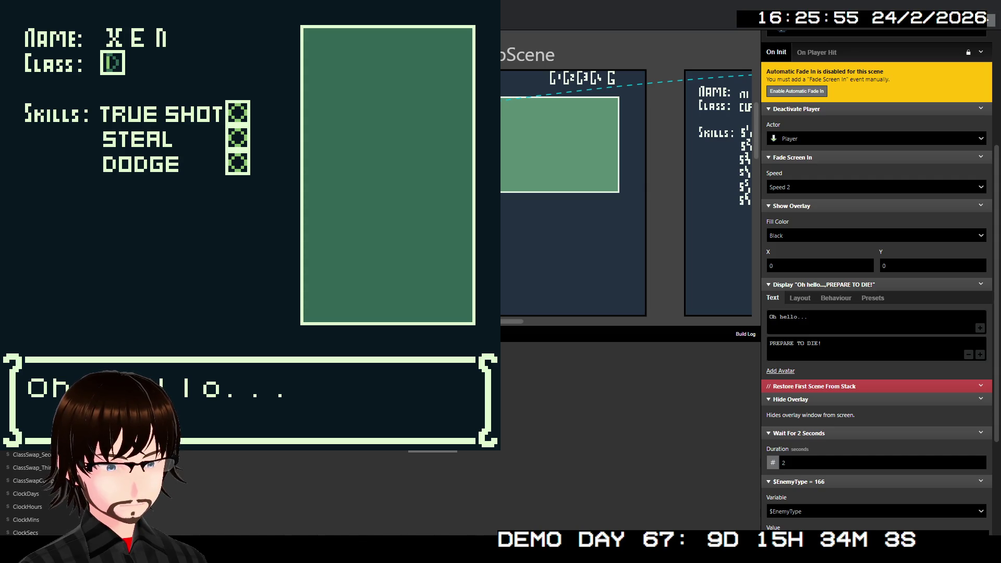
pyautogui.hotkey('alt', 'F4')
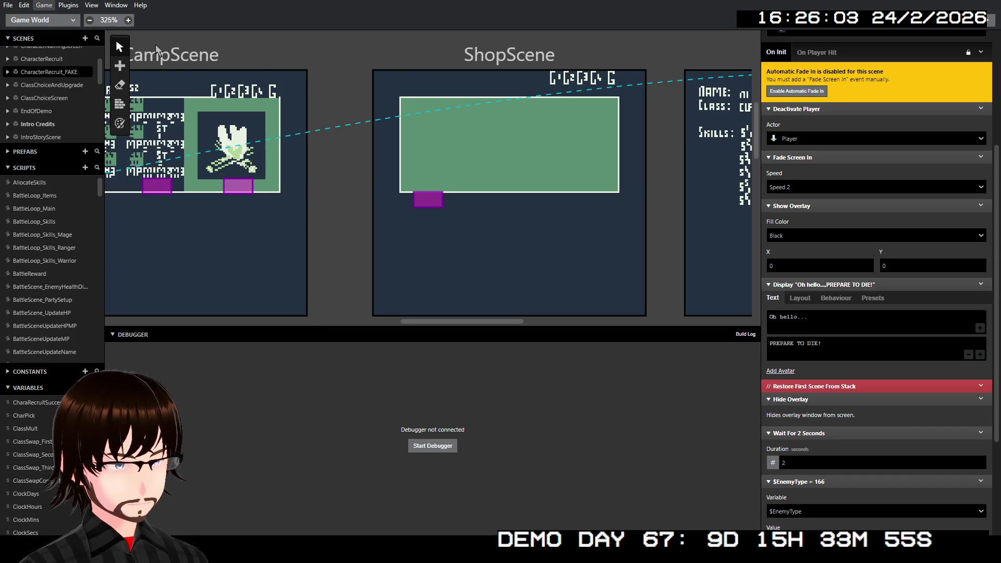
# - Rebuild and relaunch the game with Ctrl+B to test the updated recruit scenes
pyautogui.hotkey('ctrl', 'b')
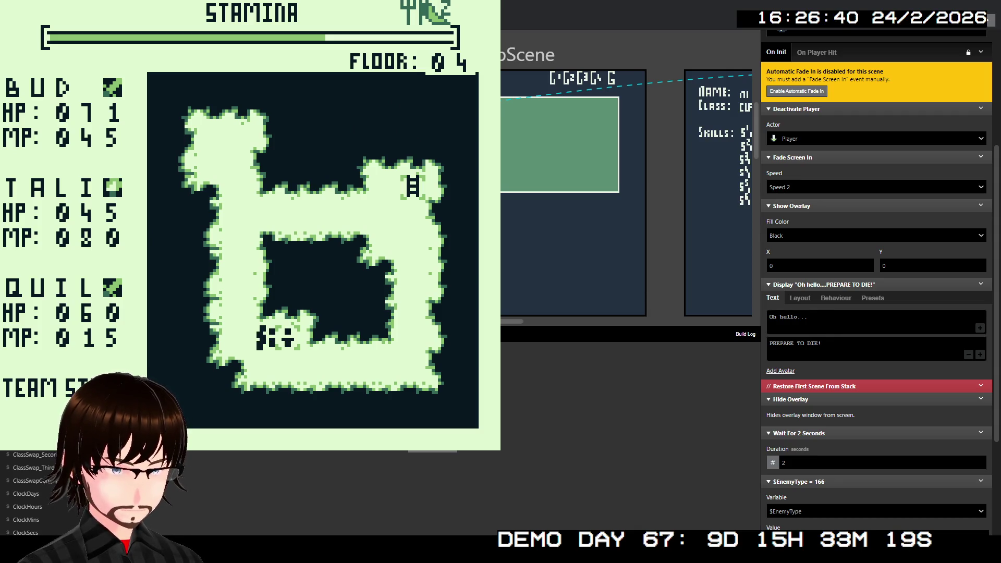
# - Flee the Man Trap battle, greet the adventurer, then relaunch the game for a fresh playtest
pyautogui.press('Right')
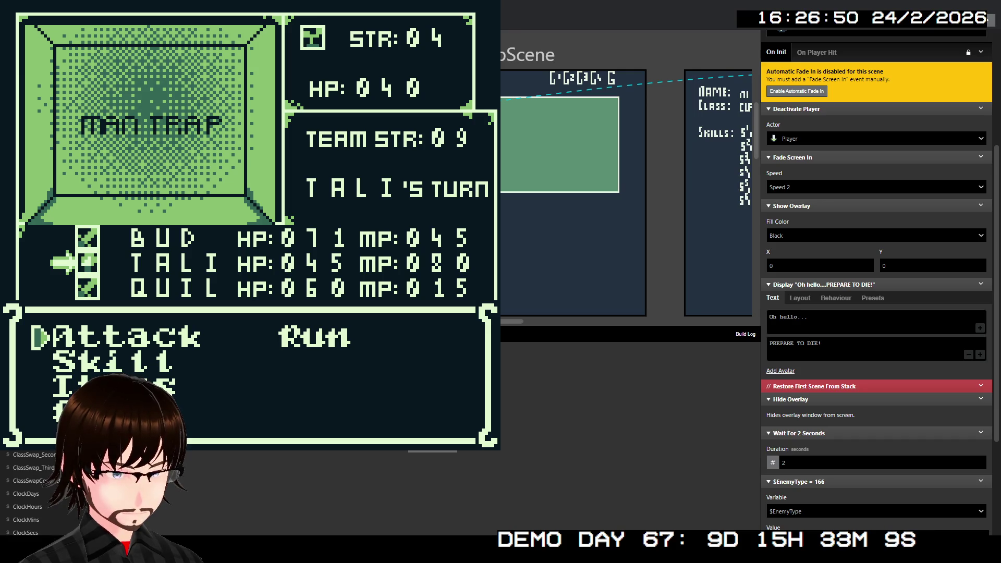
pyautogui.press('Right')
pyautogui.press('z')
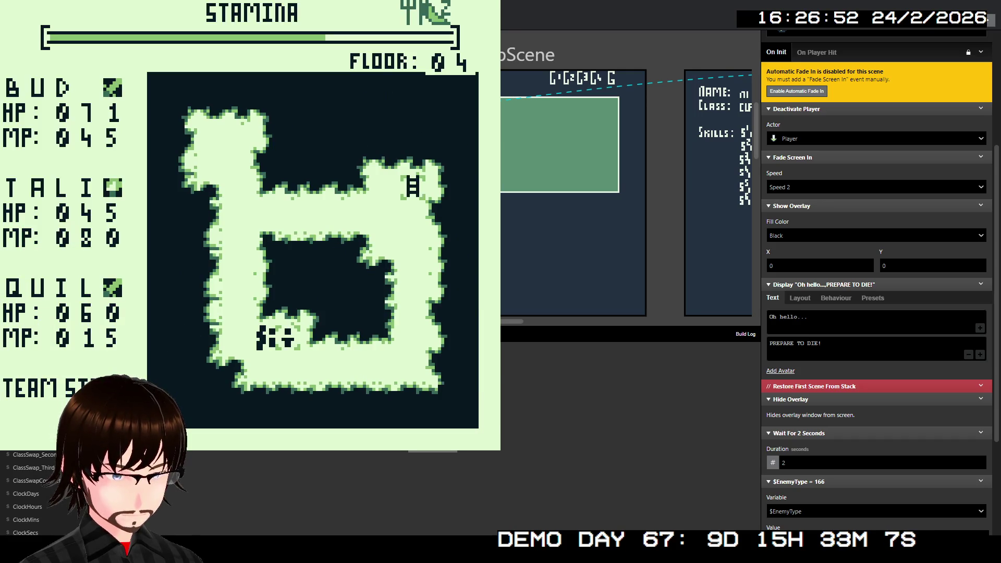
pyautogui.press('z')
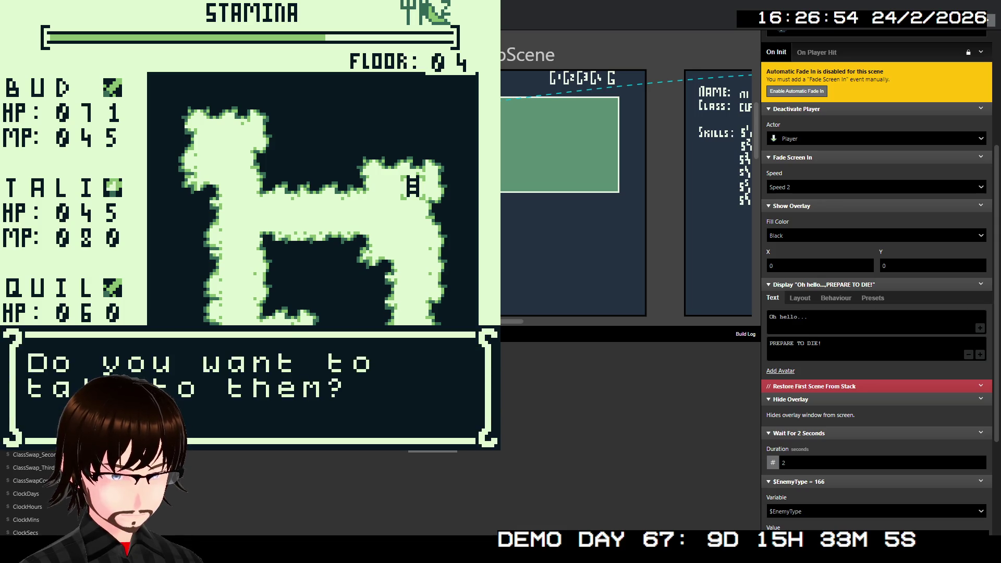
pyautogui.press('z')
pyautogui.press('z')
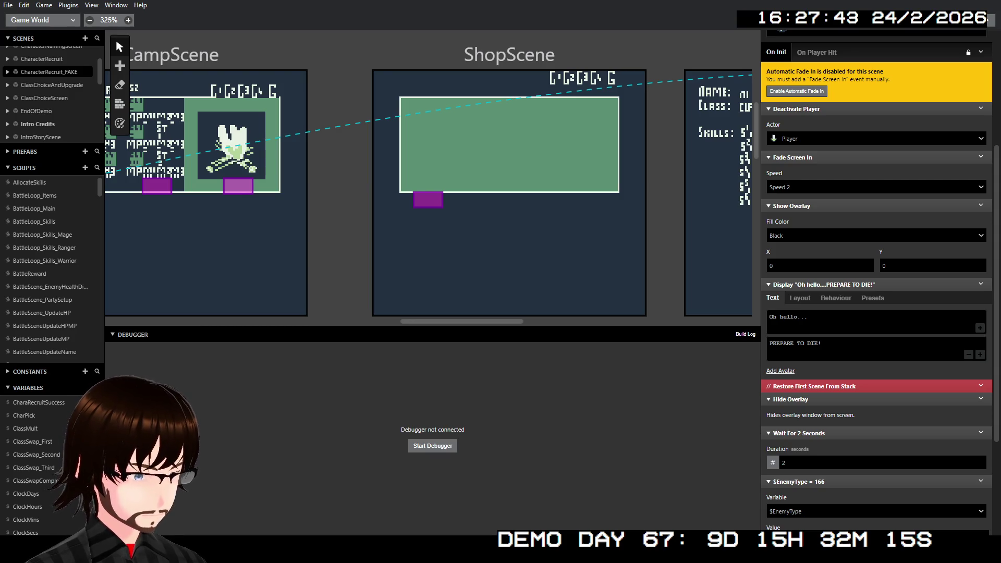
pyautogui.hotkey('ctrl', 'p')
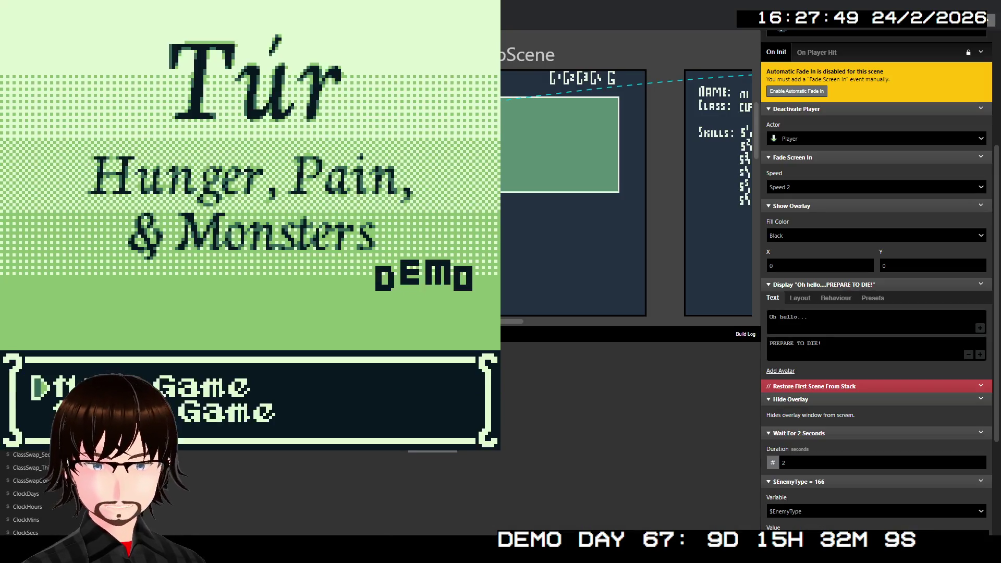
# - Start a new game, accept the player name, choose Warrior, and walk up floor 01
pyautogui.press('z')
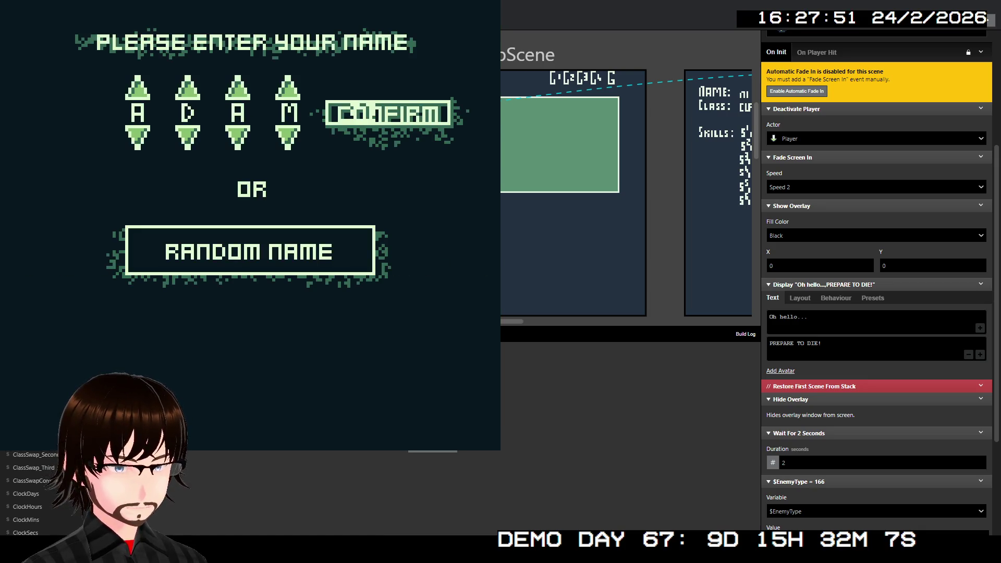
pyautogui.press('z')
pyautogui.press('z')
pyautogui.press('z')
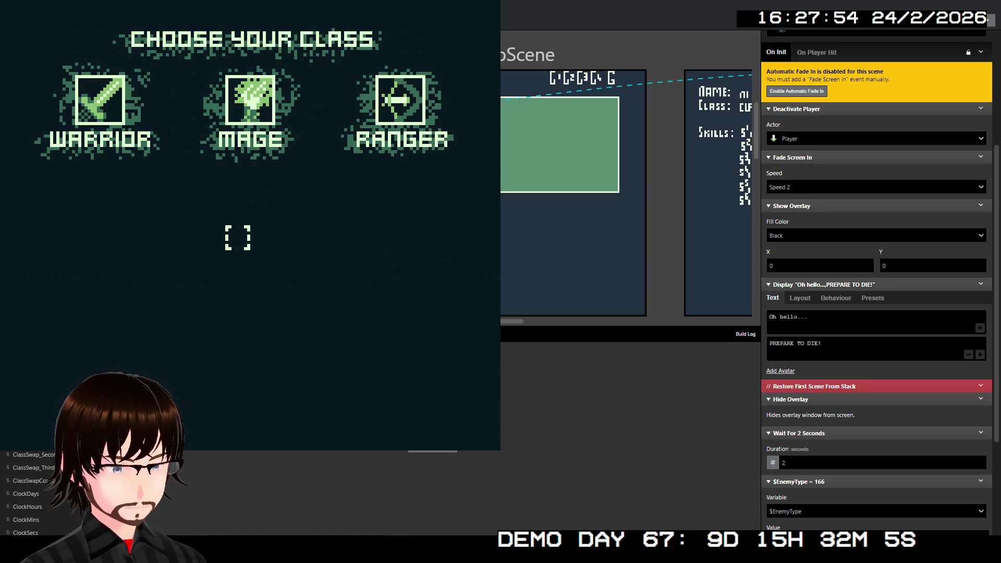
pyautogui.press('Left')
pyautogui.press('Up')
pyautogui.press('Right')
pyautogui.press('Down')
pyautogui.press('z')
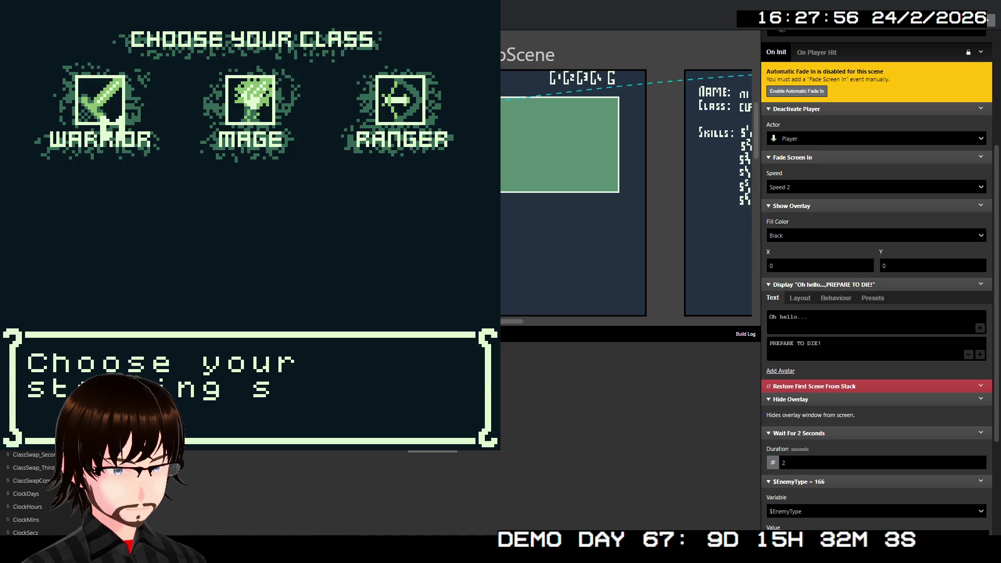
pyautogui.press('z')
pyautogui.press('z')
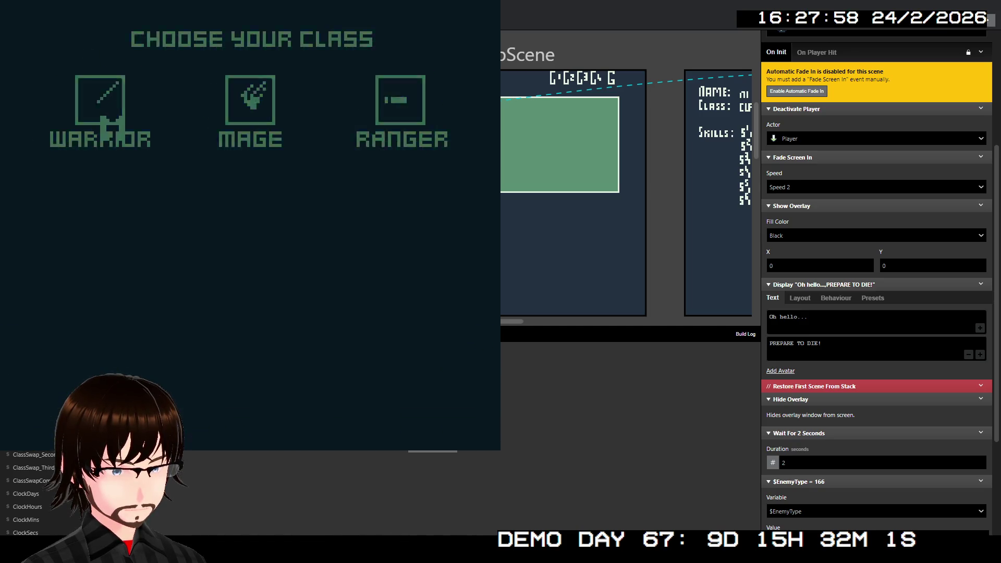
pyautogui.press('z')
pyautogui.press('Up')
pyautogui.press('Up')
pyautogui.press('Up')
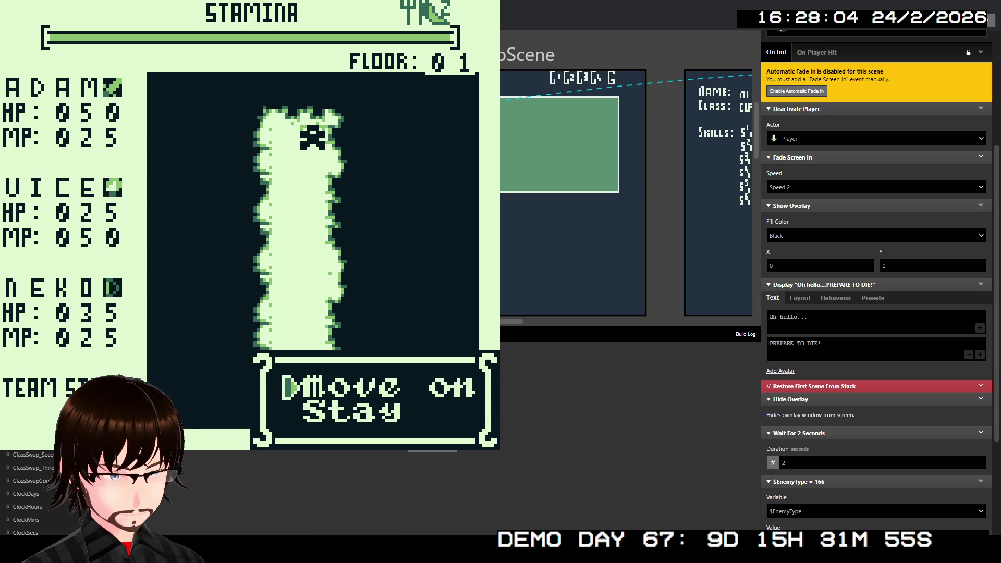
# - Move on to floor 02 and beat the Living Armour, attacking instead of using VICE's skills
pyautogui.press('z')
pyautogui.press('Left')
pyautogui.press('Left')
pyautogui.press('Left')
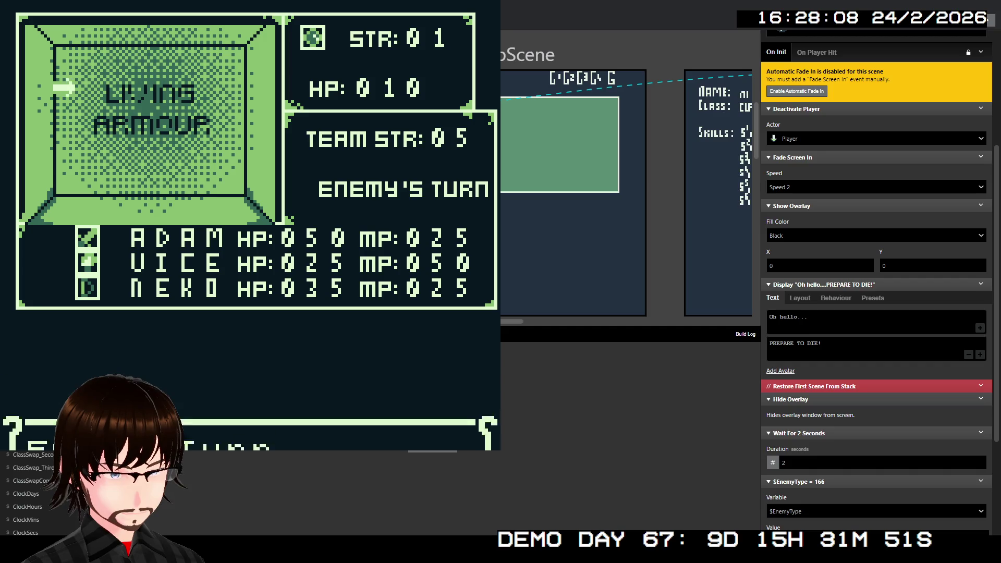
pyautogui.press('z')
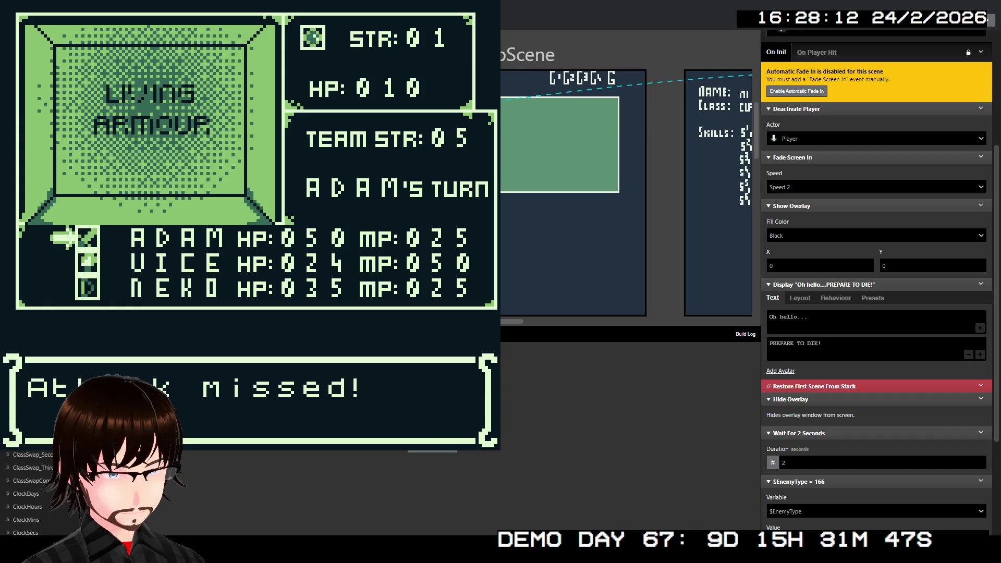
pyautogui.press('Down')
pyautogui.press('z')
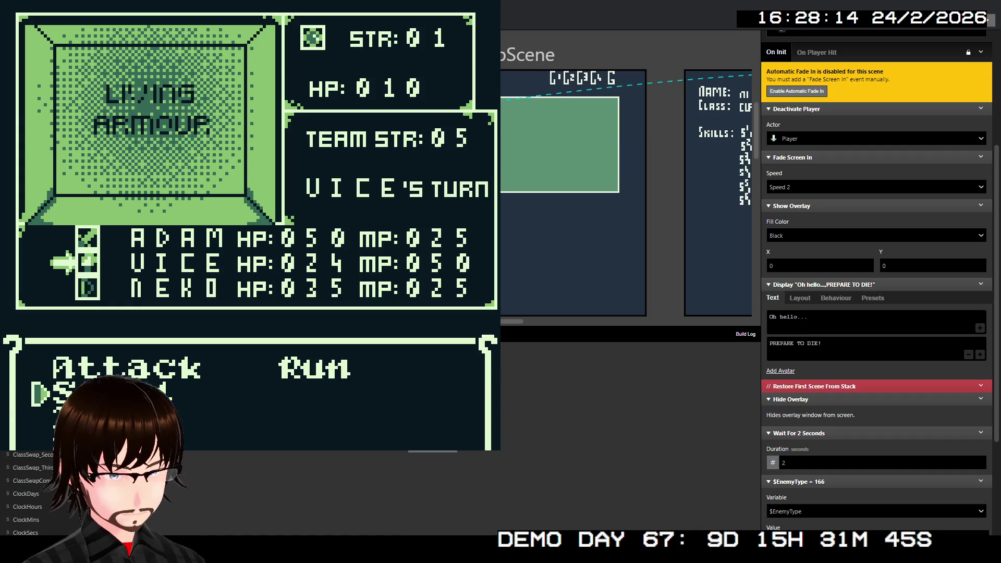
pyautogui.press('x')
pyautogui.press('z')
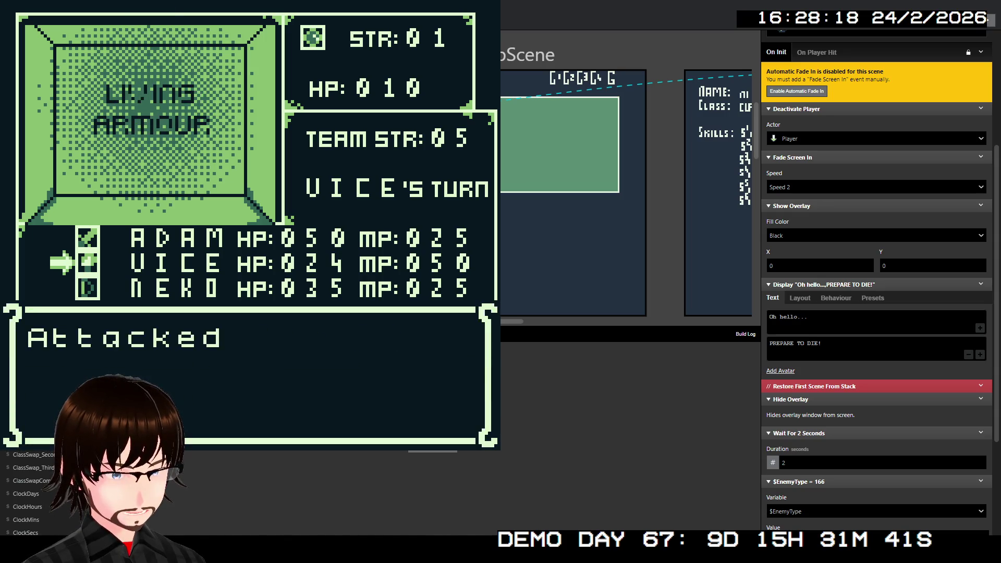
pyautogui.press('z')
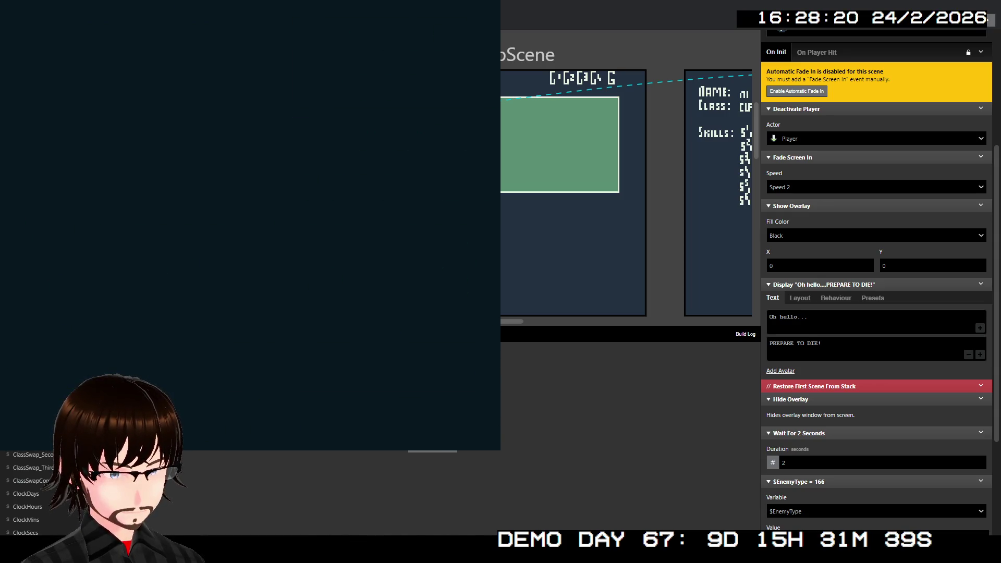
# - Defeat the Zombie with Attacks from ADAM, VICE and NEKO
pyautogui.press('Left')
pyautogui.press('Left')
pyautogui.press('Left')
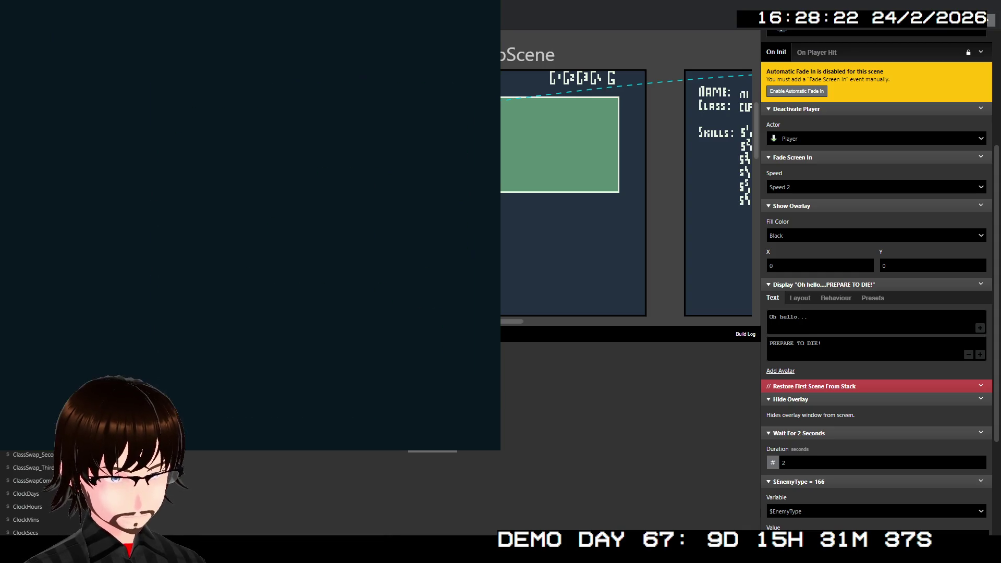
pyautogui.press('Down')
pyautogui.press('Up')
pyautogui.press('Down')
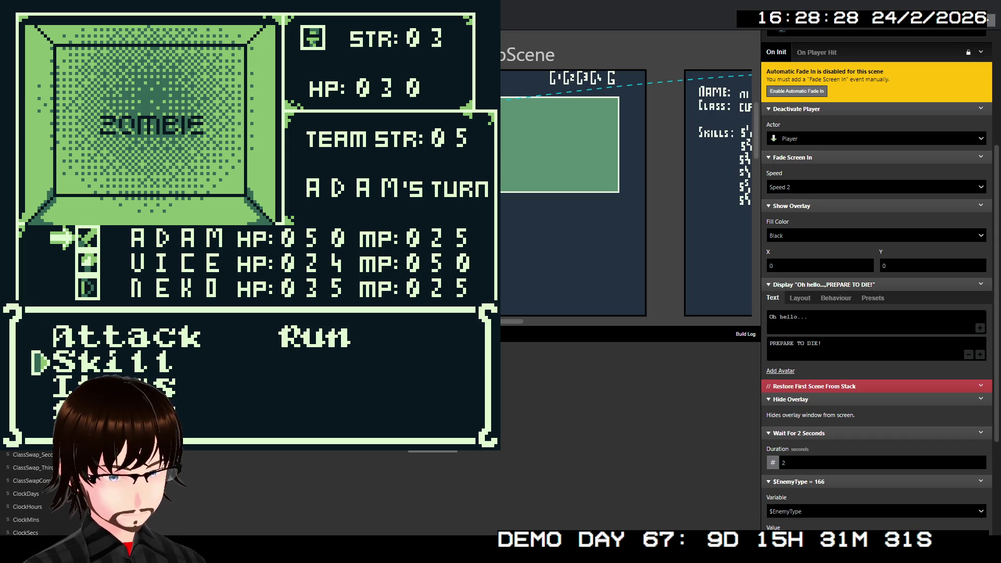
pyautogui.press('Up')
pyautogui.press('z')
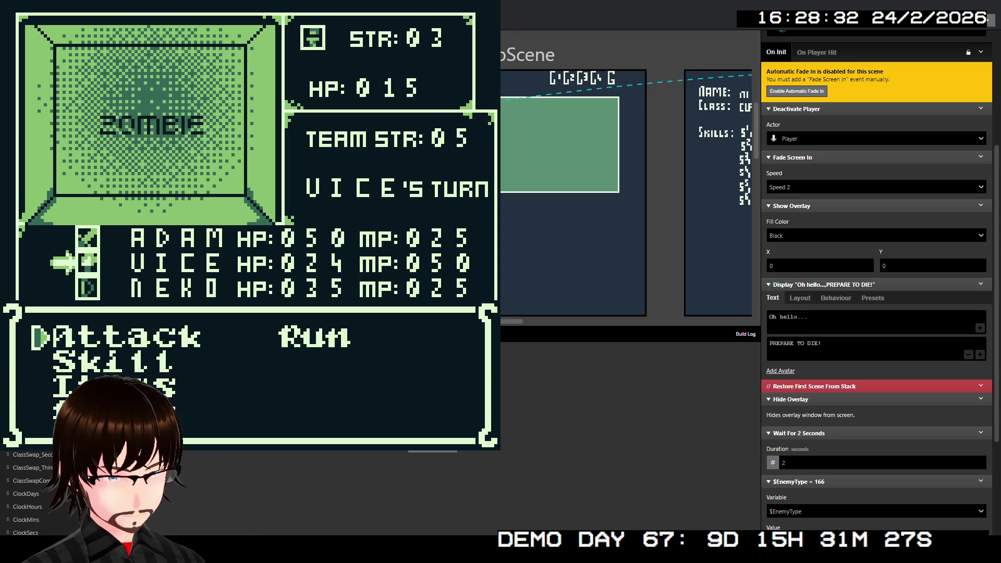
pyautogui.press('z')
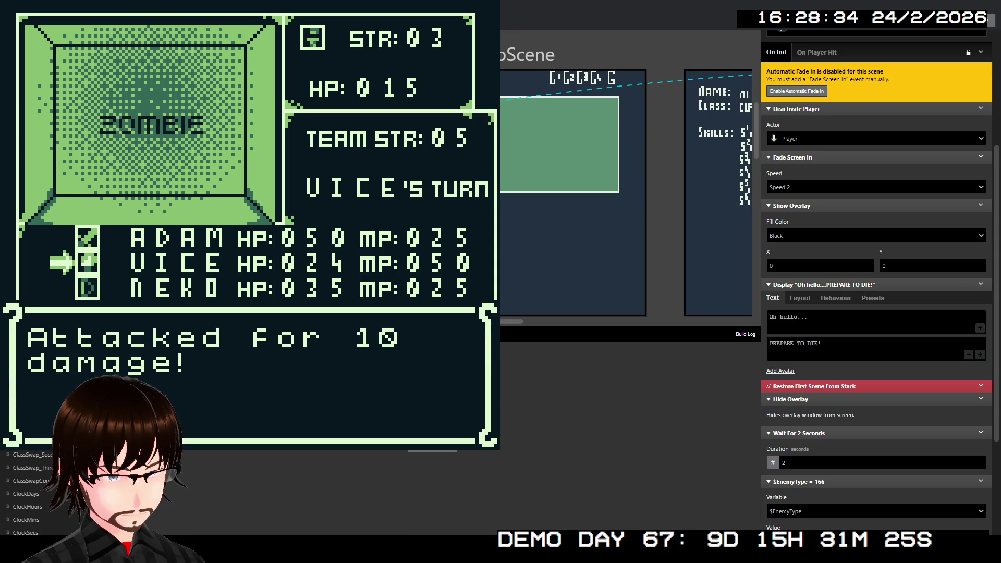
pyautogui.press('z')
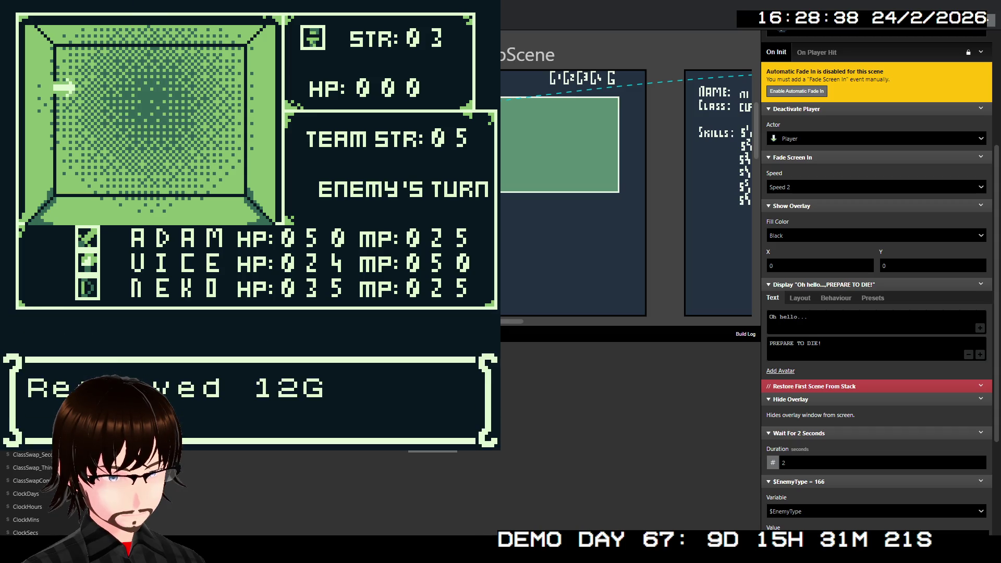
pyautogui.press('z')
# - Beat the Mushroom, rest at camp, then leave camp to keep exploring
pyautogui.press('Up')
pyautogui.press('Up')
pyautogui.press('Up')
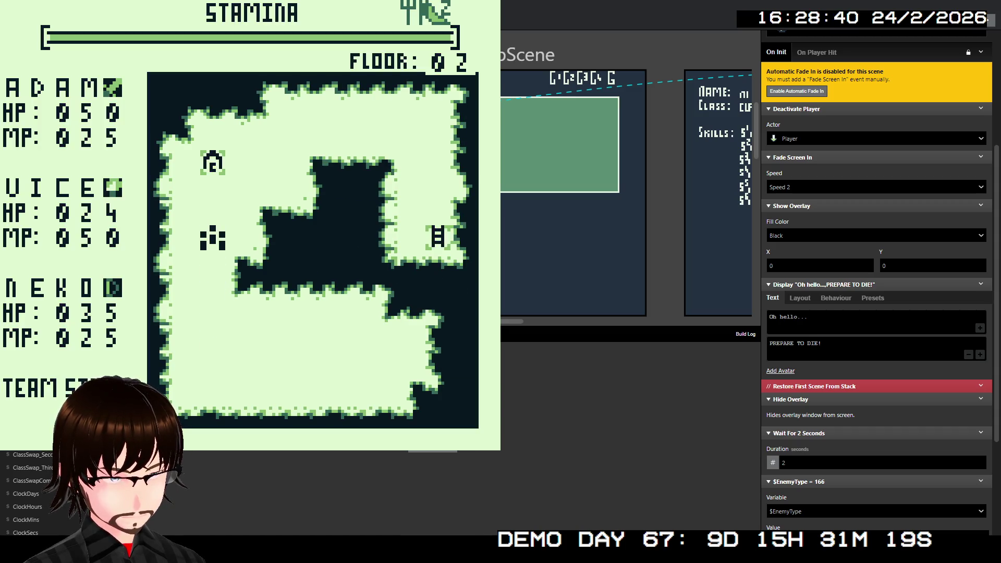
pyautogui.press('Up')
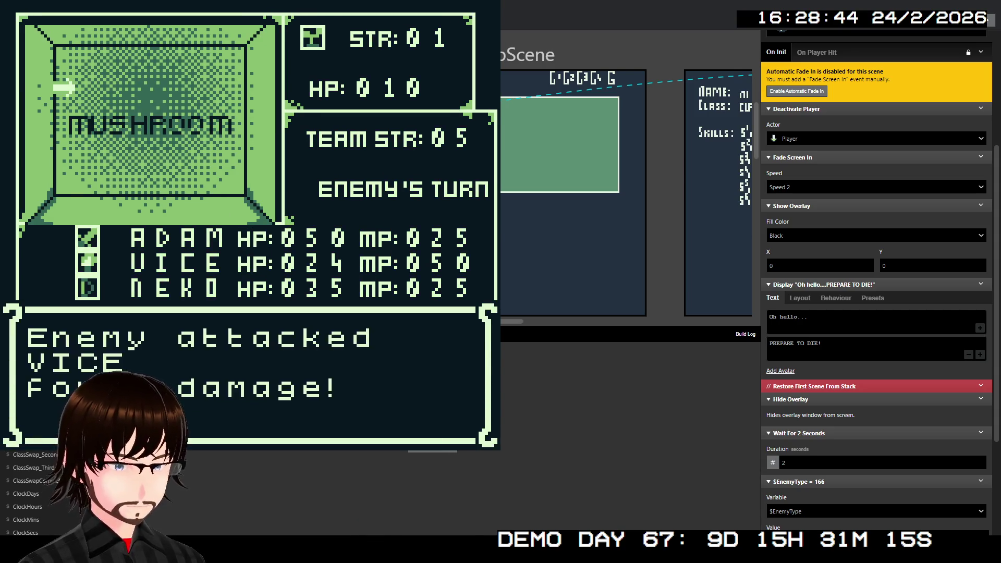
pyautogui.press('z')
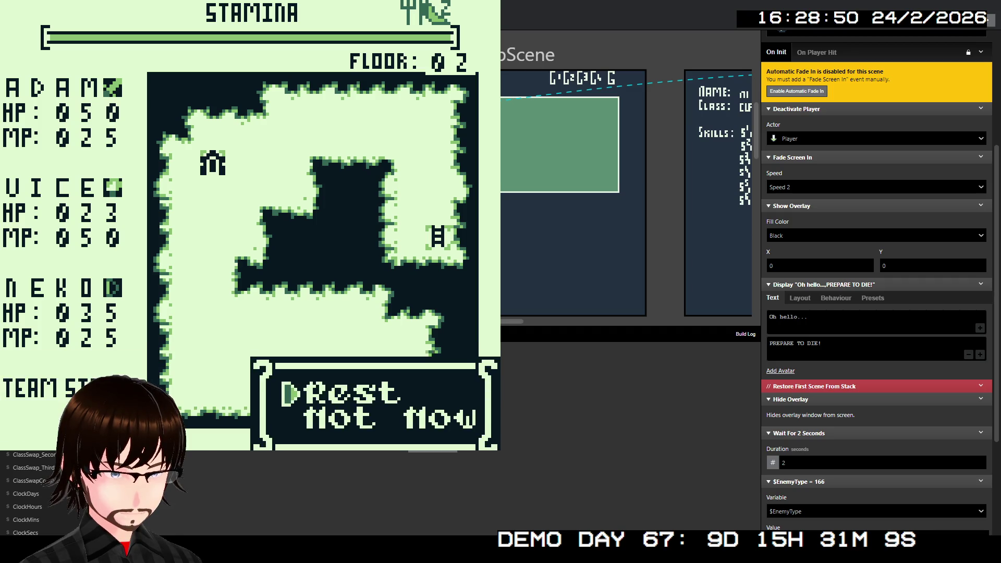
pyautogui.press('z')
pyautogui.press('z')
pyautogui.press('z')
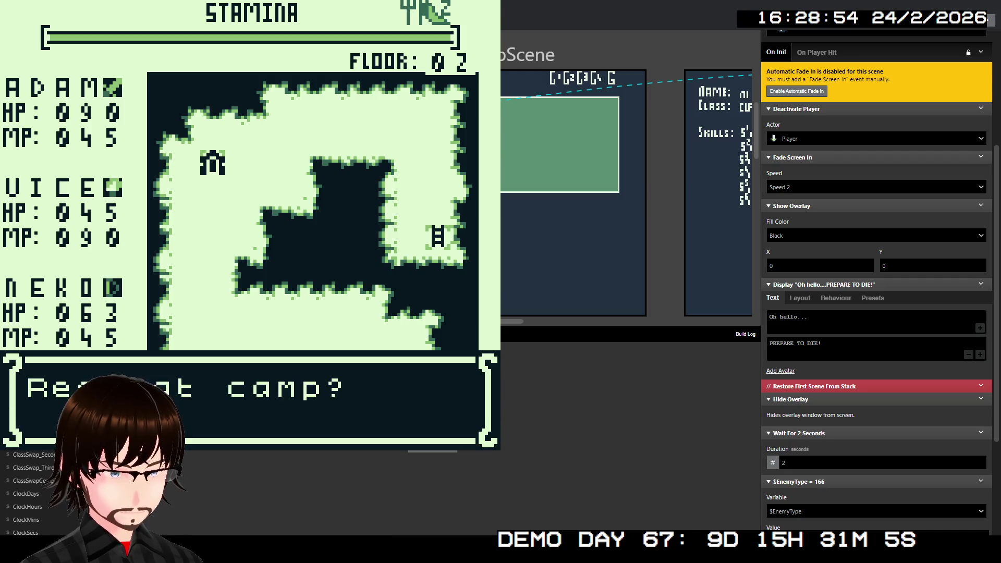
pyautogui.press('x')
# - Defeat the Fallen Angel and the Nephilim, then step onto the ladder to floor 03
pyautogui.press('Right')
pyautogui.press('Right')
pyautogui.press('Up')
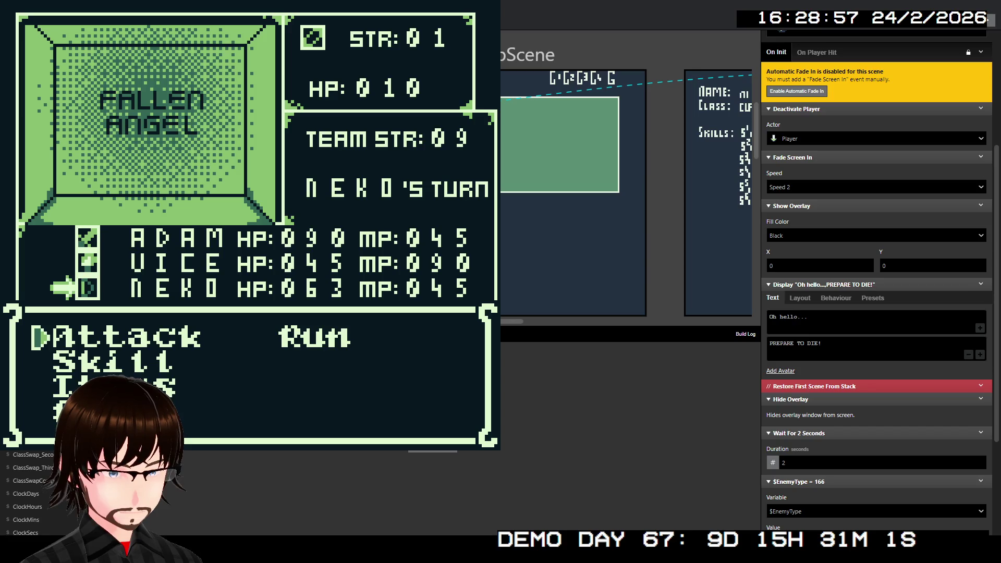
pyautogui.press('z')
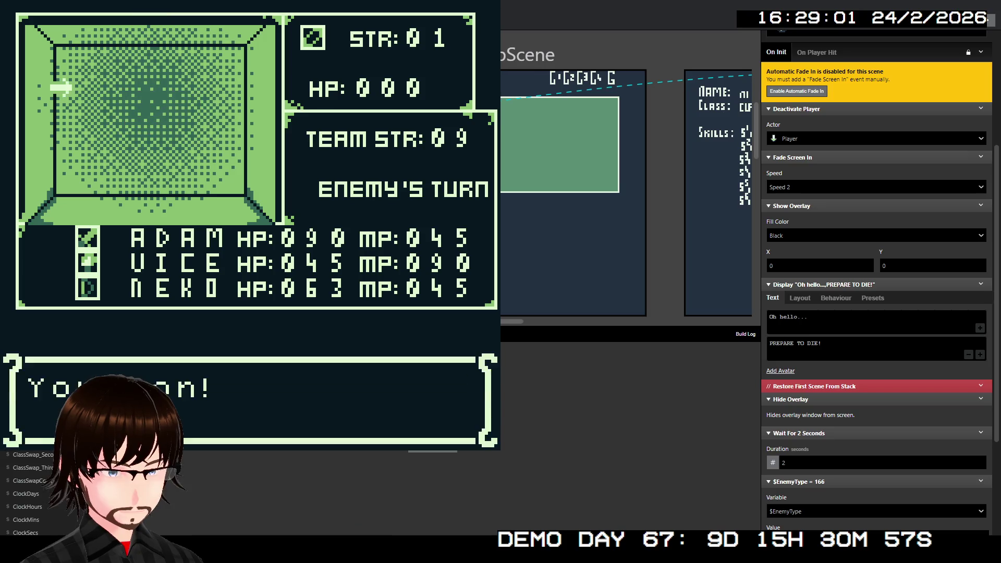
pyautogui.press('Right')
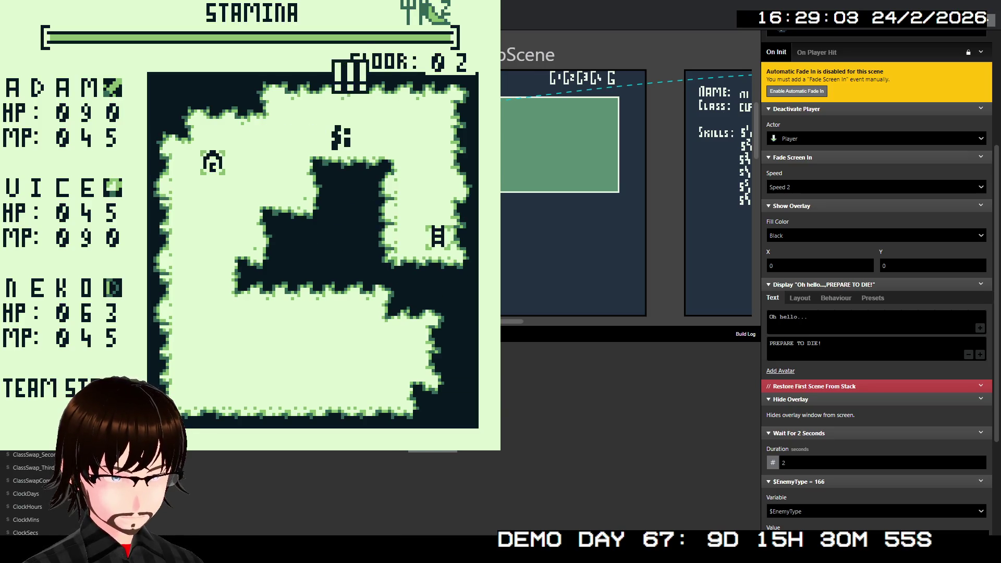
pyautogui.press('z')
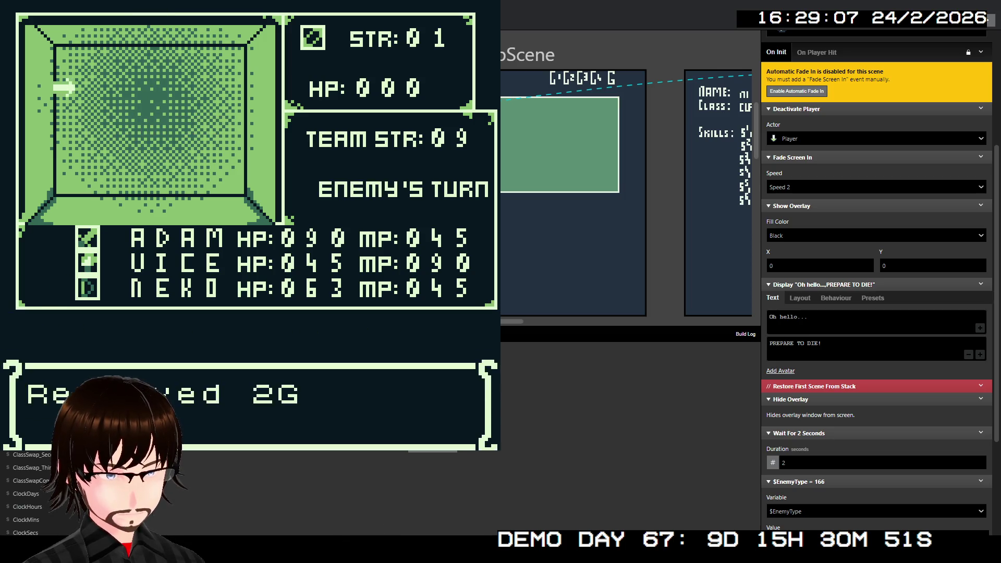
pyautogui.press('Right')
pyautogui.press('Down')
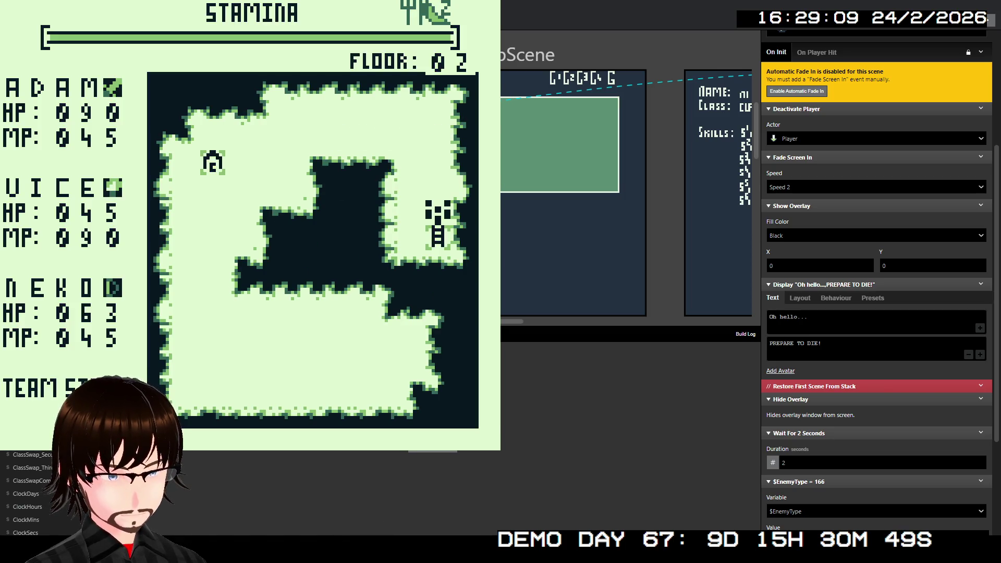
pyautogui.press('Down')
# - Move on to floor 03 and defeat the Demon Swarm with NEKO's and ADAM's attacks
pyautogui.press('z')
pyautogui.press('z')
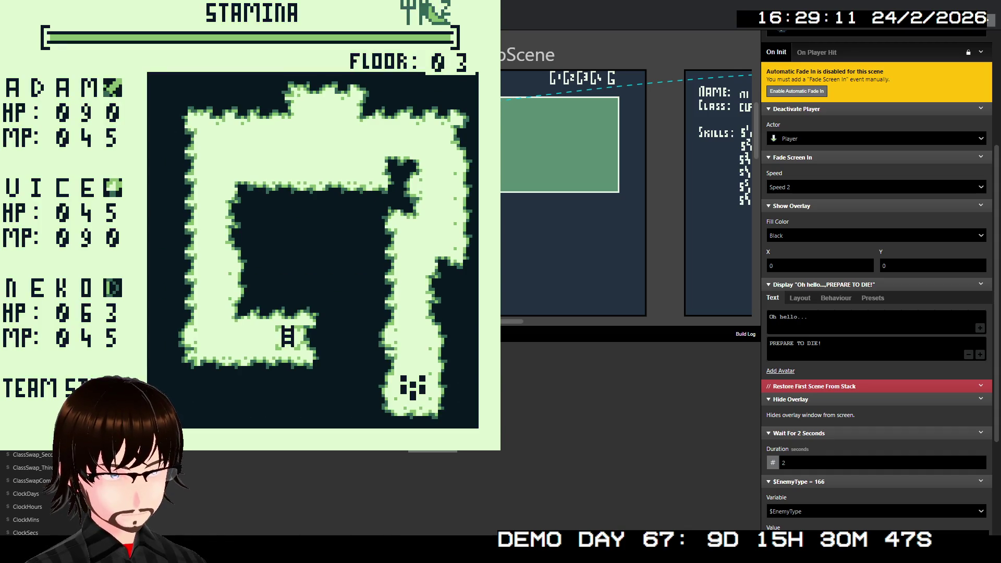
pyautogui.press('Up')
pyautogui.press('Up')
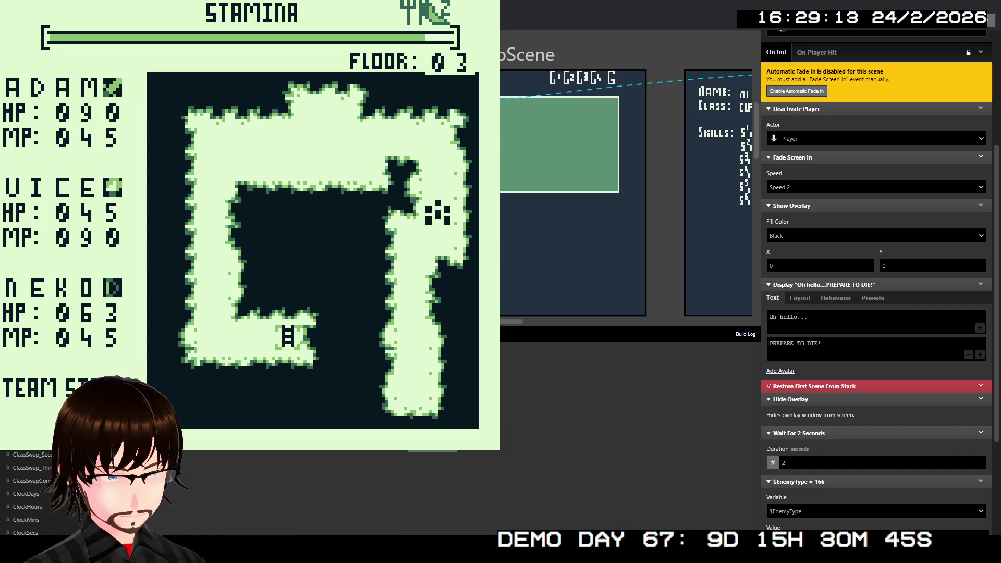
pyautogui.press('Up')
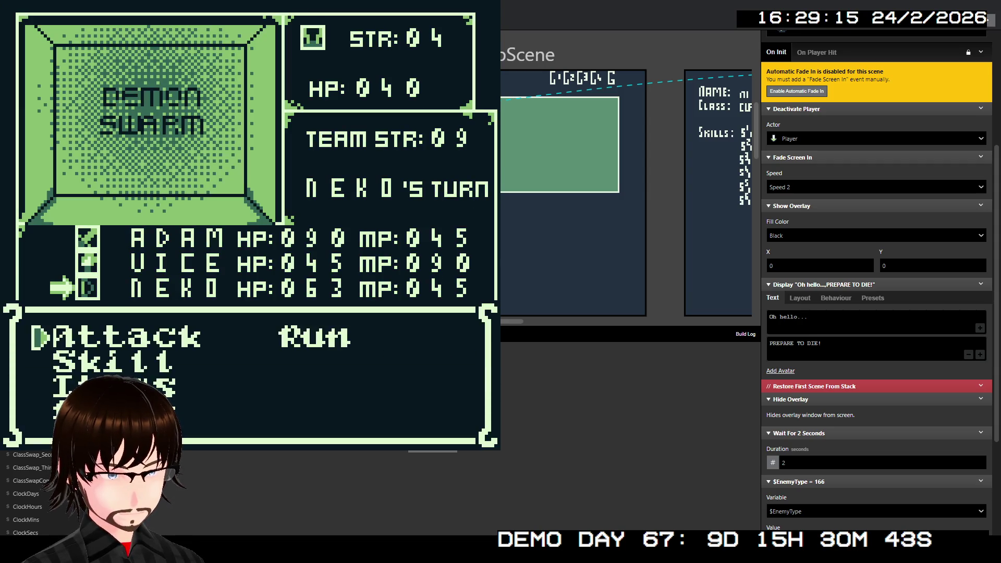
pyautogui.press('z')
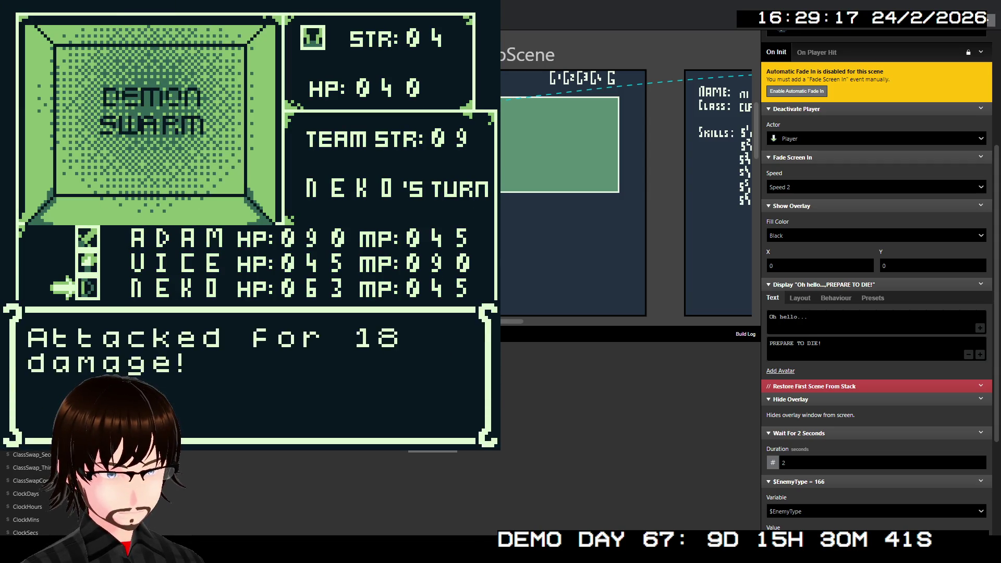
pyautogui.press('z')
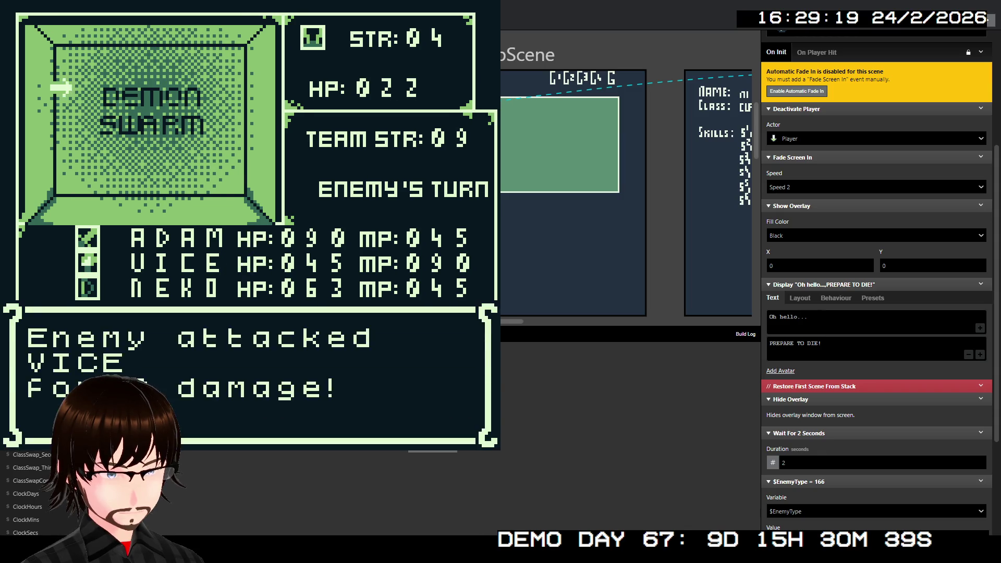
pyautogui.press('z')
pyautogui.press('z')
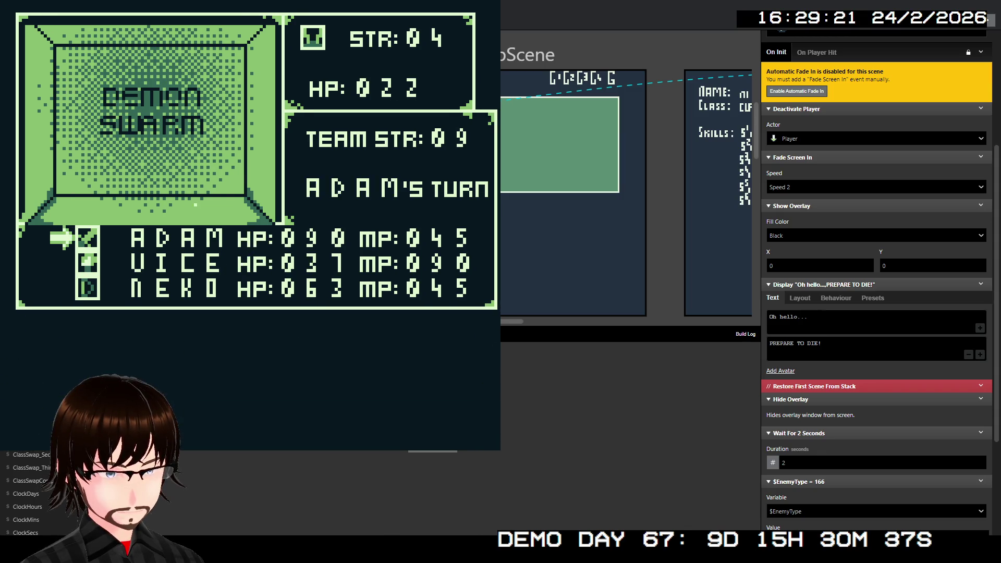
pyautogui.press('z')
pyautogui.press('z')
pyautogui.press('z')
# - Walk the corridor and cast VICE's Dark skill on the Succubus
pyautogui.press('Up')
pyautogui.press('Up')
pyautogui.press('Left')
pyautogui.press('Left')
pyautogui.press('Left')
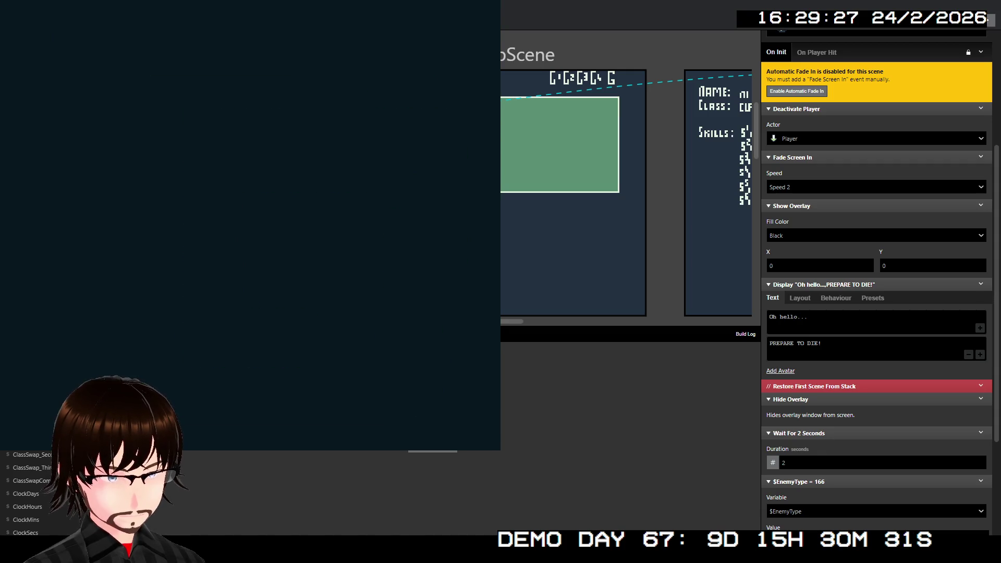
pyautogui.press('Down')
pyautogui.press('z')
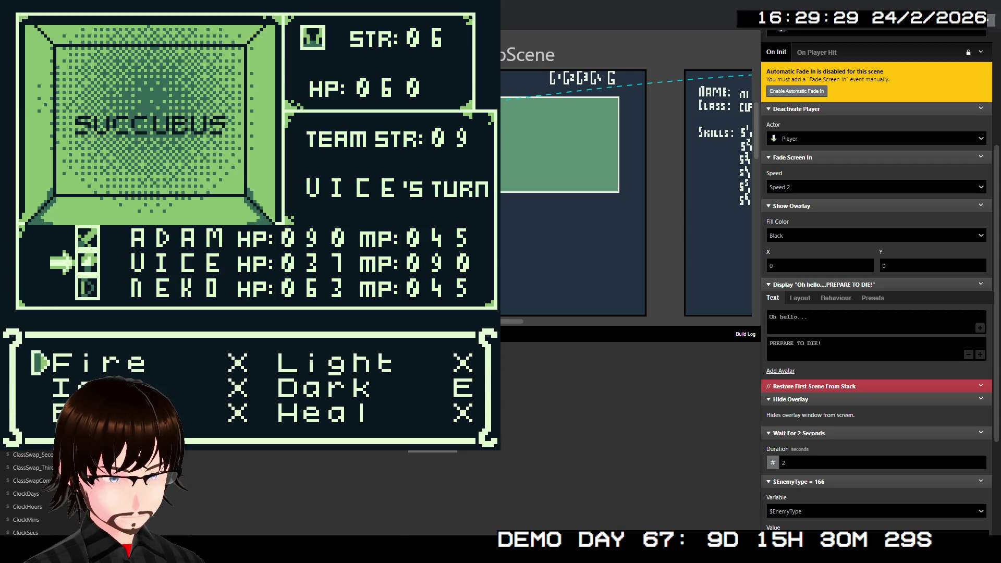
pyautogui.press('Right')
pyautogui.press('z')
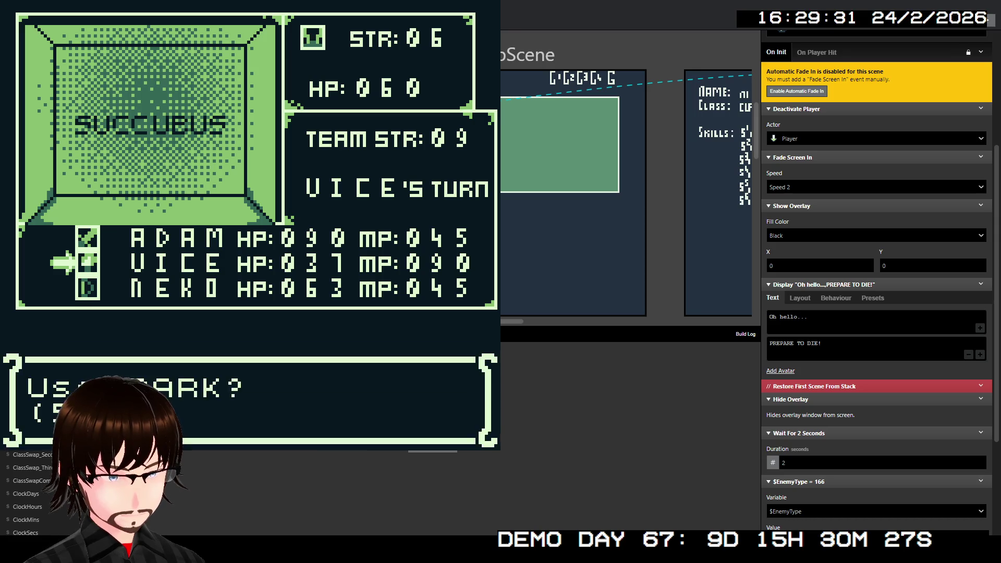
pyautogui.press('z')
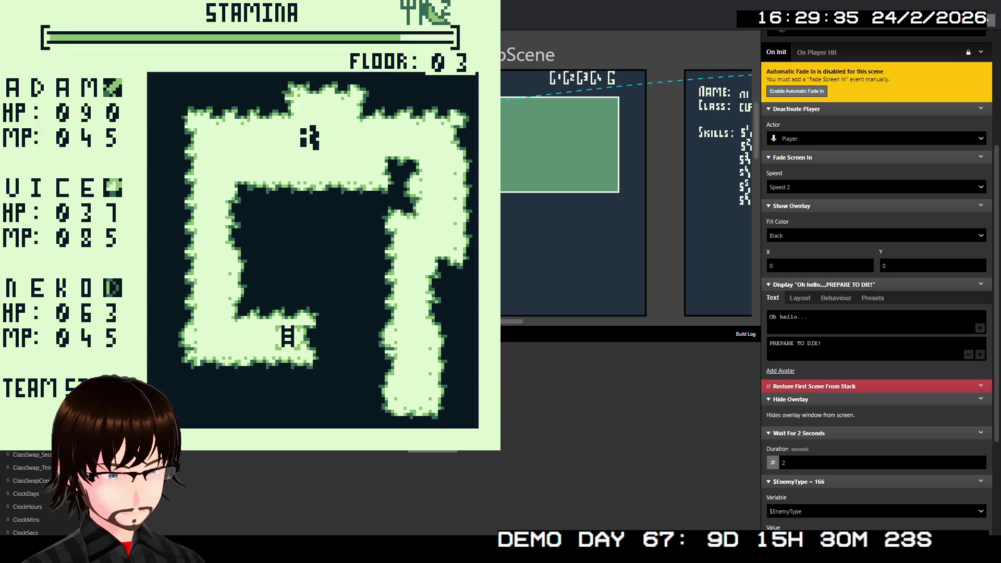
# - Enter the Troll battle and use the TrueShot skill on it
pyautogui.press('Down')
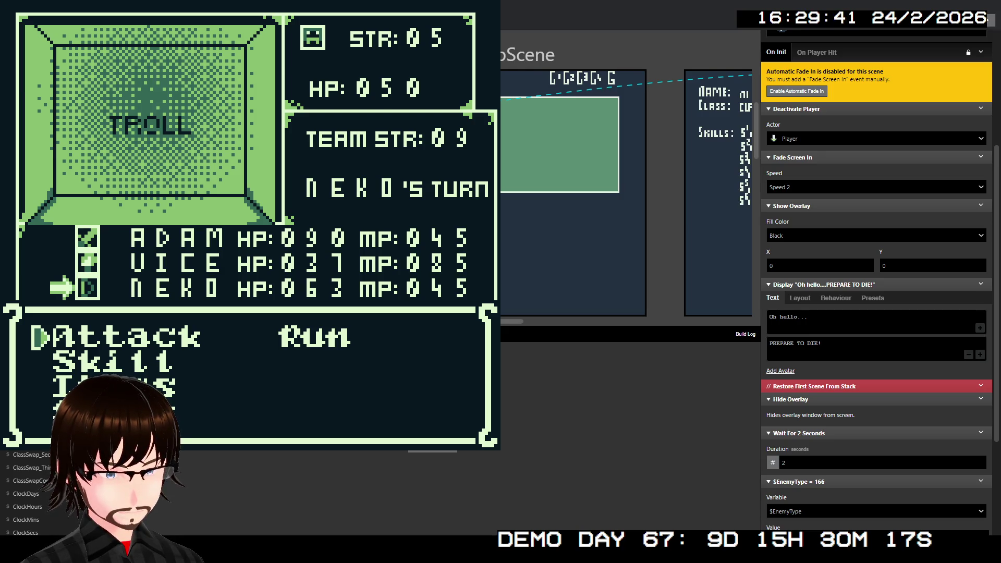
pyautogui.press('Down')
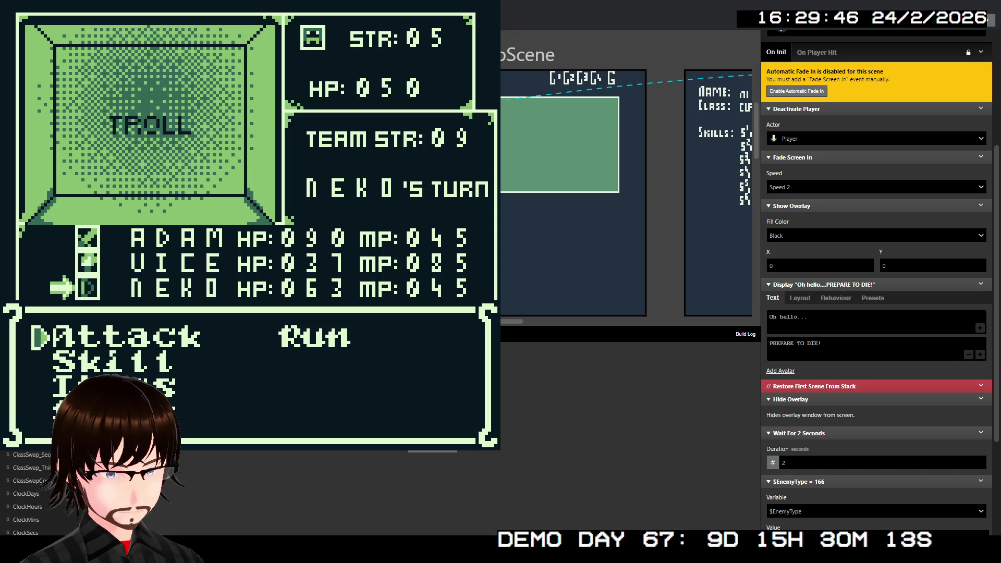
pyautogui.press('z')
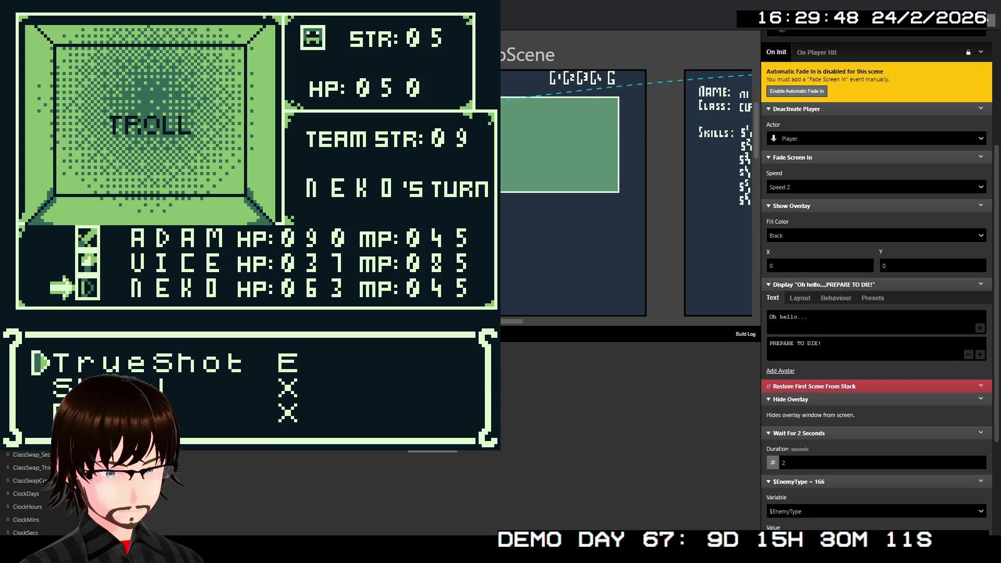
pyautogui.press('z')
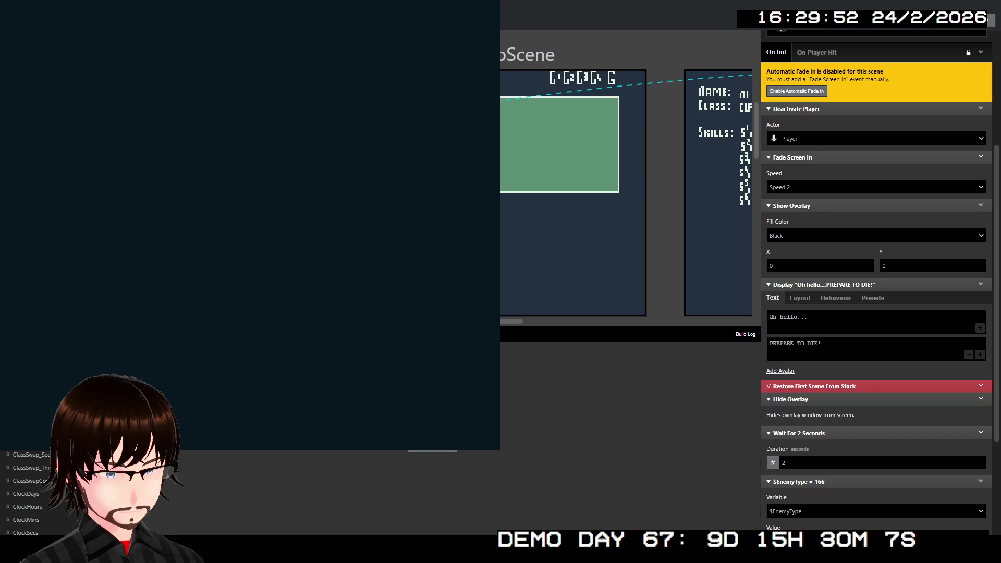
# - Defeat the Pixies with attacks from Adam, Vice and NEKO, then walk on
pyautogui.press('Down')
pyautogui.press('Down')
pyautogui.press('Right')
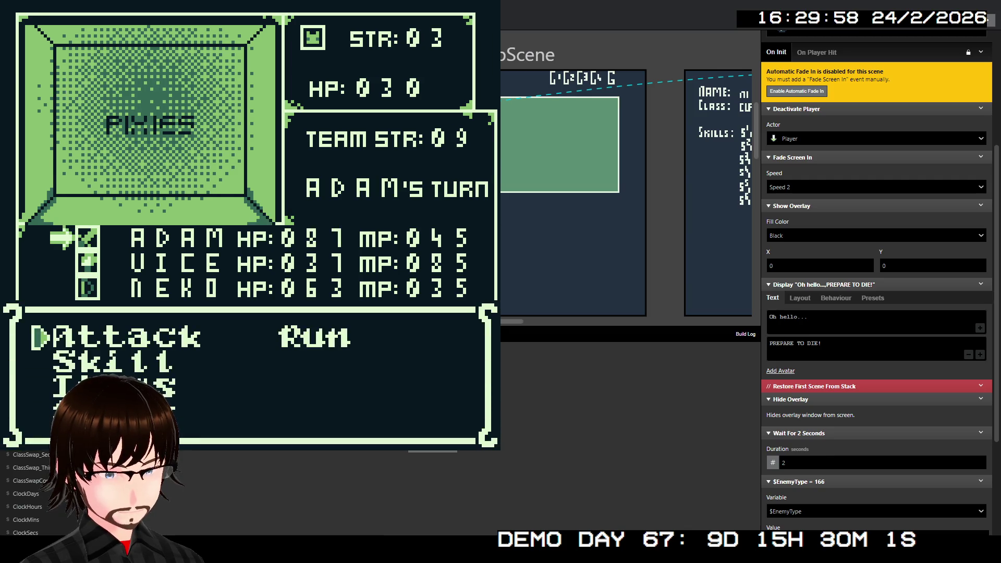
pyautogui.press('z')
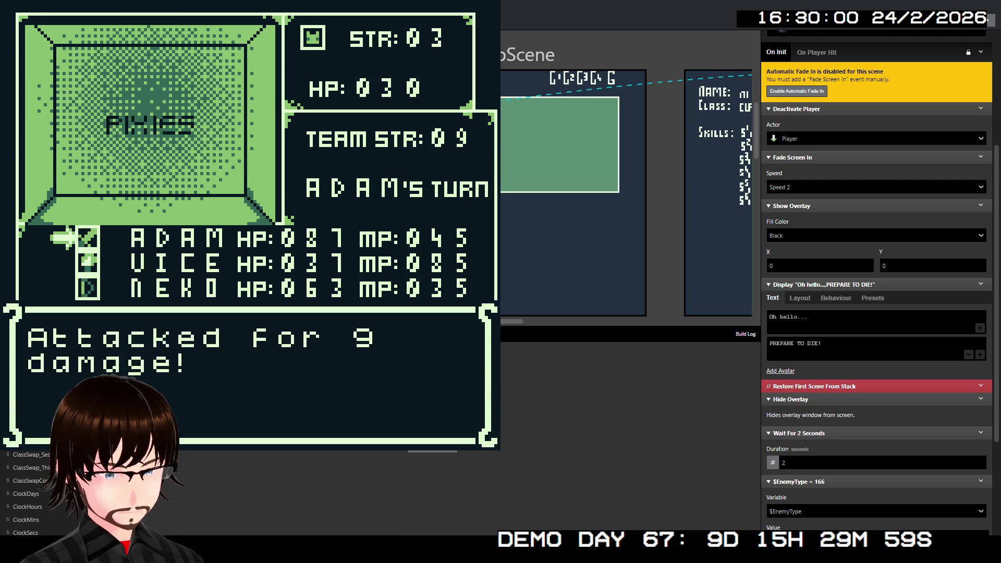
pyautogui.press('z')
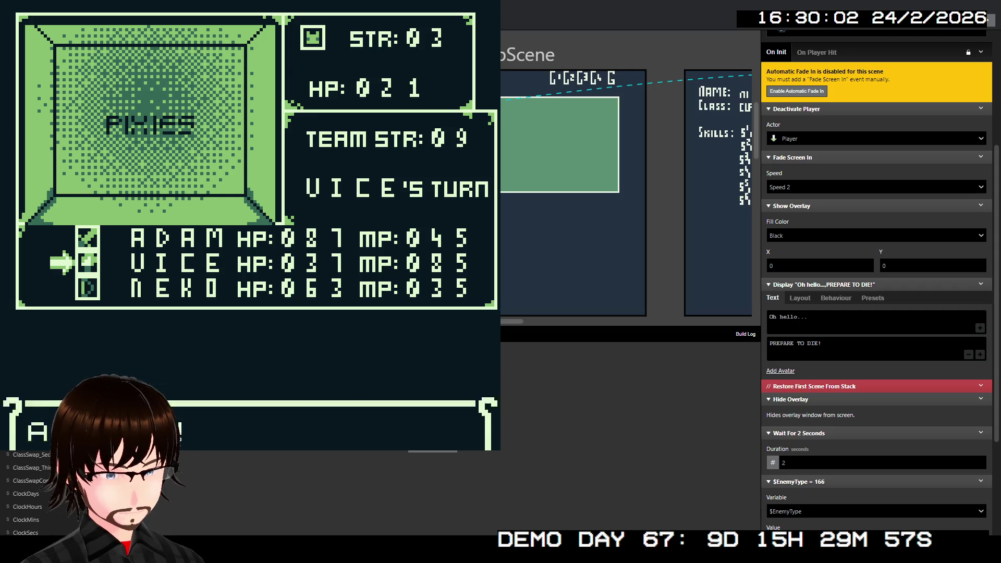
pyautogui.press('z')
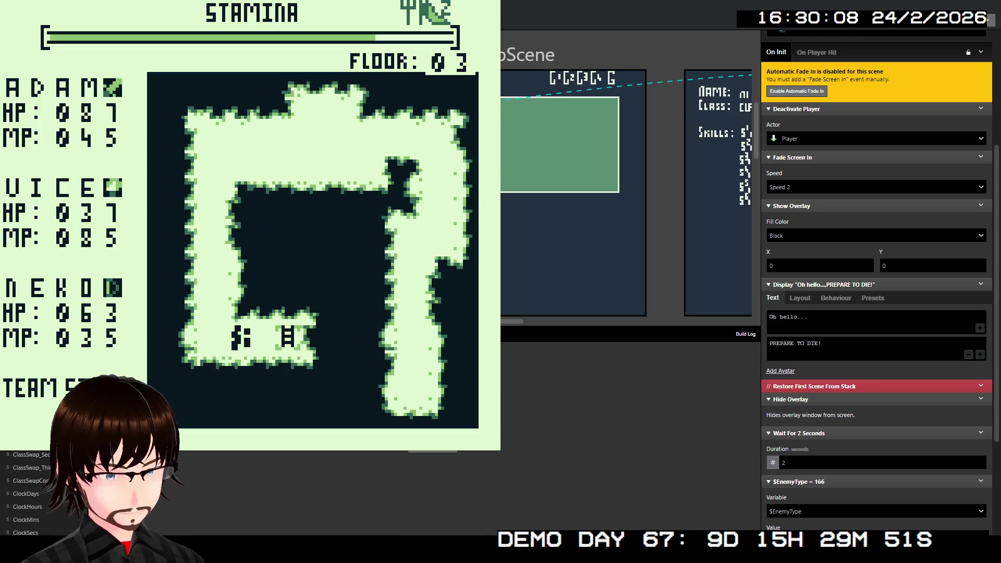
pyautogui.press('Right')
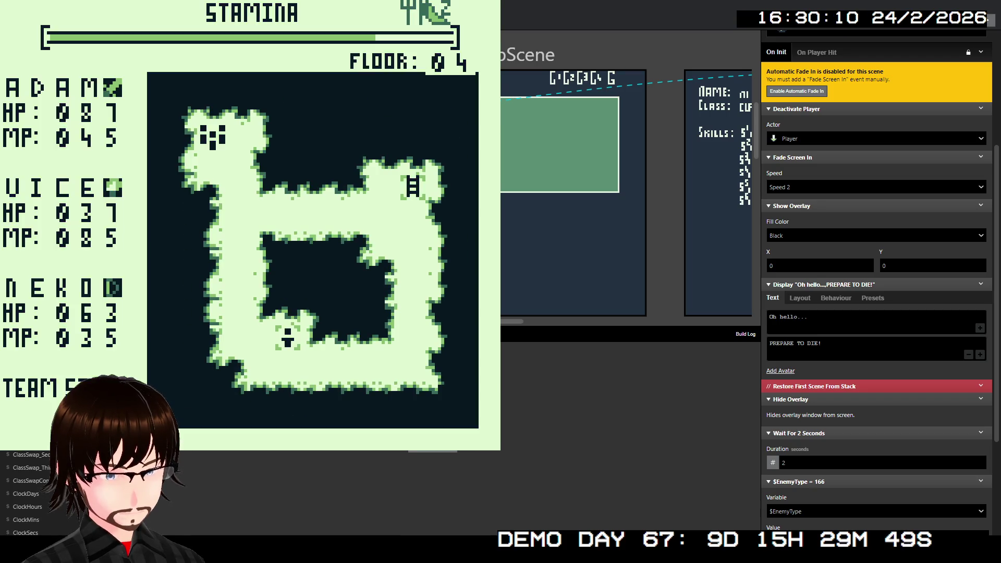
# - Walk the floor 04 corridor into a Mushroom encounter and attack it
pyautogui.press('Right')
pyautogui.press('Down')
pyautogui.press('Down')
pyautogui.press('Left')
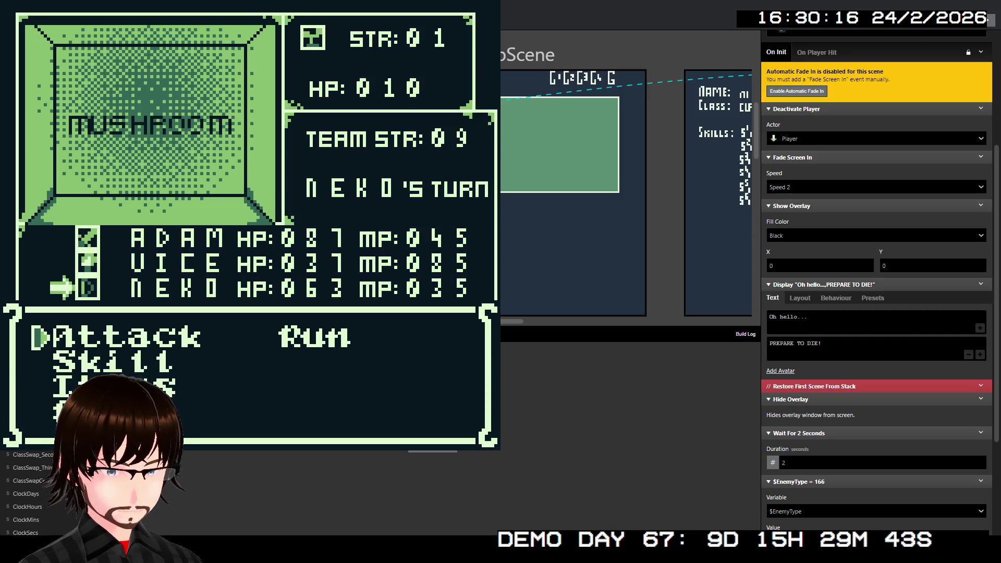
pyautogui.press('z')
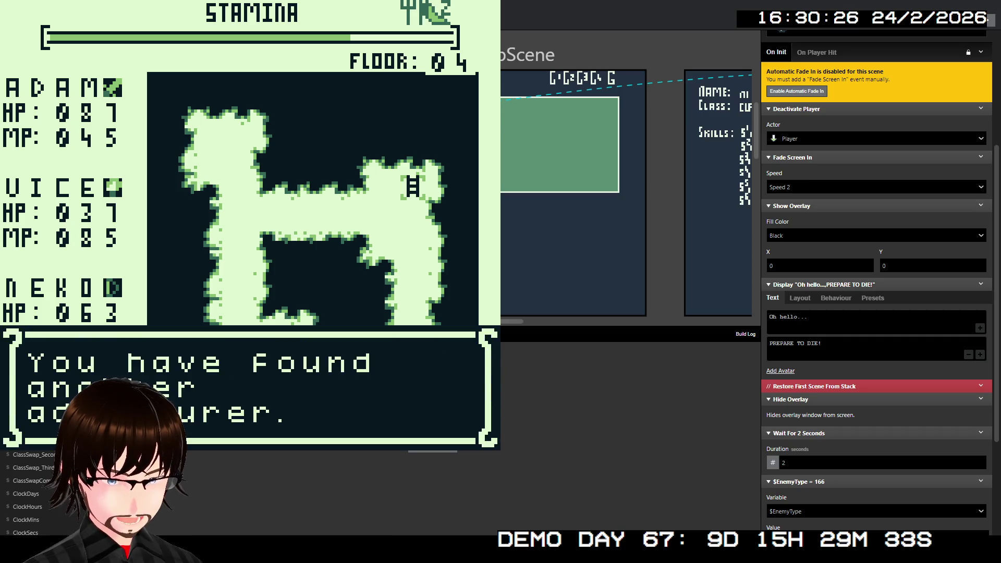
# - Greet the adventurer, see 'PREPARE TO DIE!' start a ZOMBIE battle, then leave the game
pyautogui.press('z')
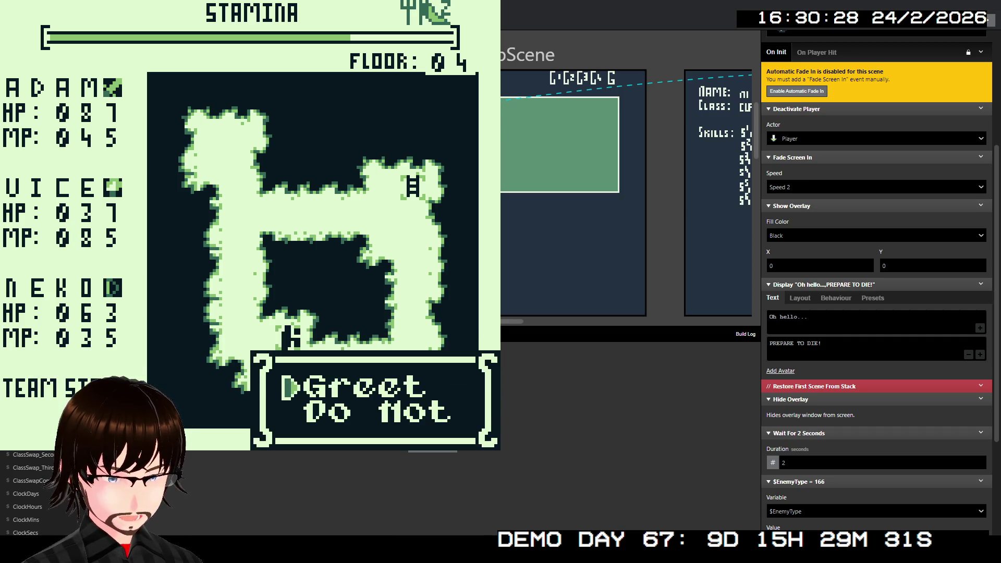
pyautogui.press('z')
pyautogui.press('z')
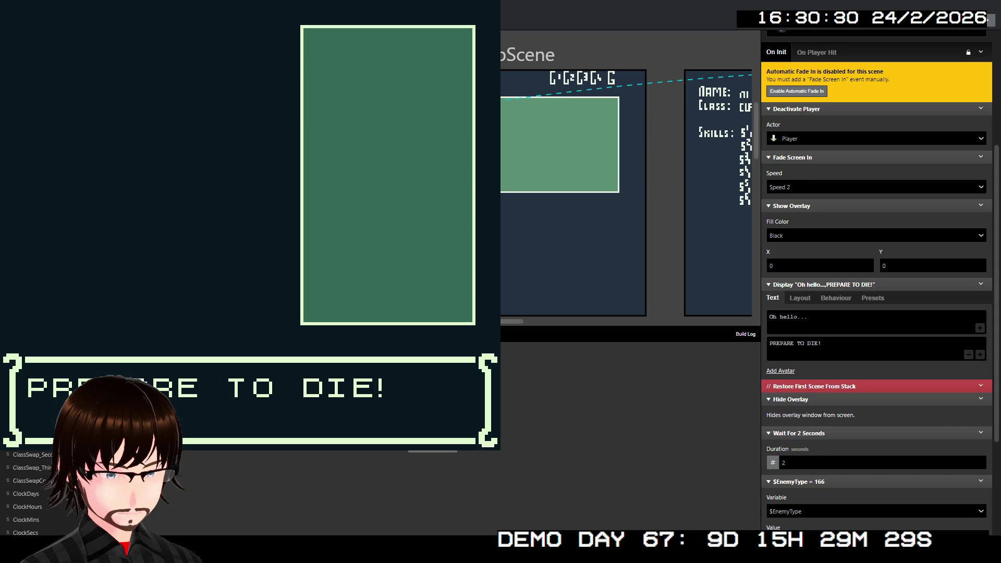
pyautogui.press('z')
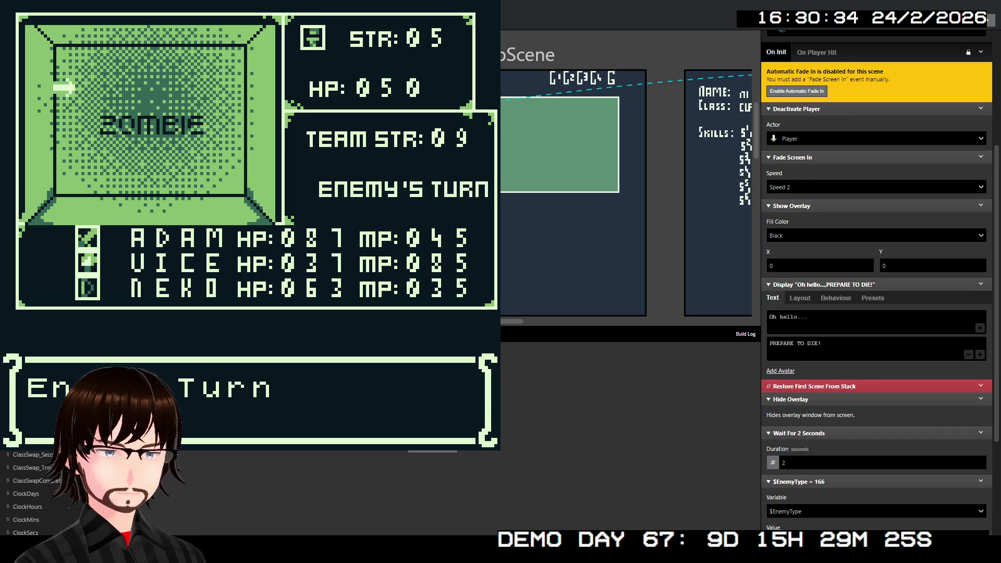
pyautogui.hotkey('alt', 'Tab')
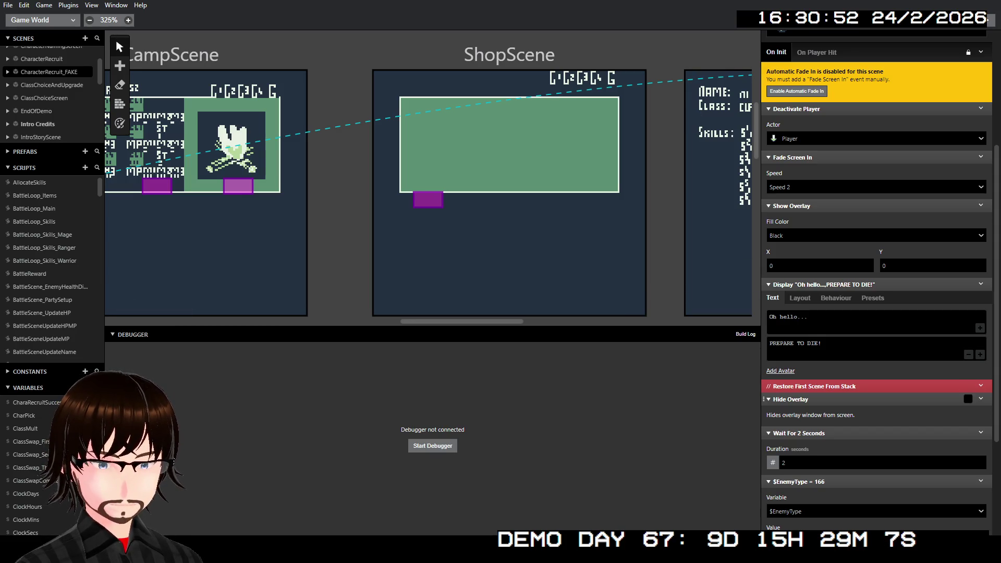
# - Delete the Hide Overlay and Show Overlay events from CharacterRecruit_FAKE
pyautogui.rightClick(802, 397)
pyautogui.click(837, 522)
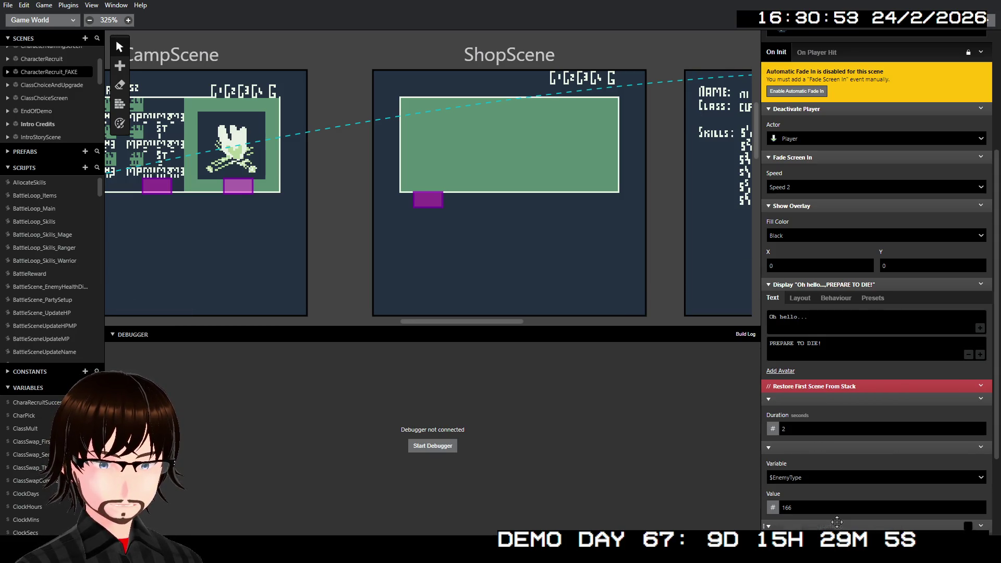
pyautogui.rightClick(831, 204)
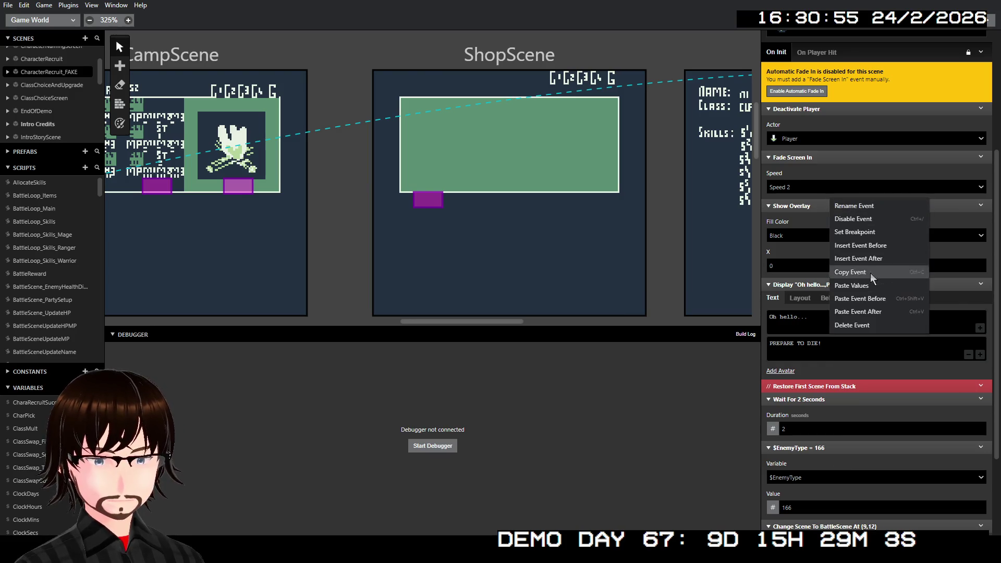
pyautogui.click(869, 324)
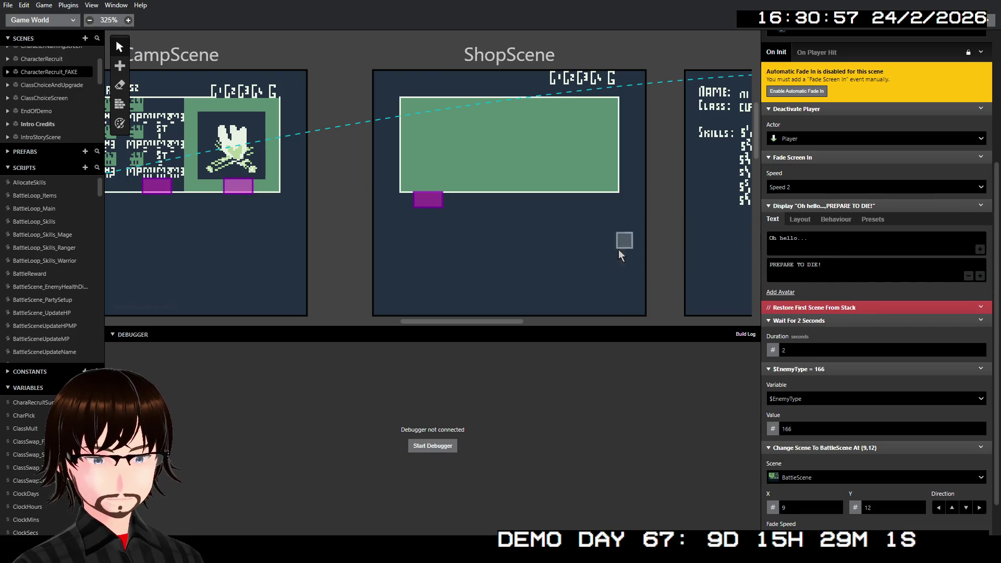
# - Delete the Show Overlay and Hide Overlay events from the CharacterRecruit scene's On Init
pyautogui.hscroll(-5, 705, 242)
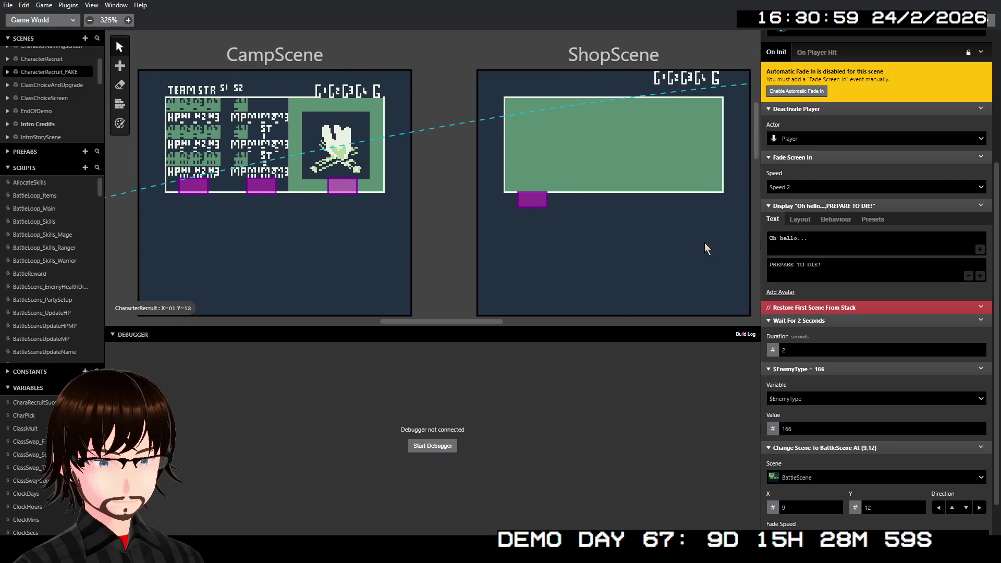
pyautogui.hscroll(-6, 708, 240)
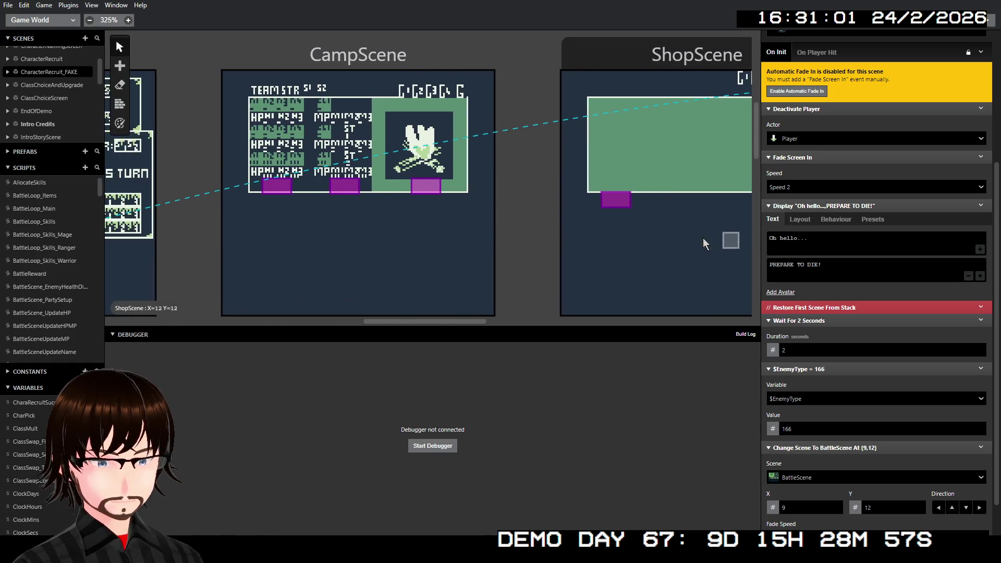
pyautogui.hscroll(20, 687, 219)
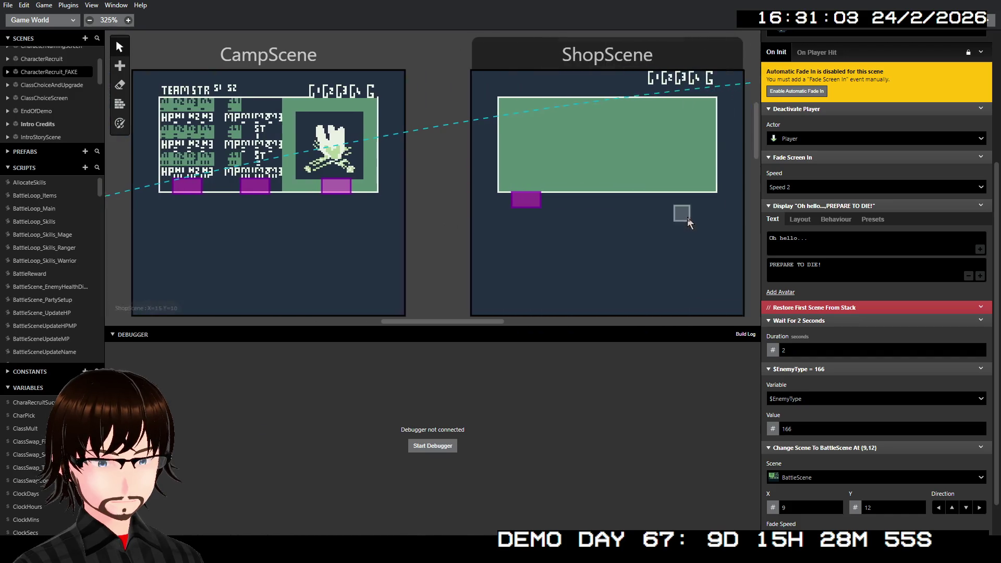
pyautogui.click(527, 53)
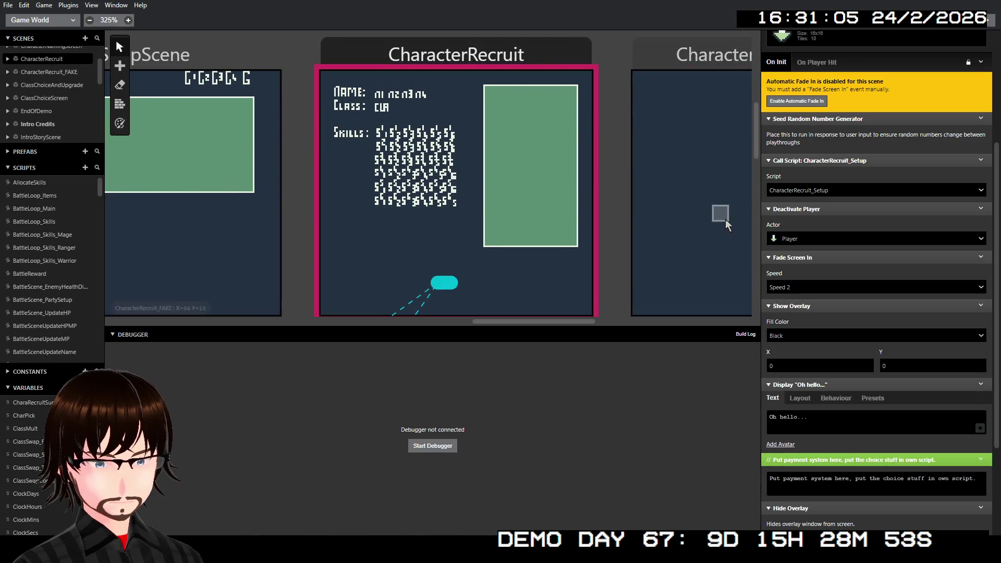
pyautogui.rightClick(819, 308)
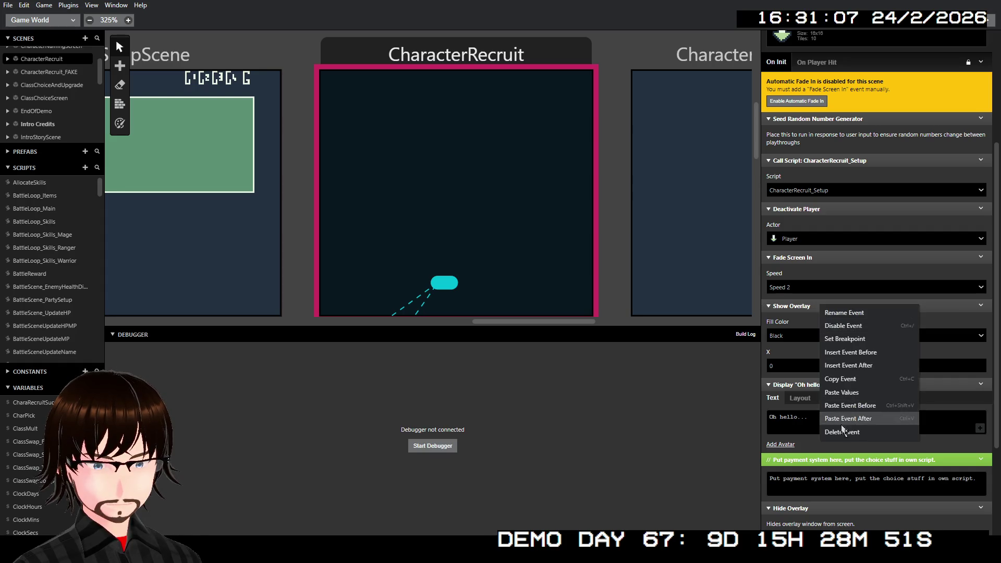
pyautogui.click(844, 427)
pyautogui.rightClick(814, 434)
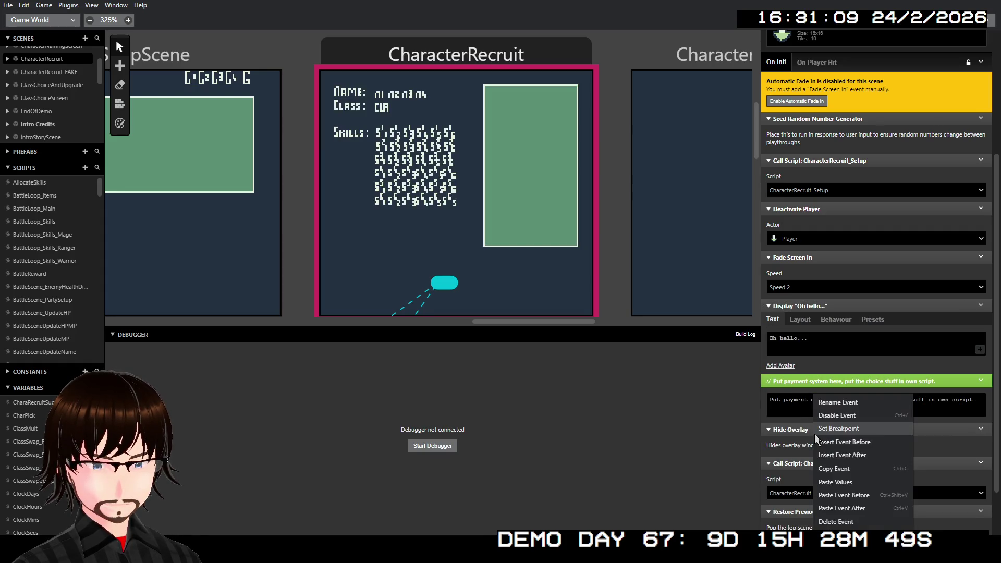
pyautogui.click(827, 521)
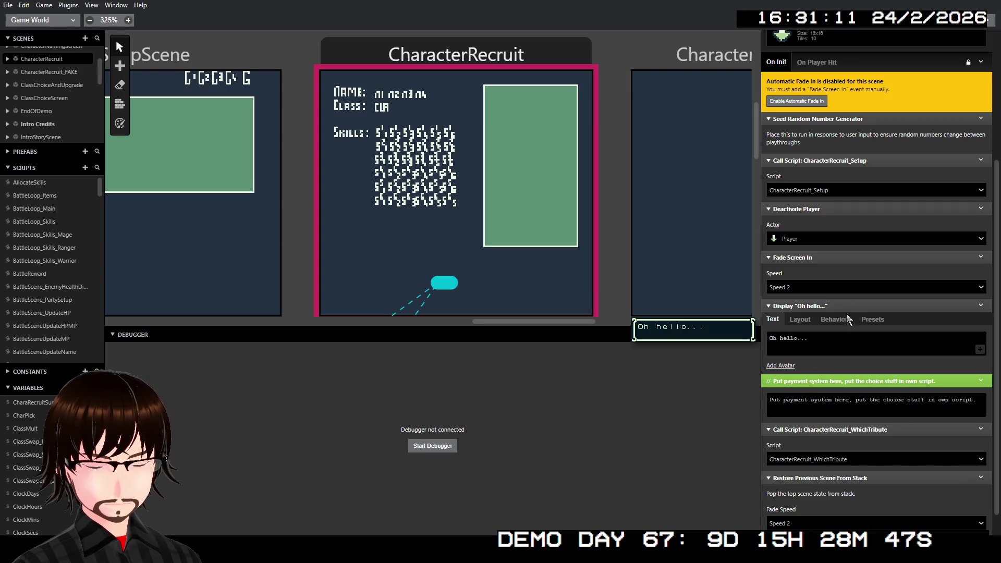